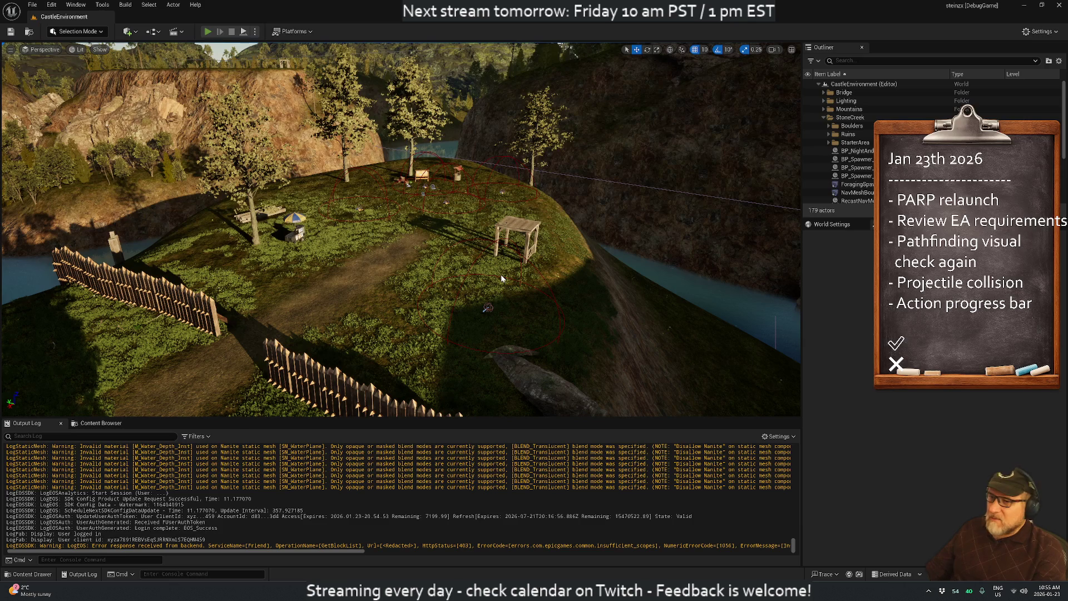
- Launch Play-In-Editor (Alt+P) for the CastleEnvironment level
key("alt+p")
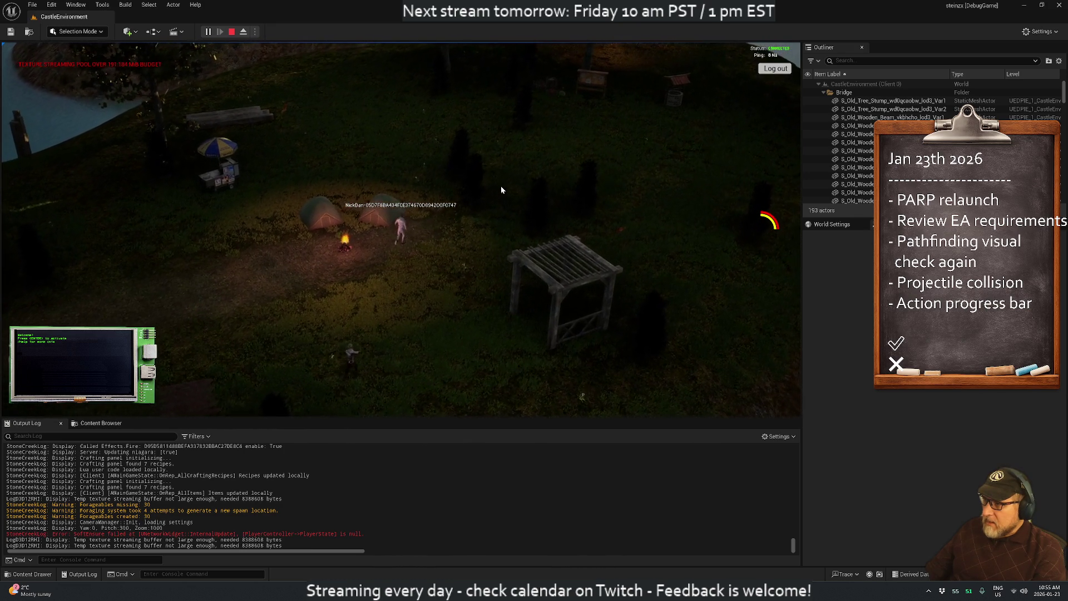
- Zoom in on the camp and try the Sleep action on a tent
scroll(401, 251, "up", 3)
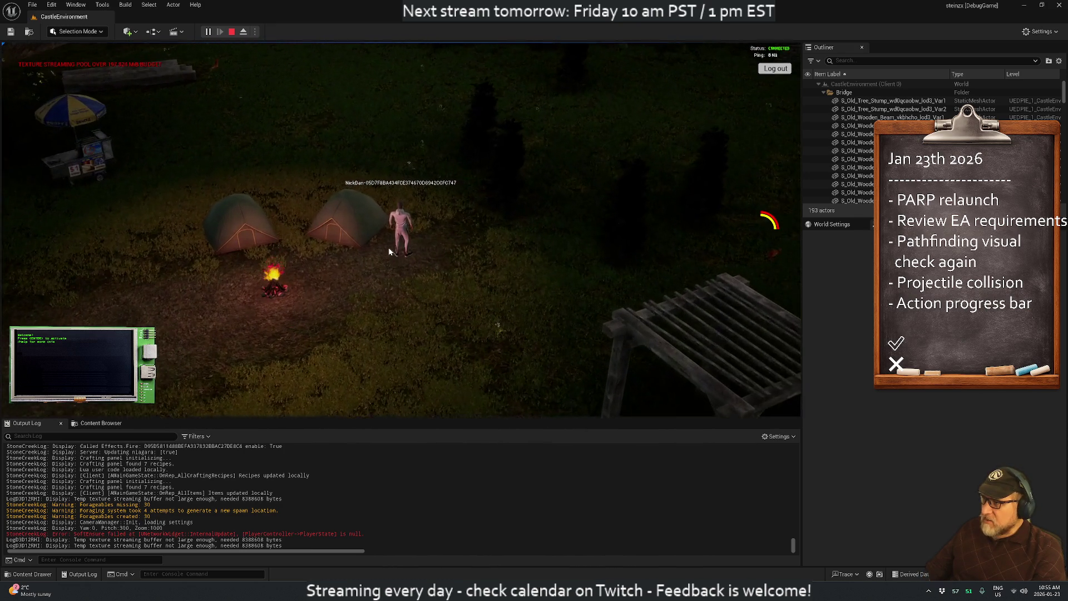
right_click(358, 219)
left_click(373, 218)
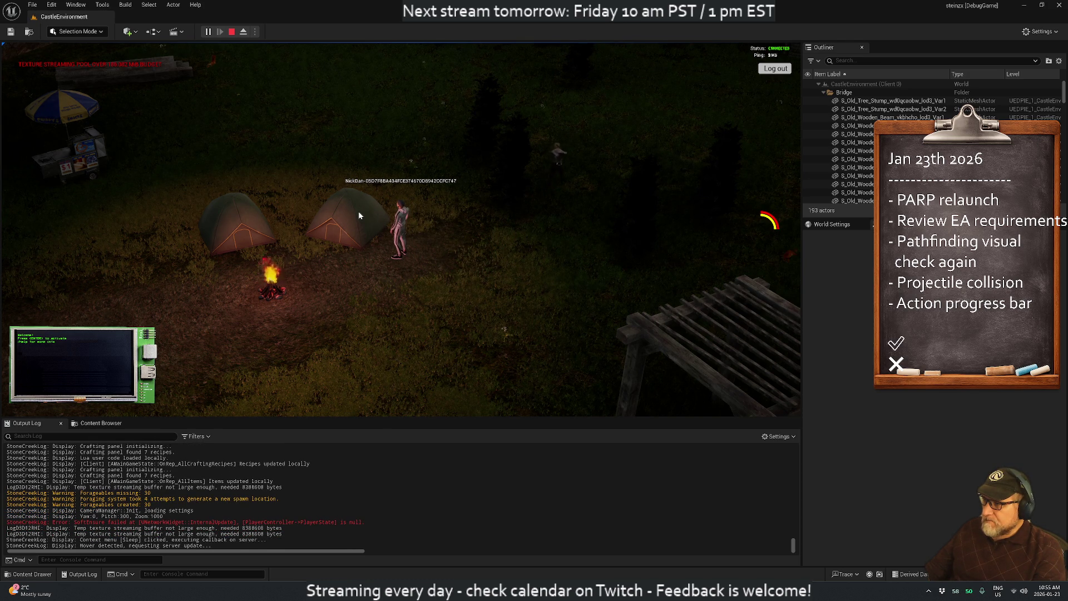
- Walk the character around the night-time campfire, briefly checking the inventory
key("a")
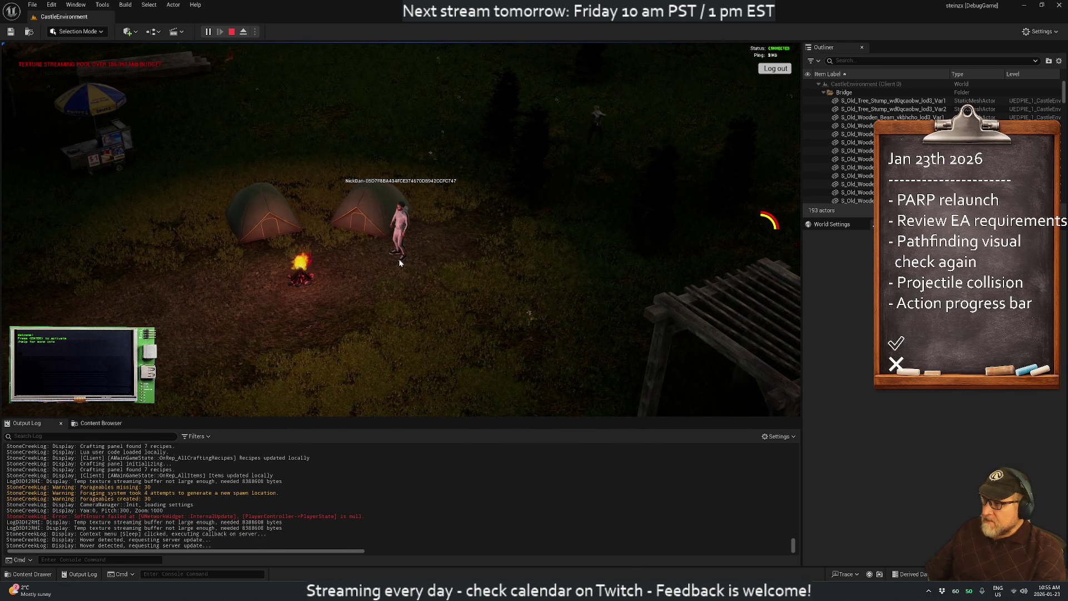
left_click(401, 260)
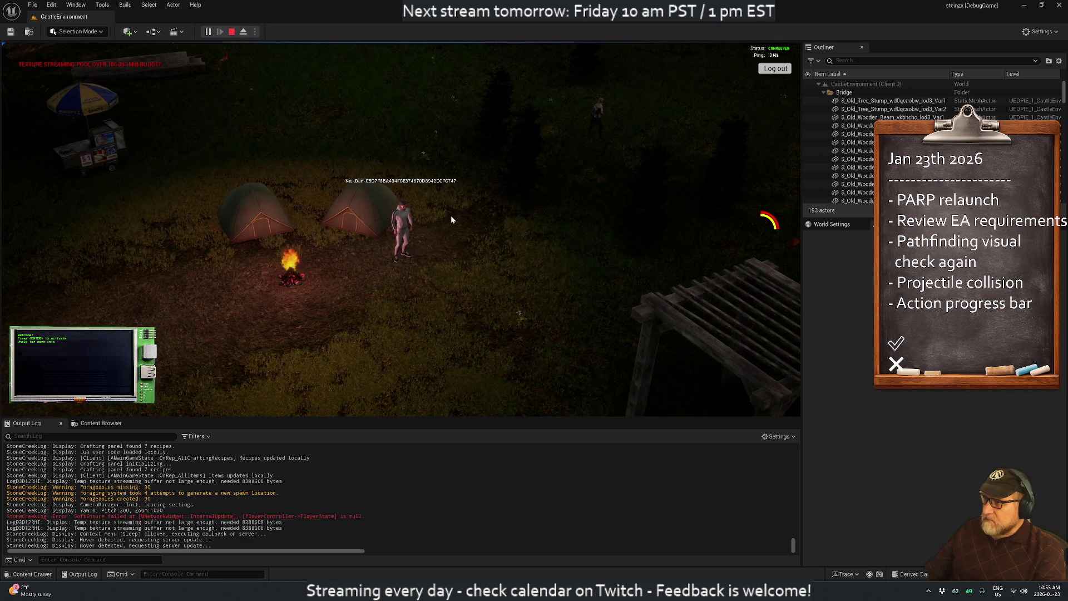
key("i")
key("i")
key("i")
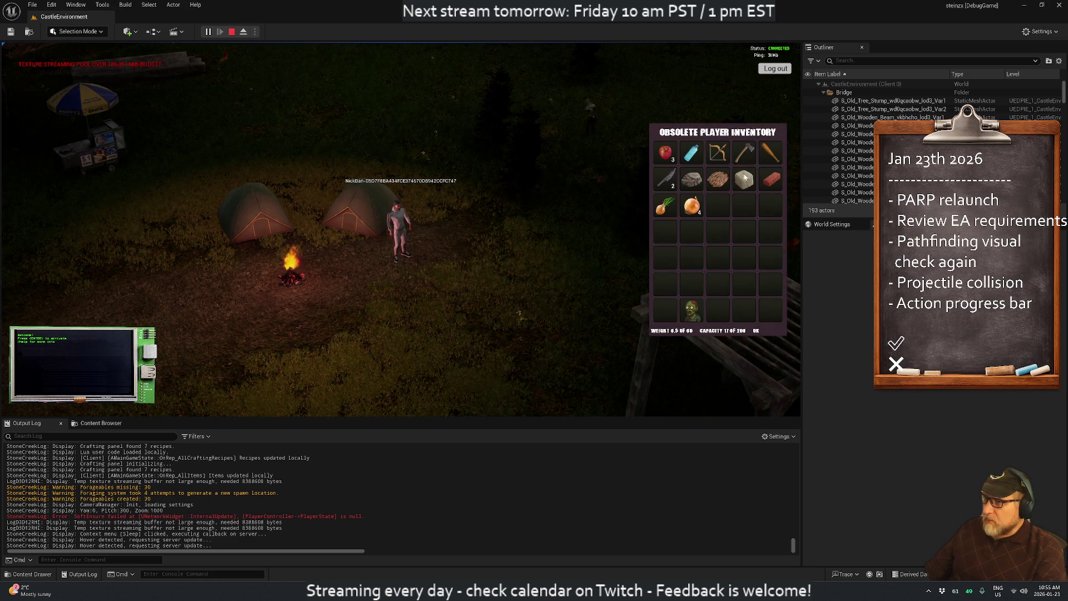
key("i")
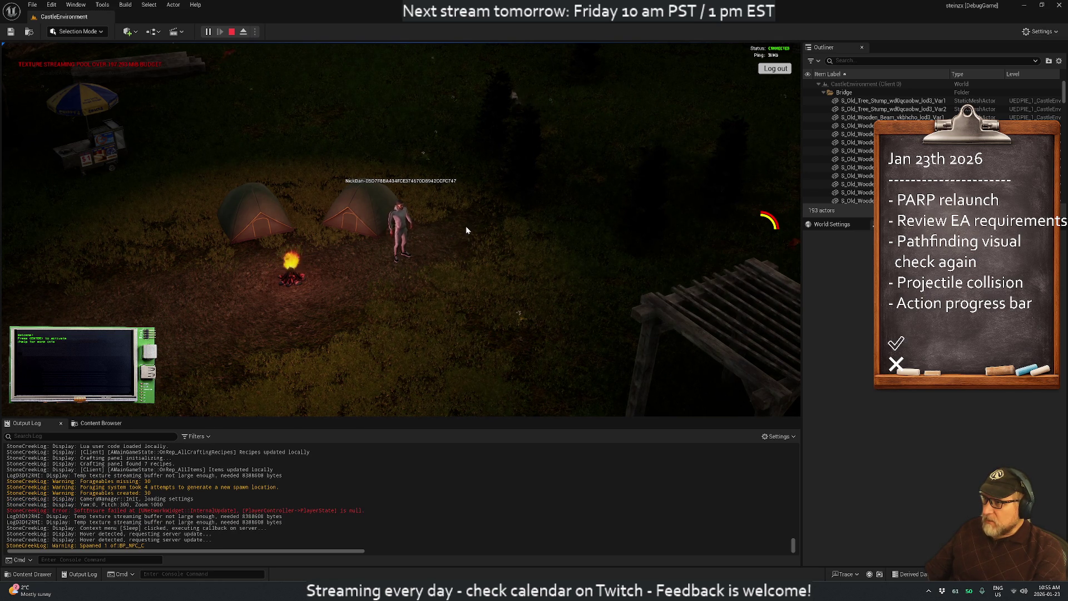
left_click(467, 229)
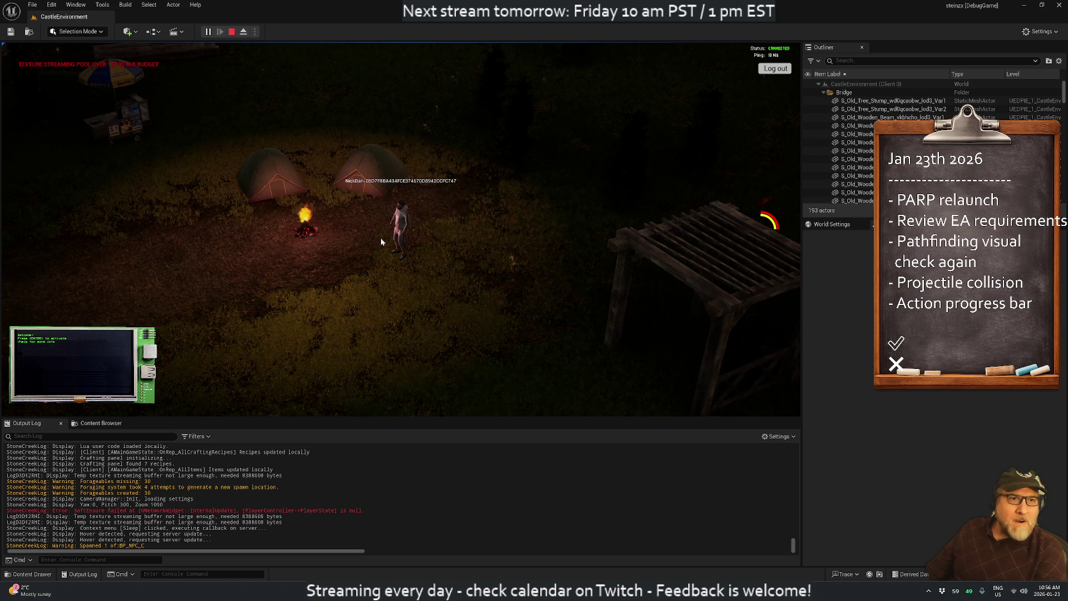
left_click(166, 256)
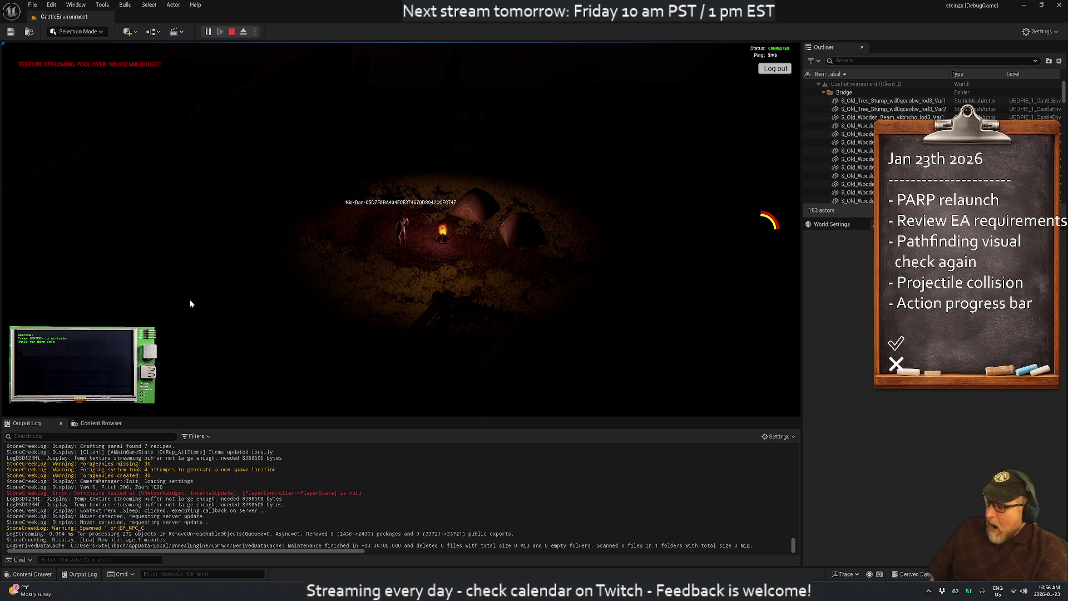
key("Return")
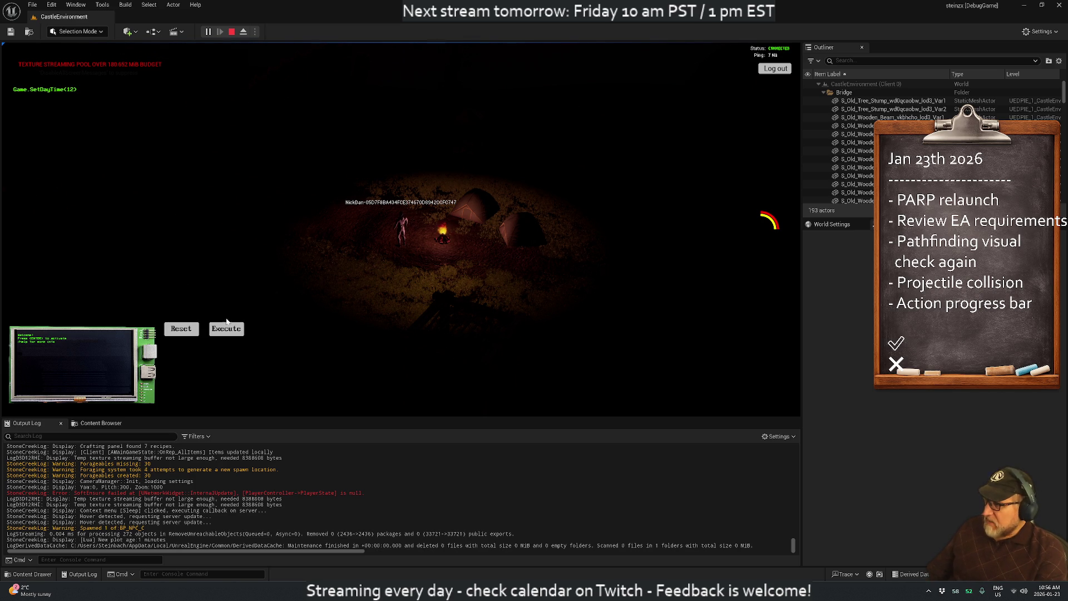
- Run Game.SetDayTime(12) for midday, close the console, and orbit and zoom out the camera
left_click(226, 329)
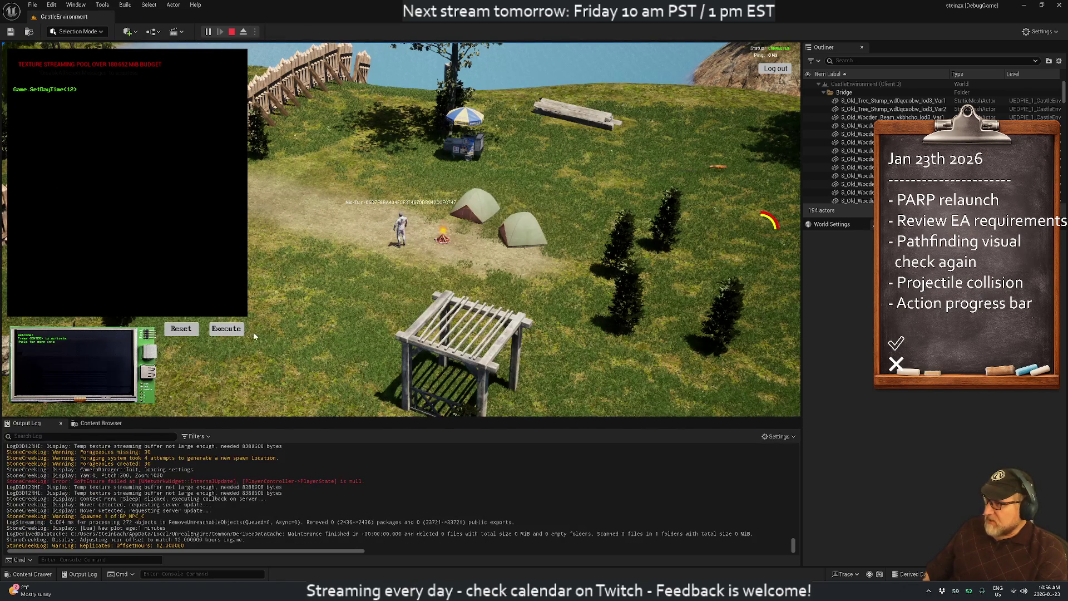
left_click(305, 329)
left_click_drag(172, 324, 359, 243)
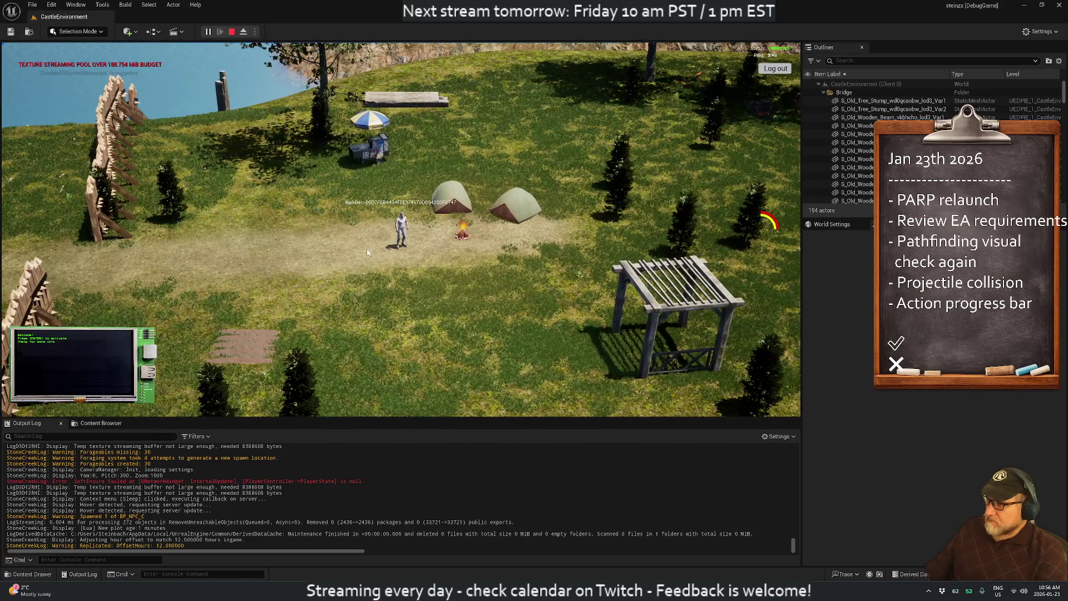
scroll(419, 298, "down", 5)
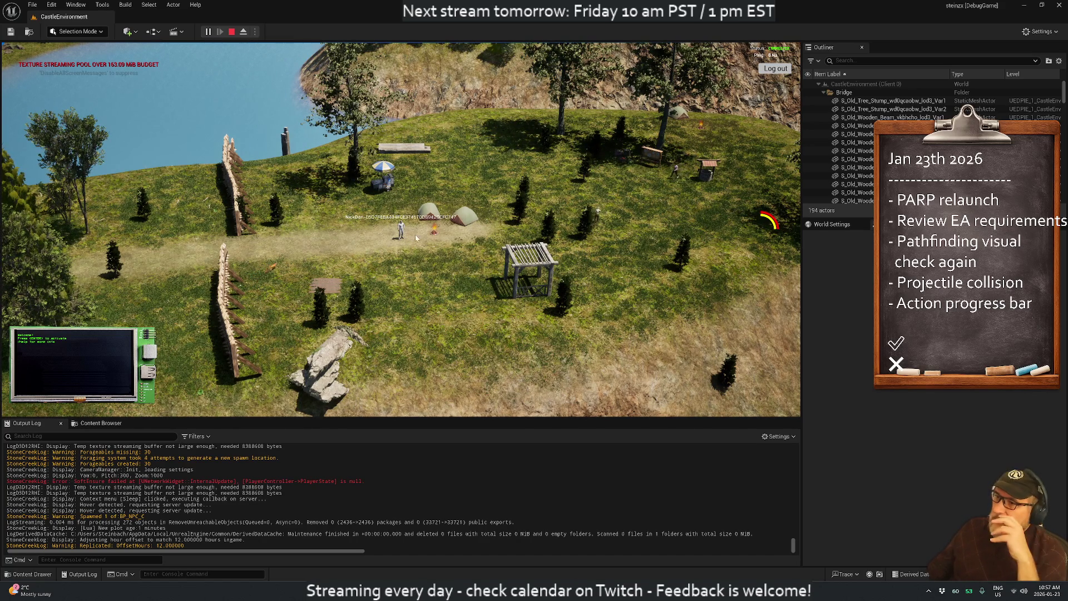
- Rotate the camera with Q and run the character north up the dirt path
key("q")
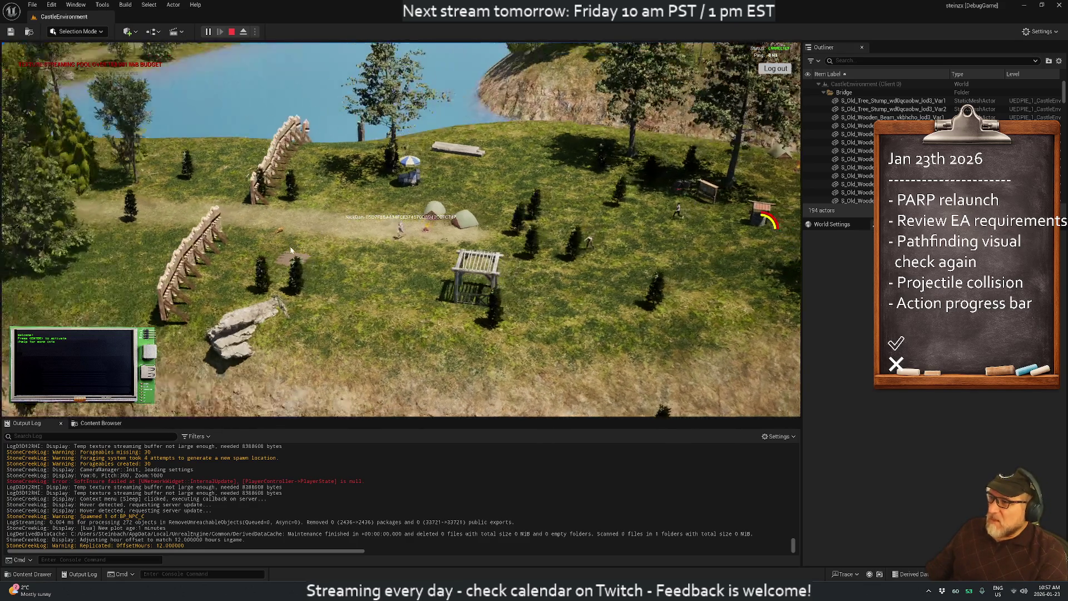
scroll(382, 263, "up", 3)
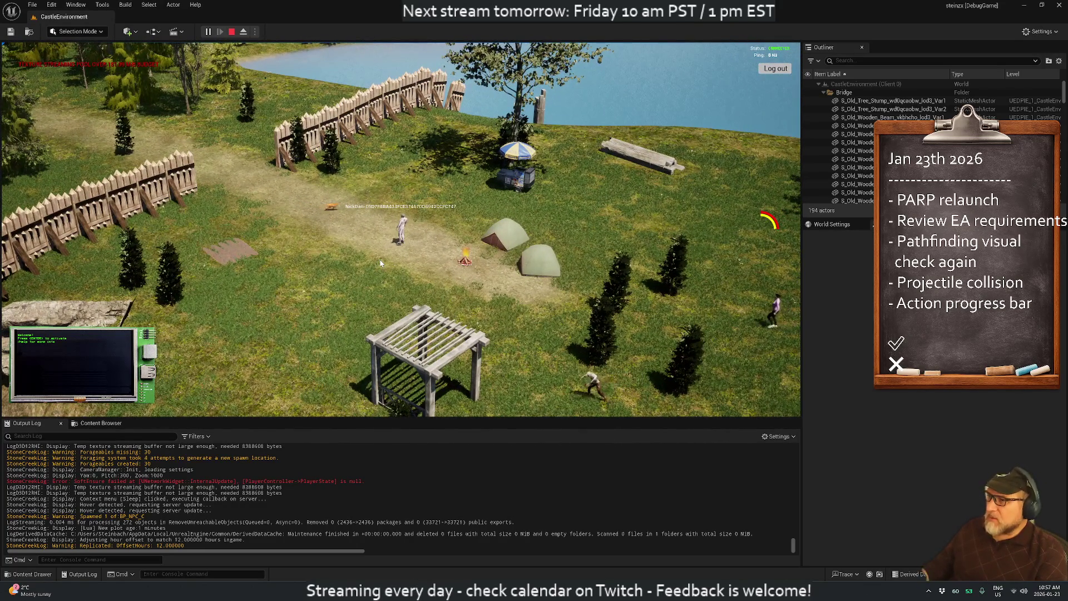
key("q")
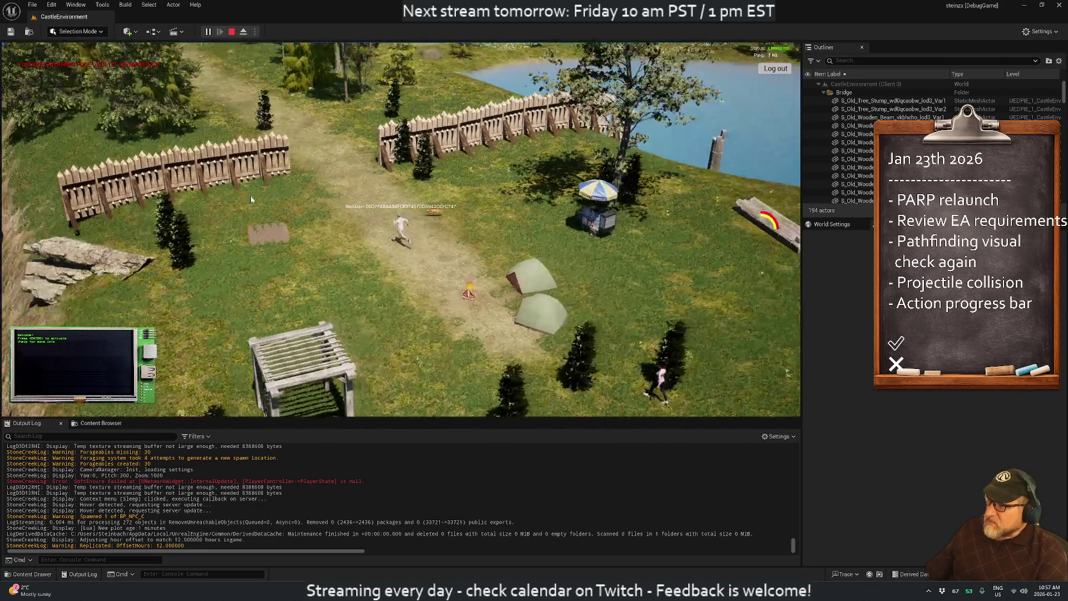
key("q")
key("q")
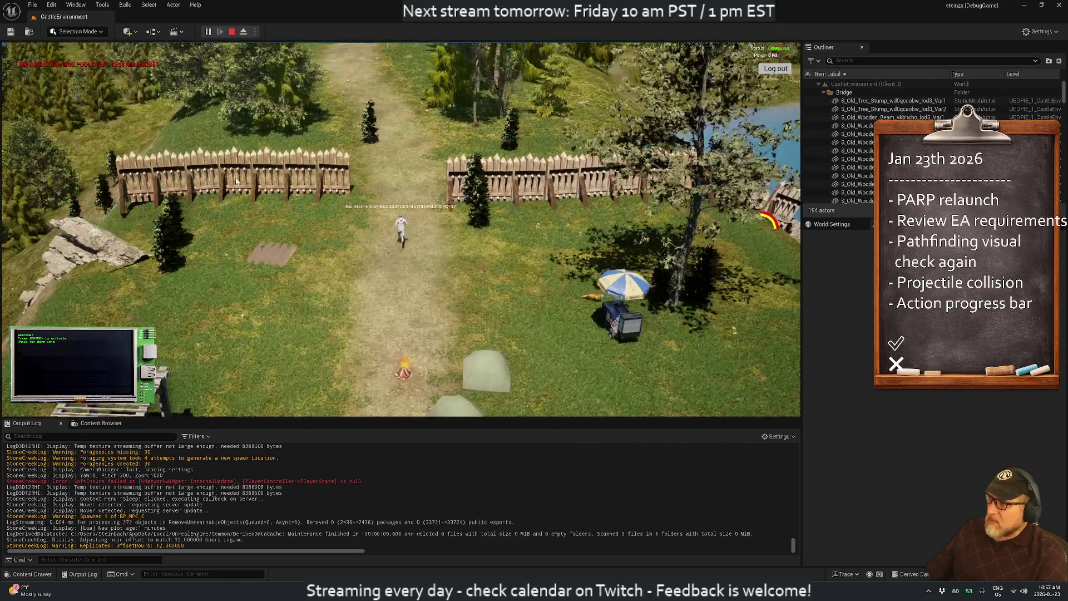
key("w")
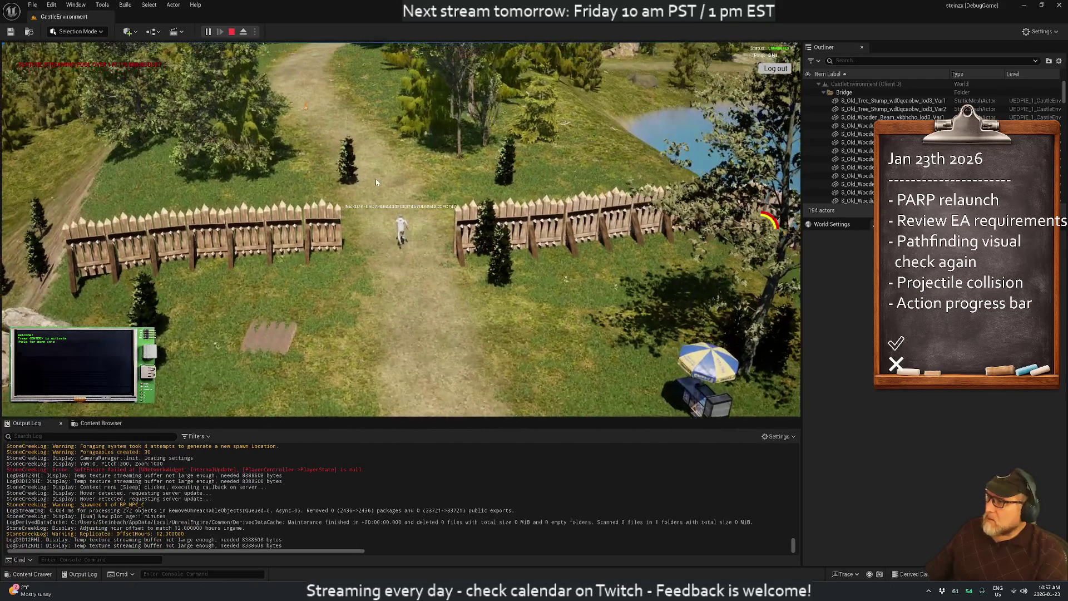
key("w")
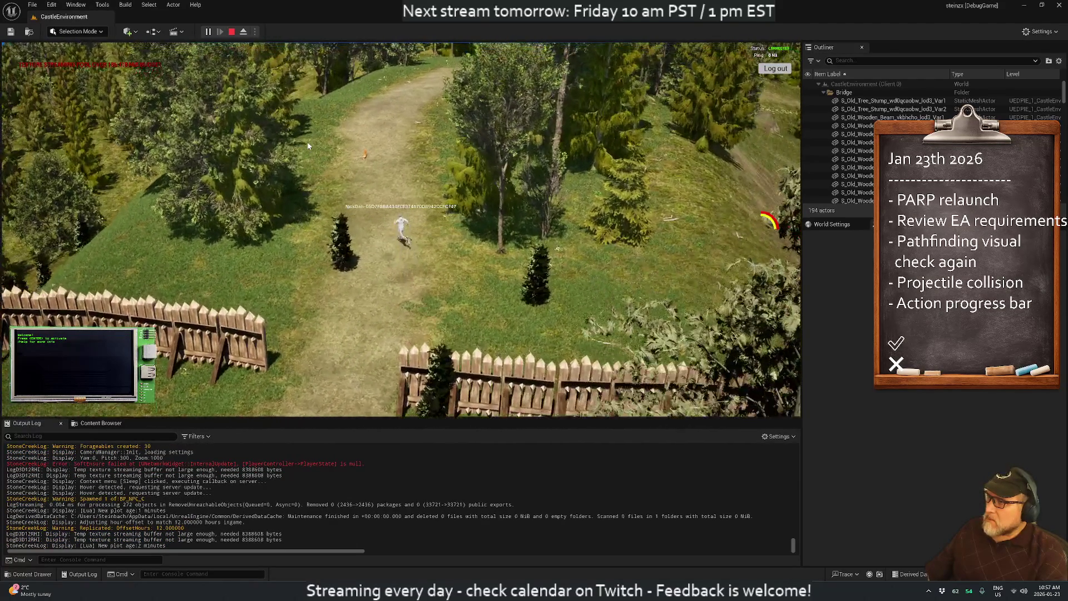
key("q")
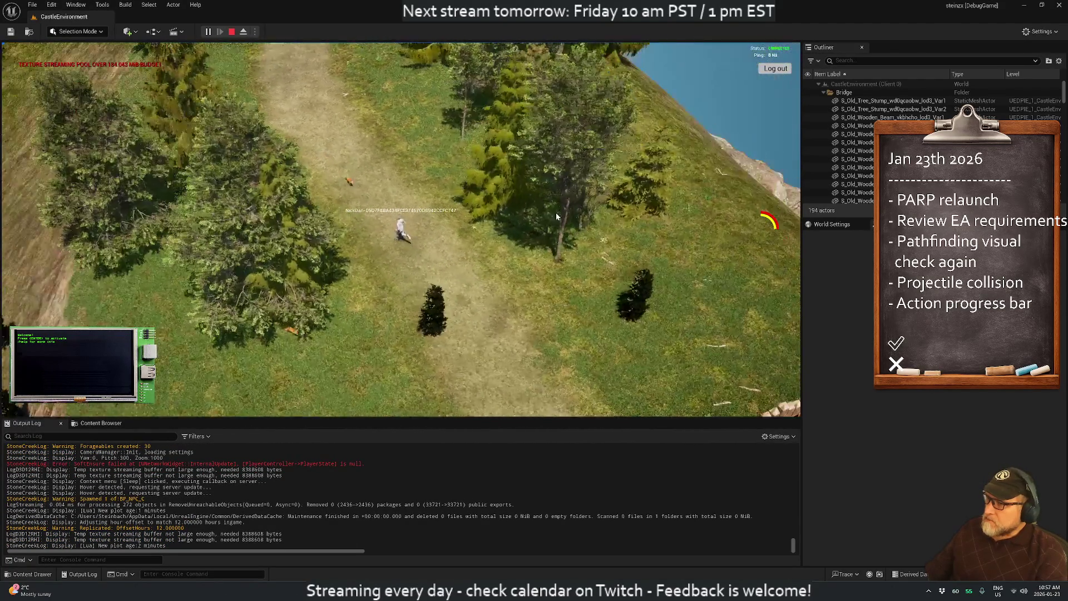
scroll(458, 209, "up", 5)
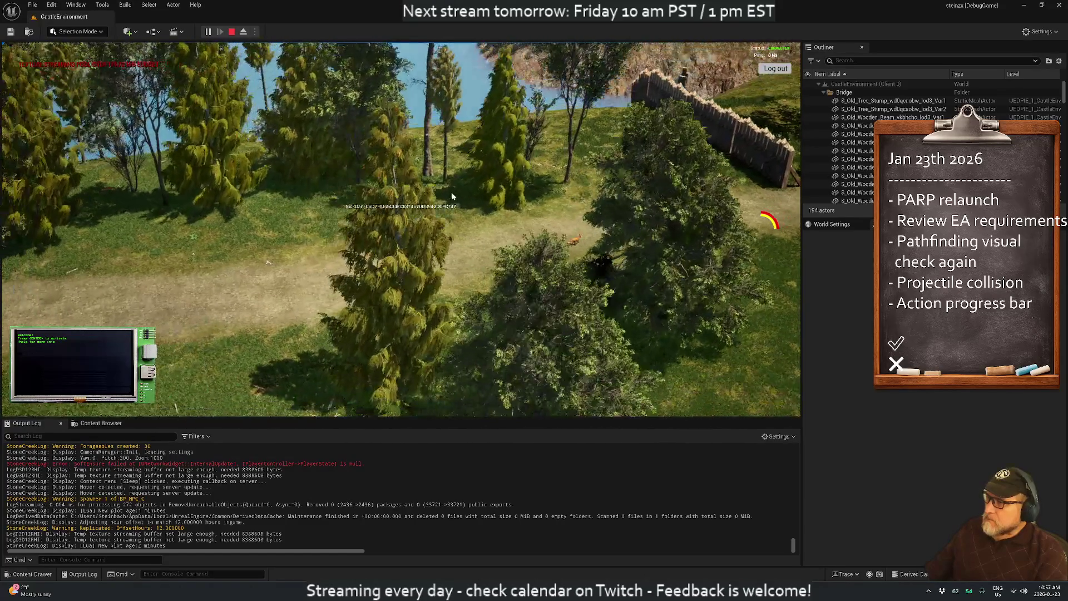
key("q")
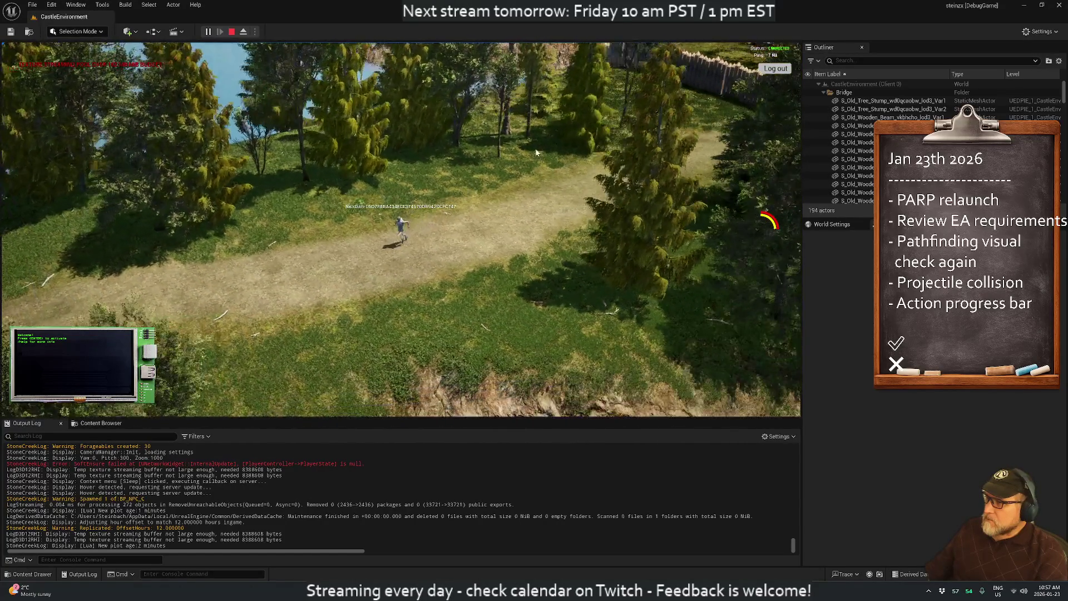
key("q")
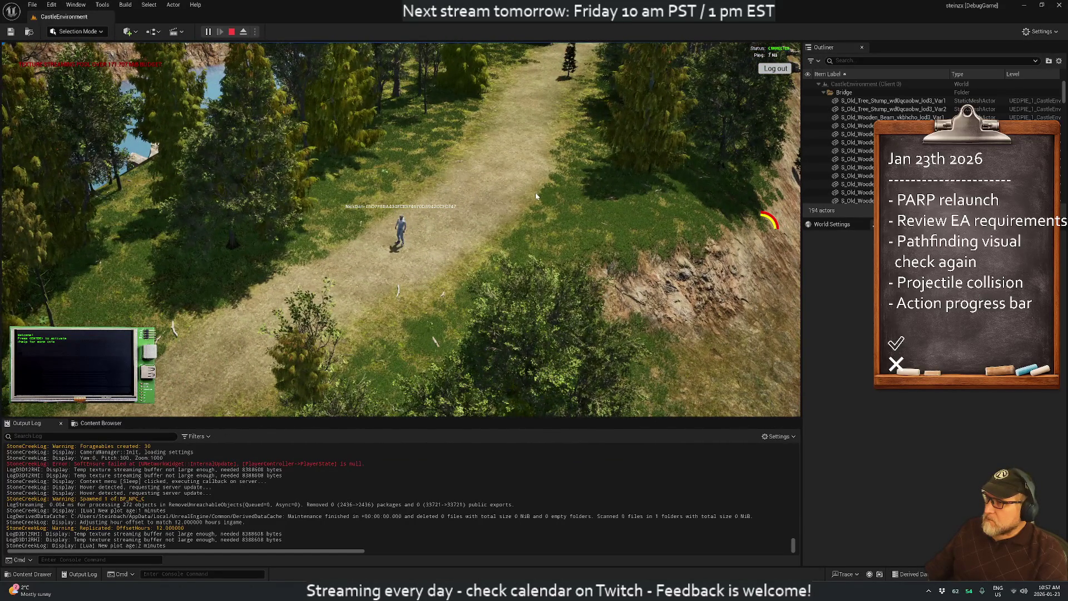
- Open the inventory and double-click the Forest item to plant it beside the path
key("Return")
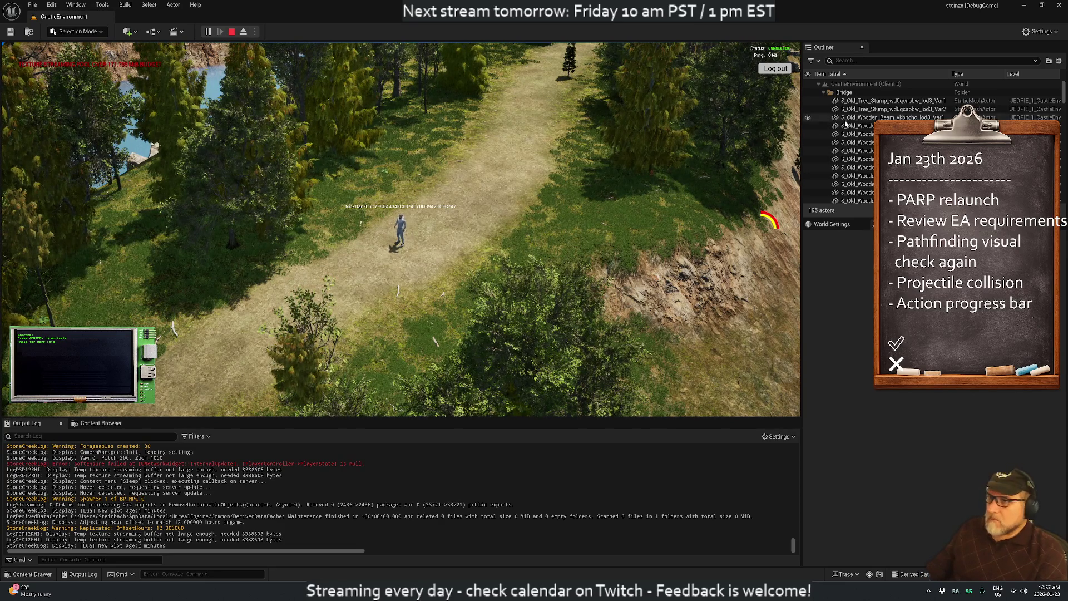
key("Return")
key("i")
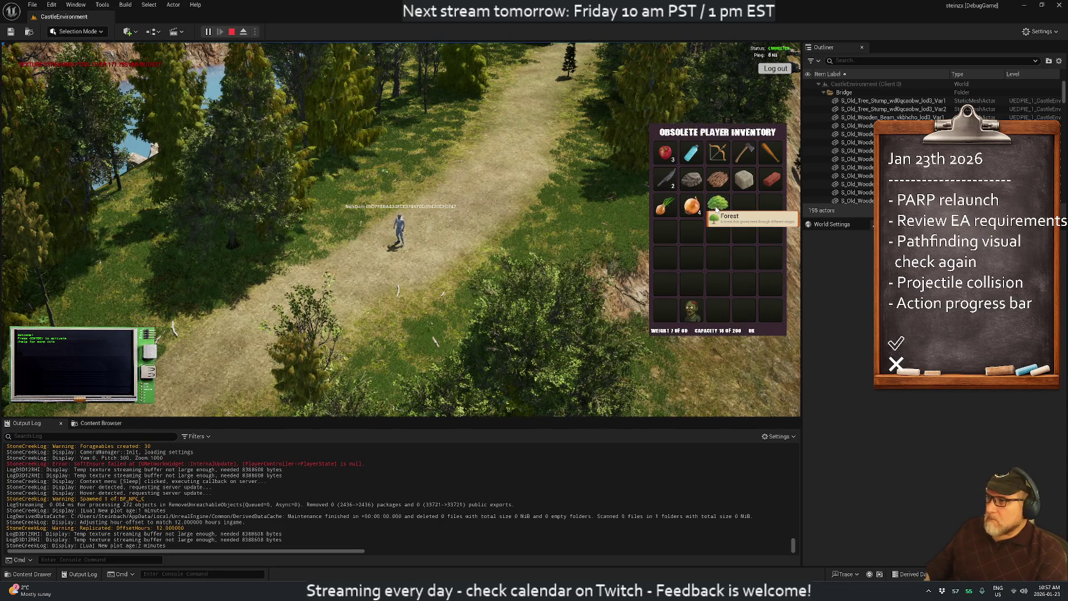
key("w")
mouse_move(717, 210)
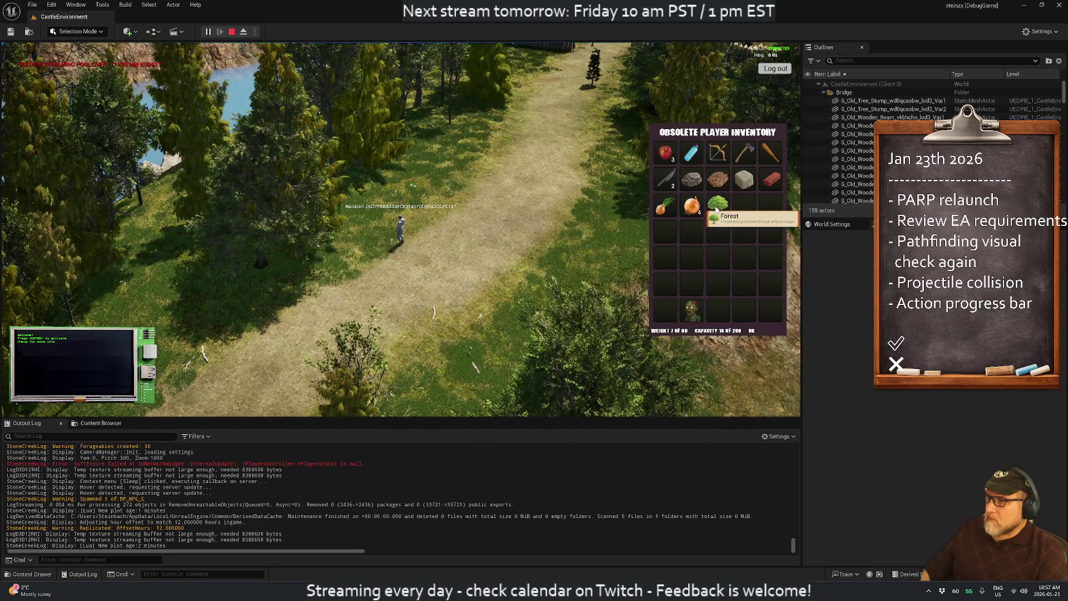
key("d")
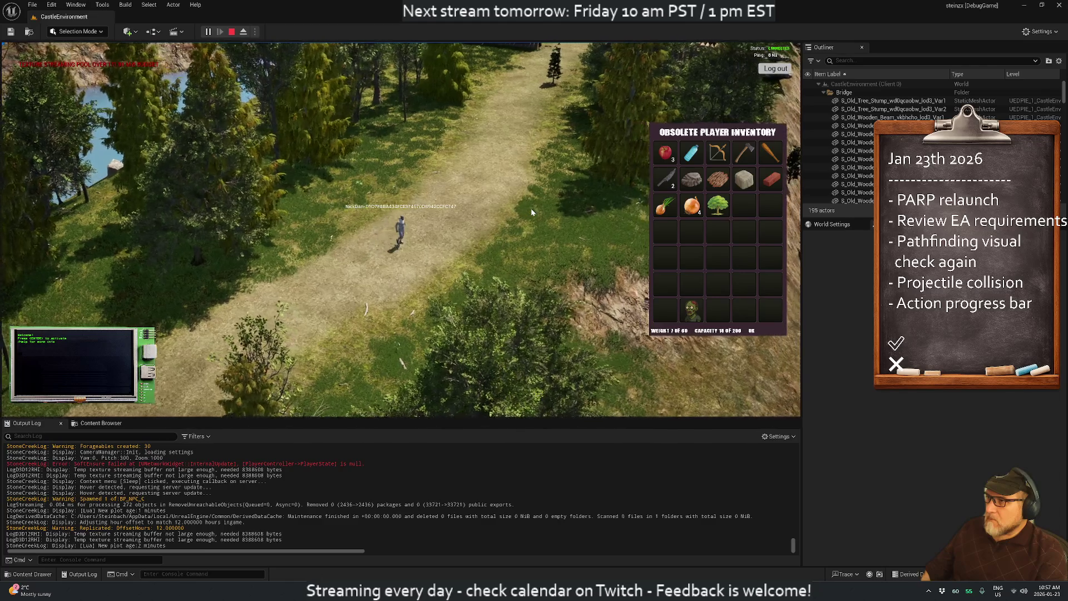
double_click(718, 207)
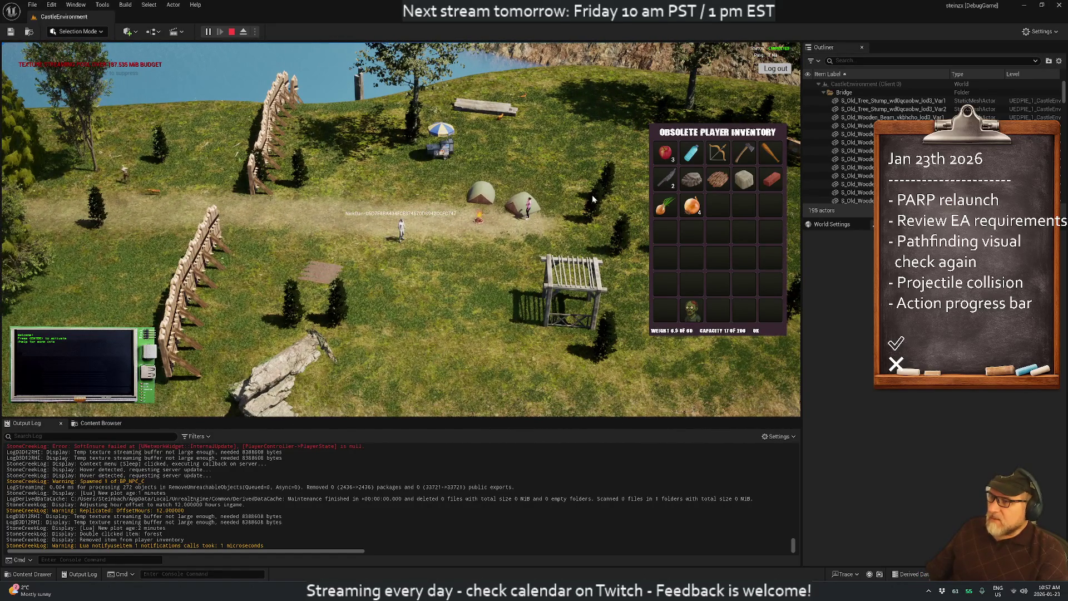
- Close the inventory and orbit out to view the new sapling among the meadow's trees
key("q")
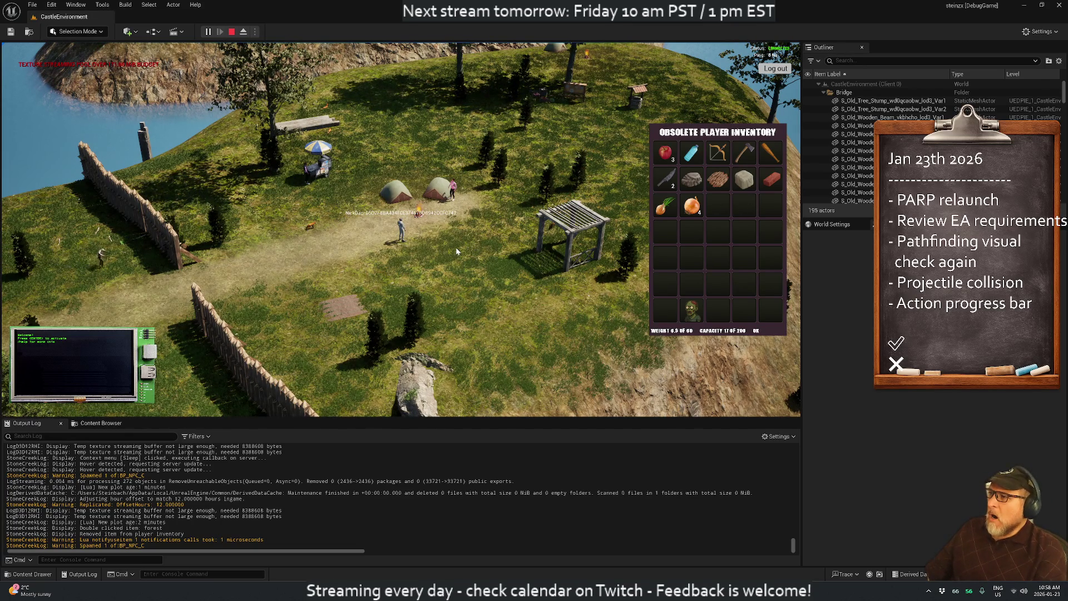
key("i")
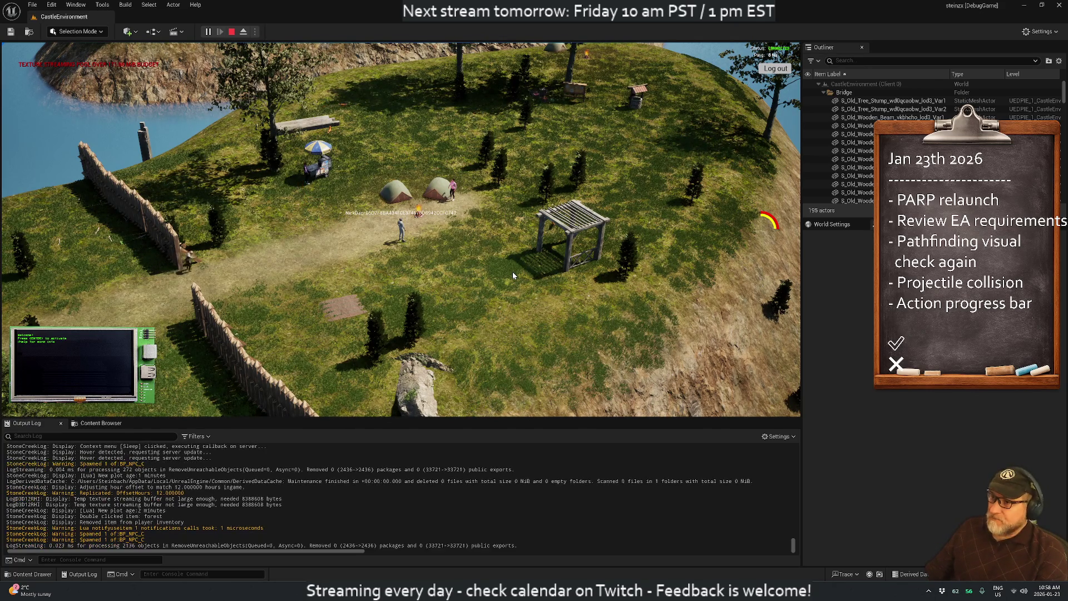
scroll(426, 238, "down", 2)
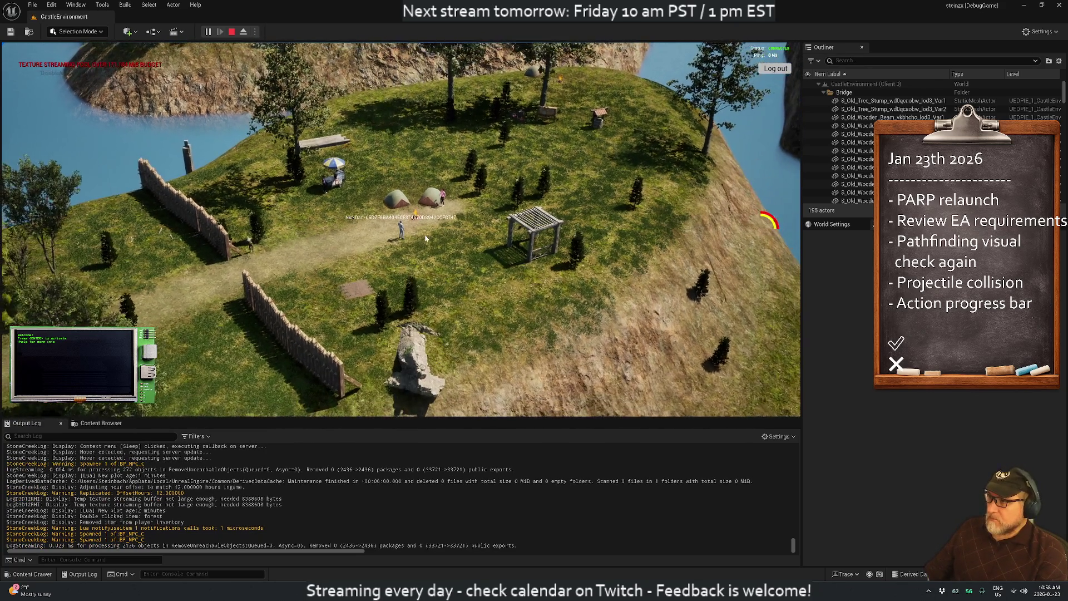
mouse_move(426, 239)
left_mouse_down()
mouse_move(262, 247)
mouse_move(322, 256)
left_mouse_up()
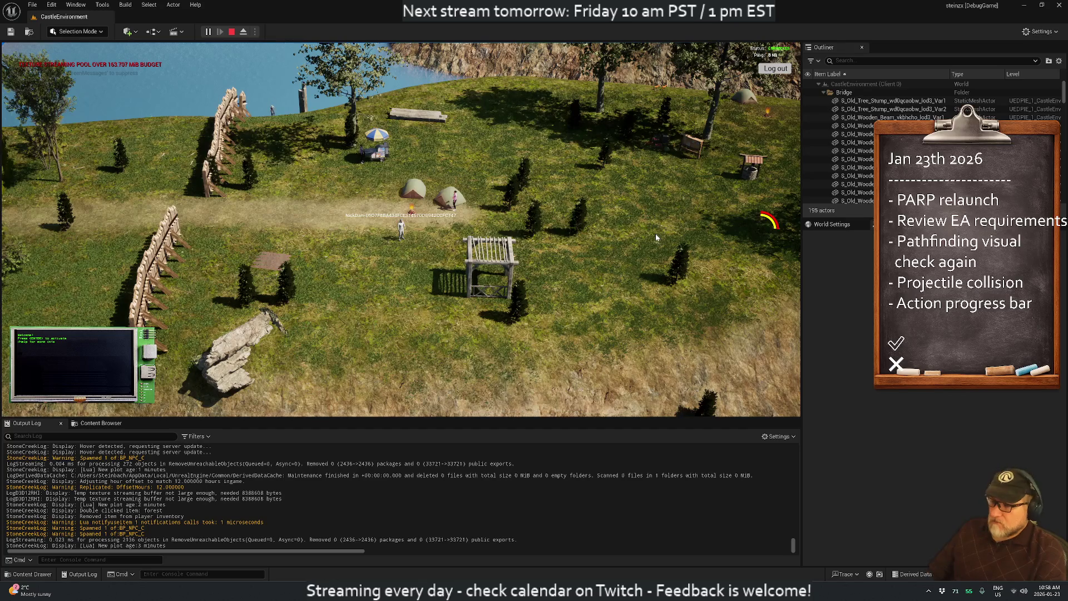
- Open windows-home/Desktop/todo-twitch.txt in vim from a Cygwin terminal
key("super")
type("vim")
key("Return")
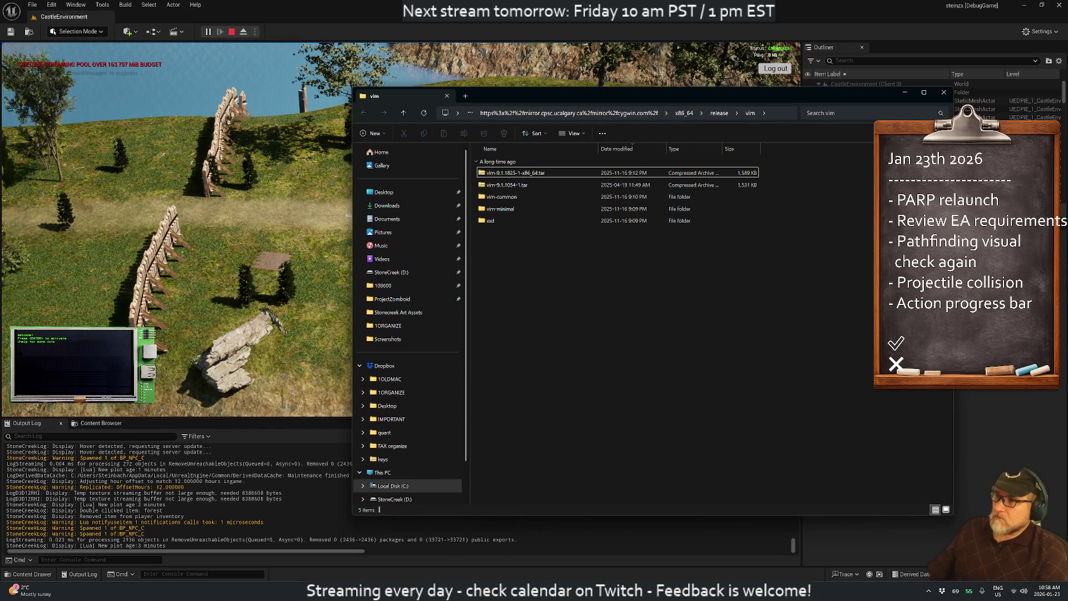
key("alt+F4")
key("super")
type("cygwin")
key("Return")
type("vim windows-home/Desktop/todo-twitch.txt")
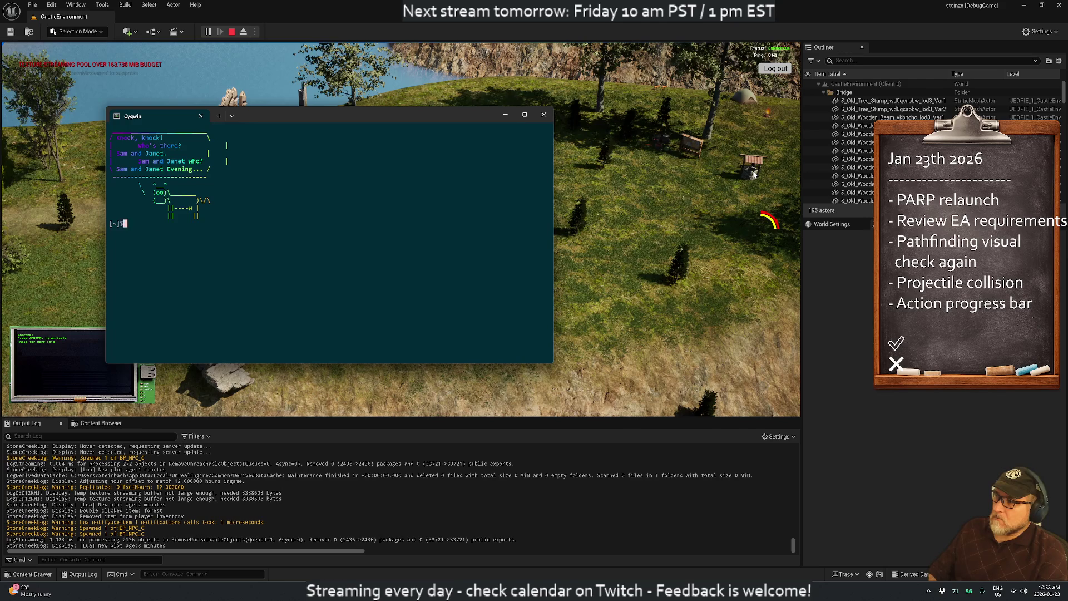
key("Return")
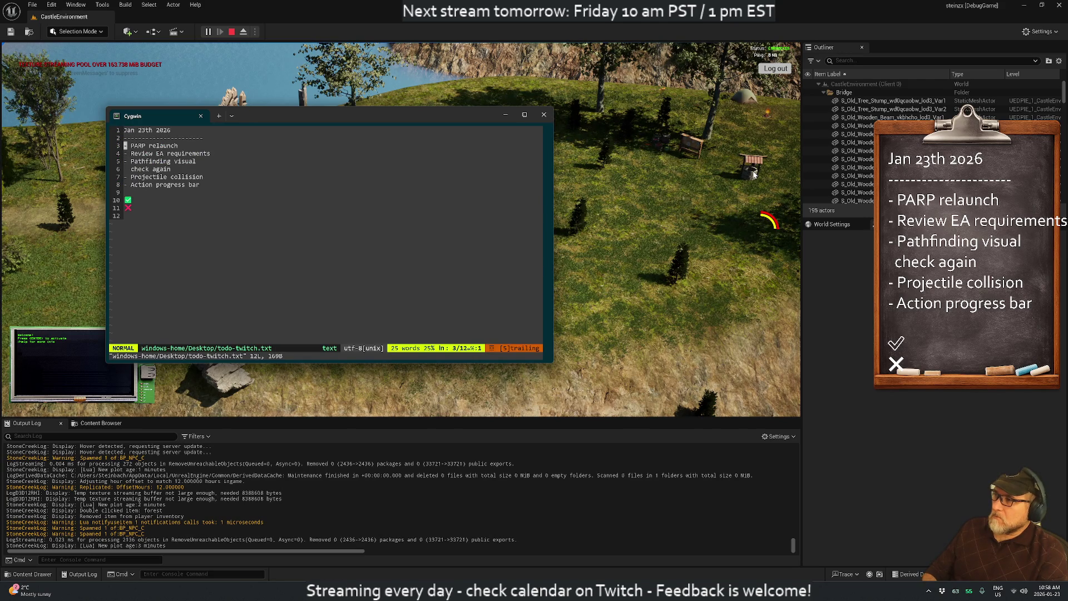
- Add '- Fix tree growth' below the Review EA requirements item
type("O-")
key("Escape")
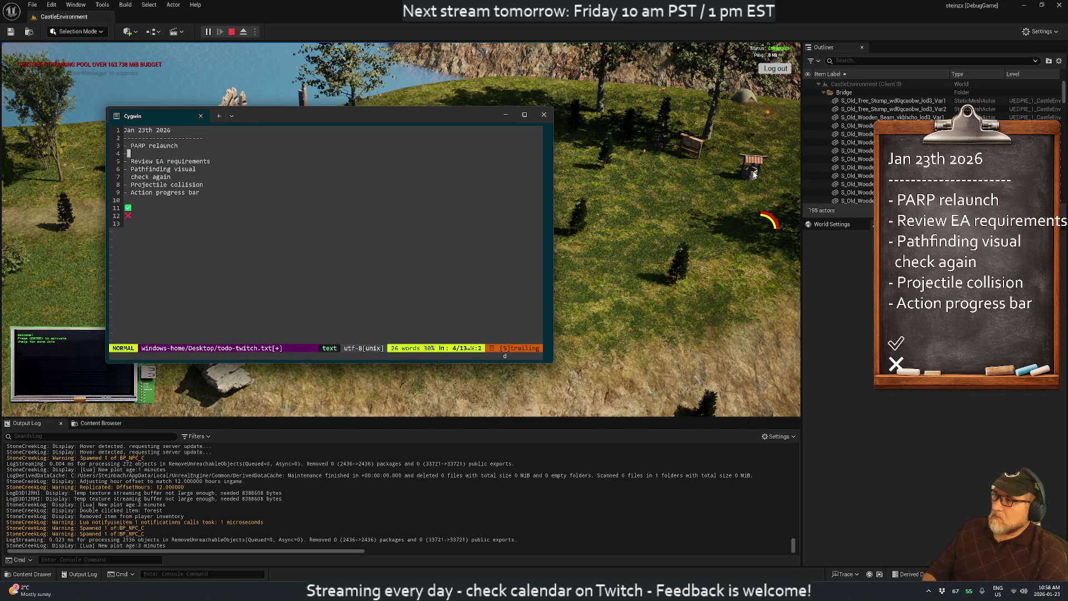
key("d")
key("d")
key("p")
key("A")
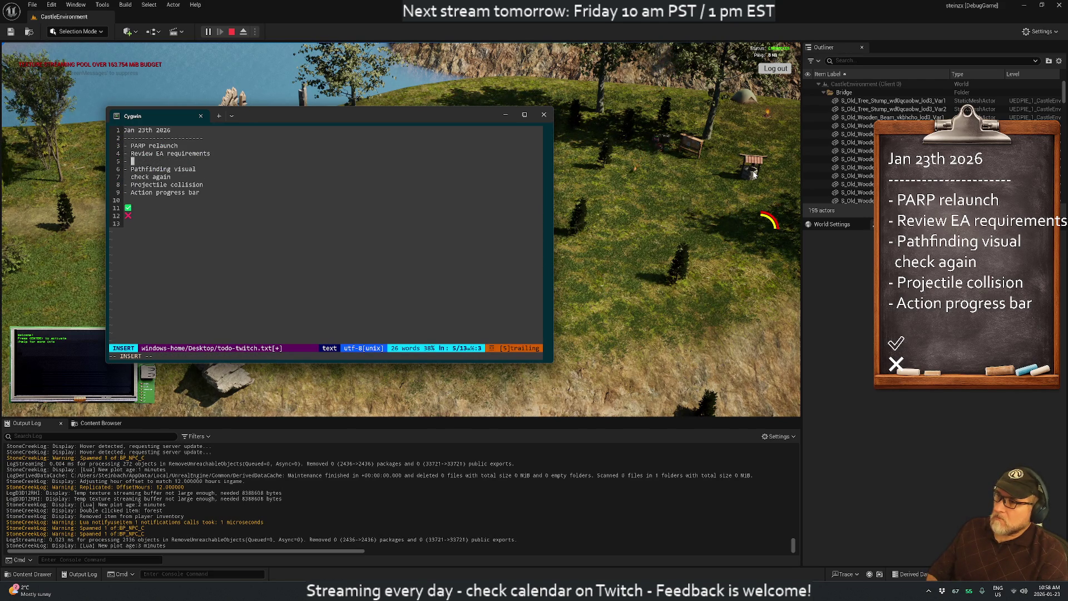
type("Fix tree grow")
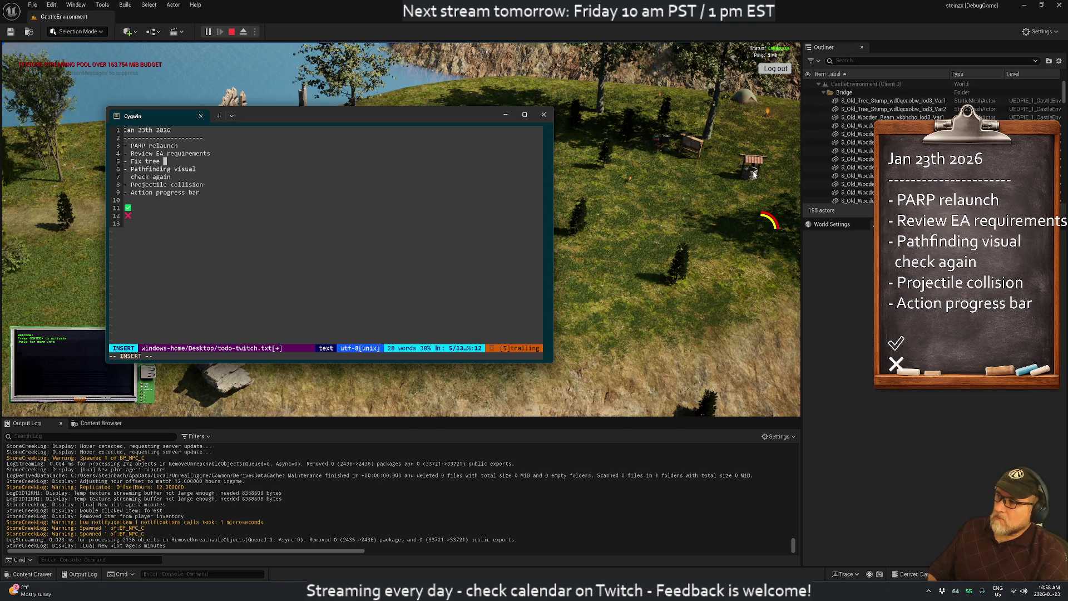
type("th")
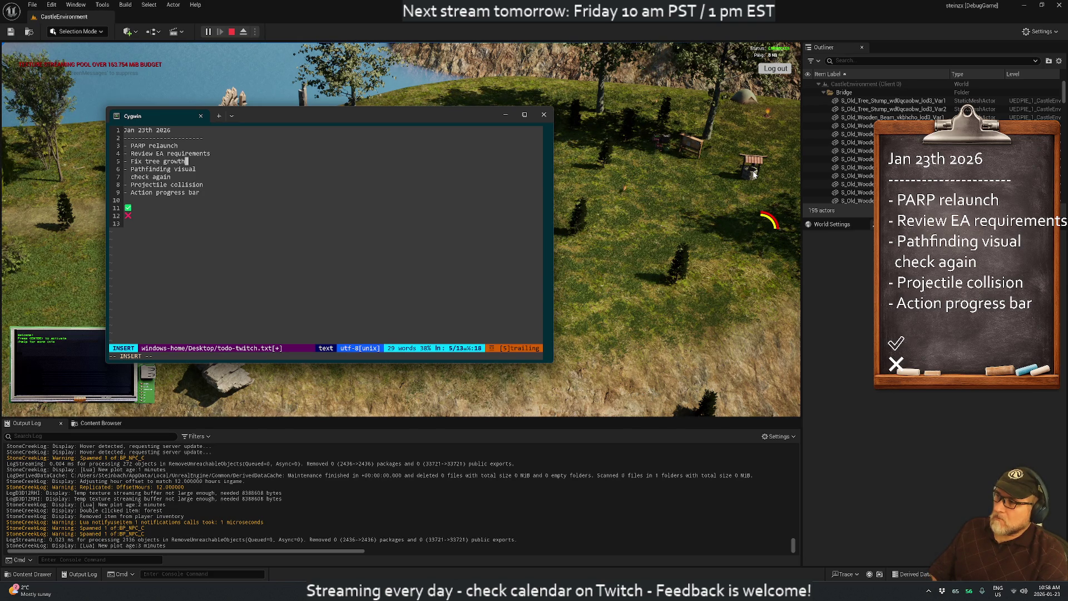
key("Escape")
- Save the to-do list with :w, quit vim, and exit Cygwin
type(":w")
key("Return")
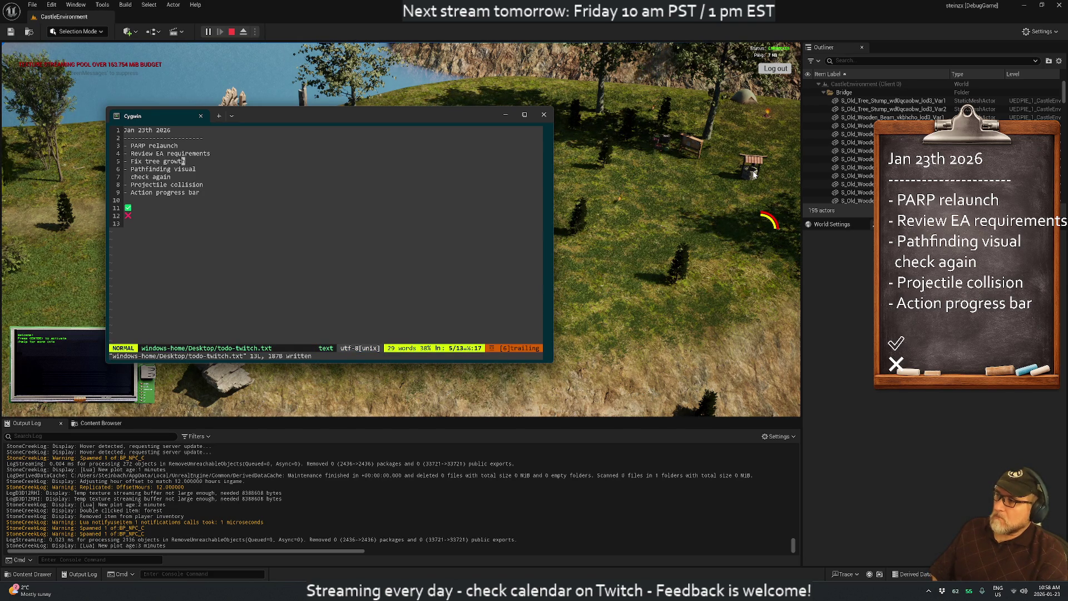
type(":q")
key("Return")
type("exit")
key("Return")
- Launch Visual Studio Code from the Start search
key("super")
type("code")
key("Return")
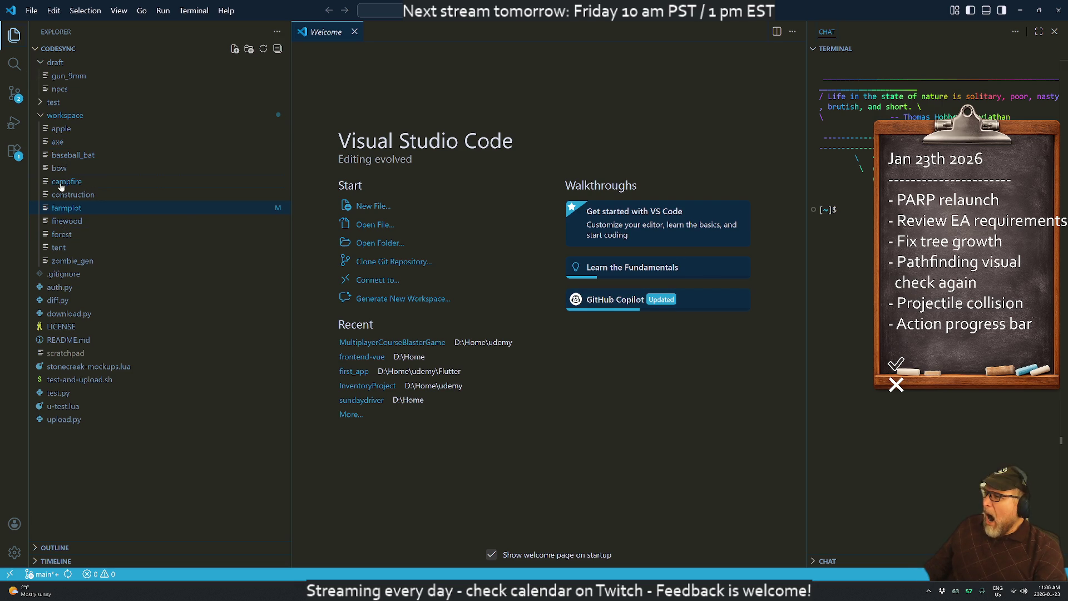
- Open the workspace forest script from the codesync Explorer
left_click(59, 234)
- Scroll through the forest script's findEmptyLocationNear and tree-placement code
scroll(518, 306, "up", 10)
scroll(518, 306, "up", 20)
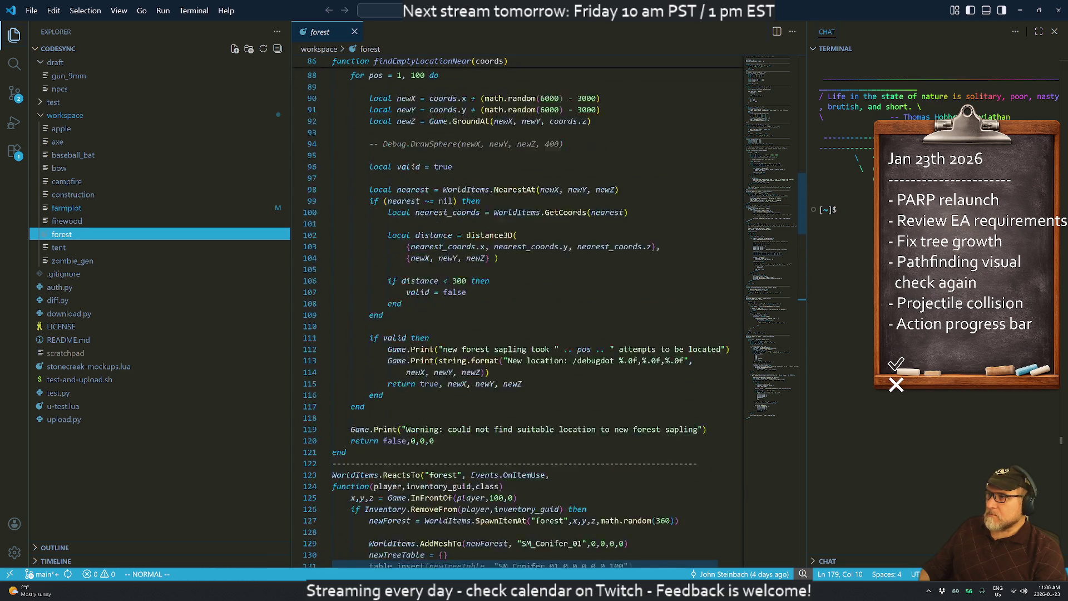
scroll(518, 306, "up", 9)
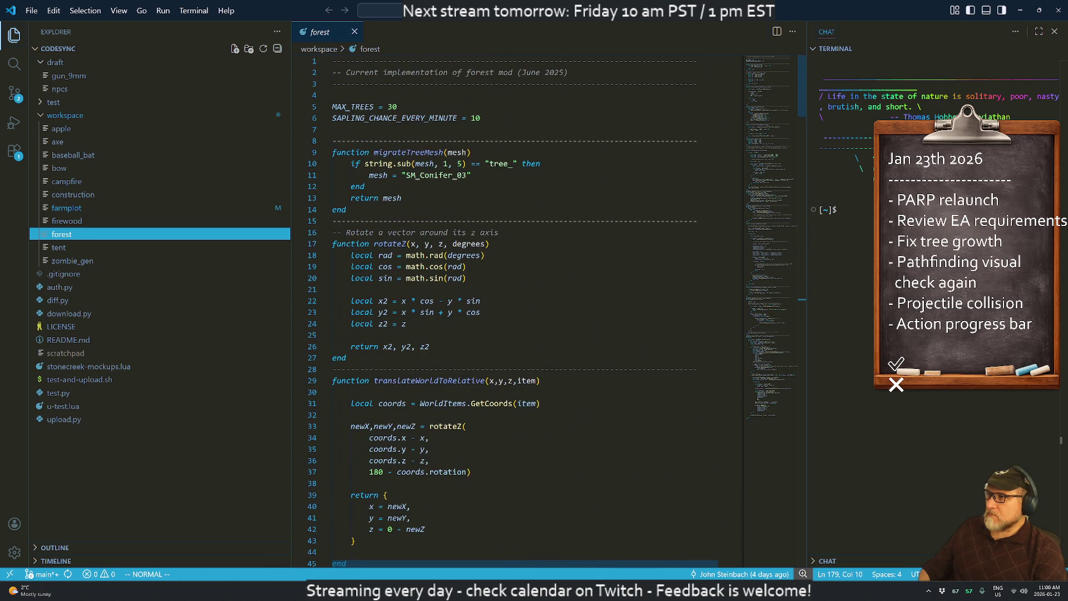
scroll(518, 306, "down", 4)
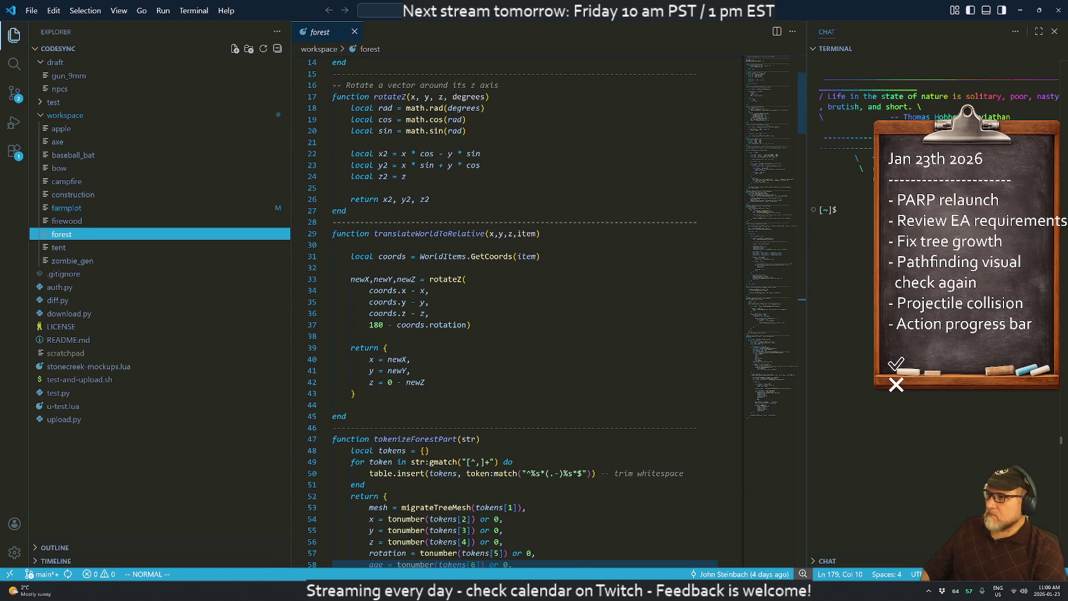
scroll(517, 306, "down", 4)
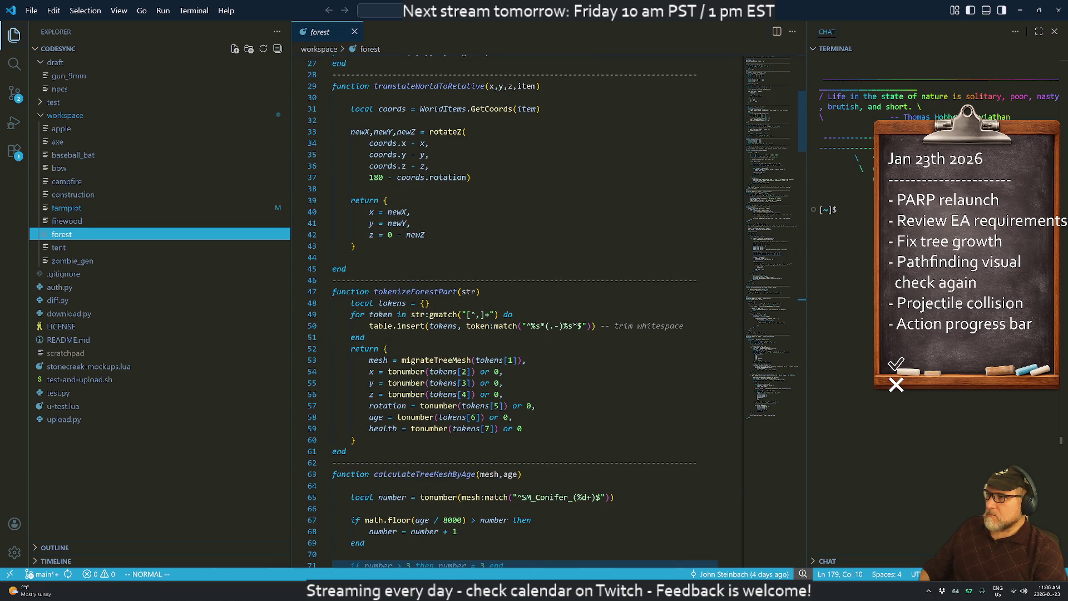
scroll(518, 306, "down", 12)
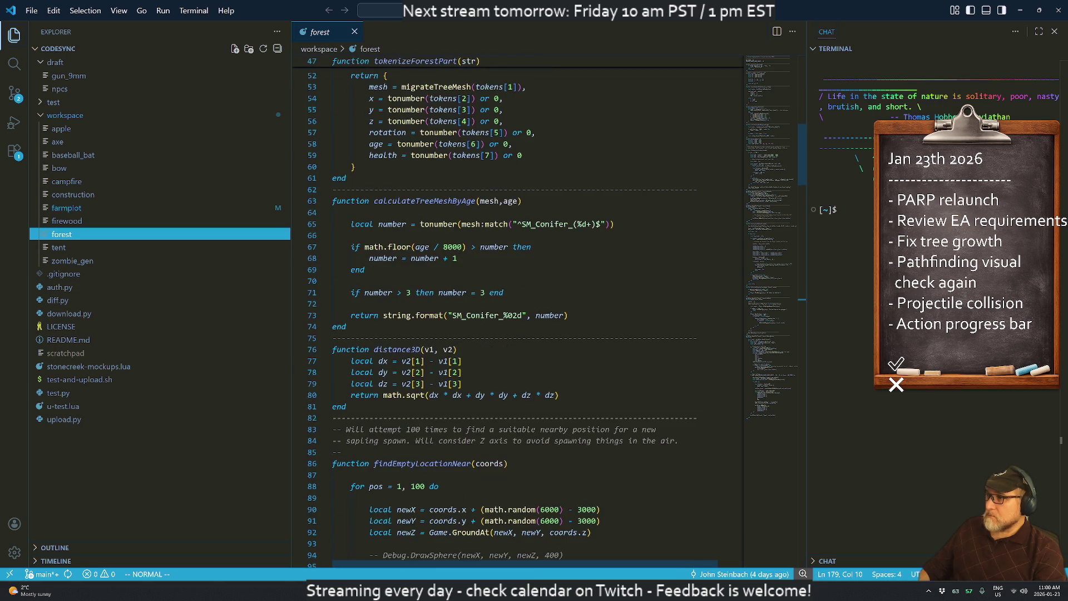
scroll(518, 306, "down", 8)
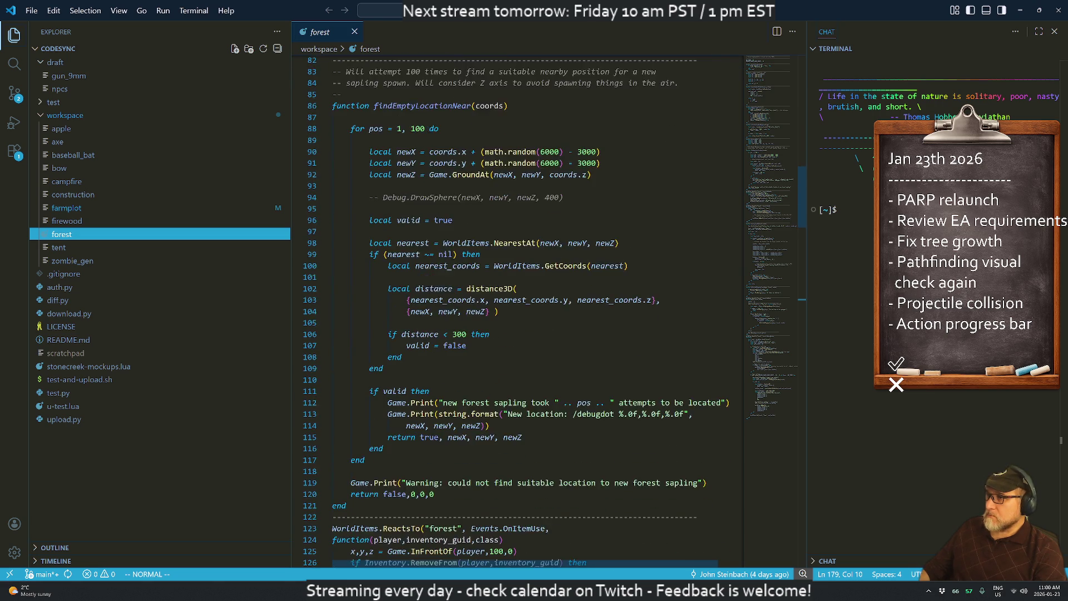
left_click(15, 92)
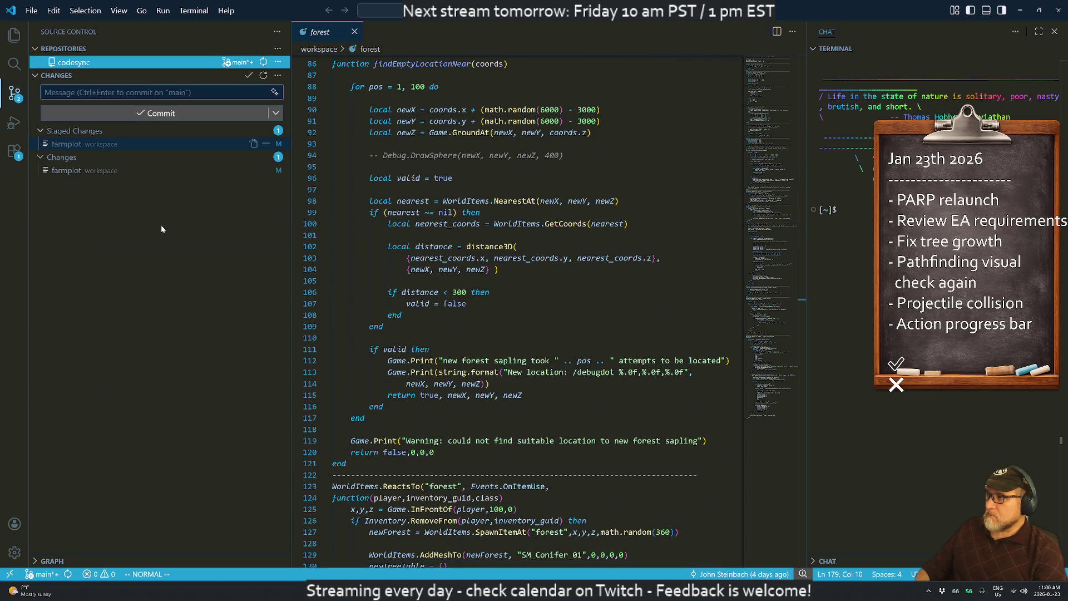
- Compare the staged and unstaged farmplot diffs, ending on the staged one
left_click(75, 146)
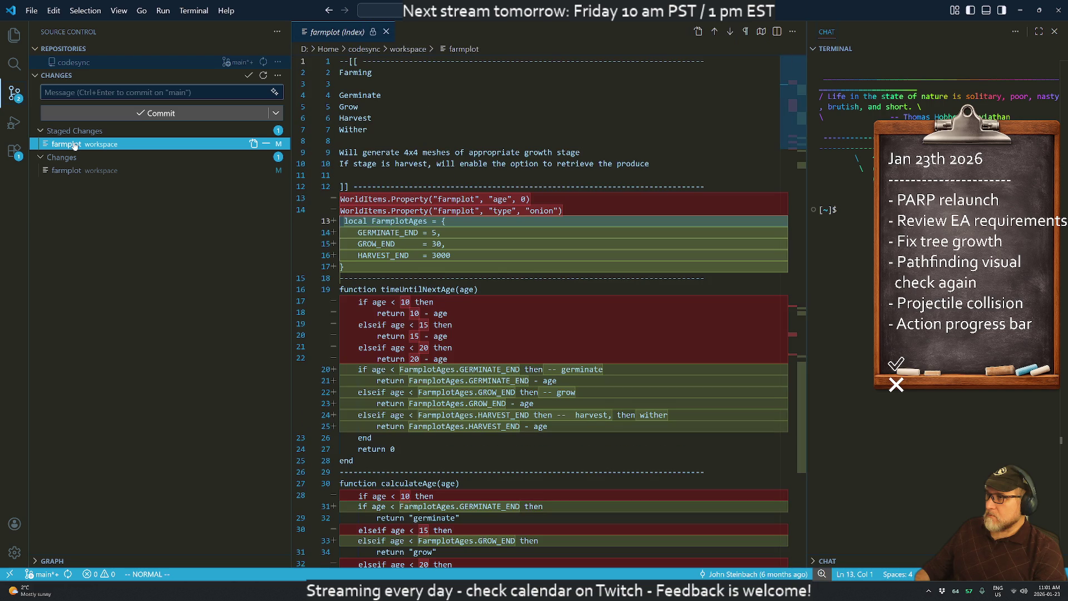
left_click(74, 173)
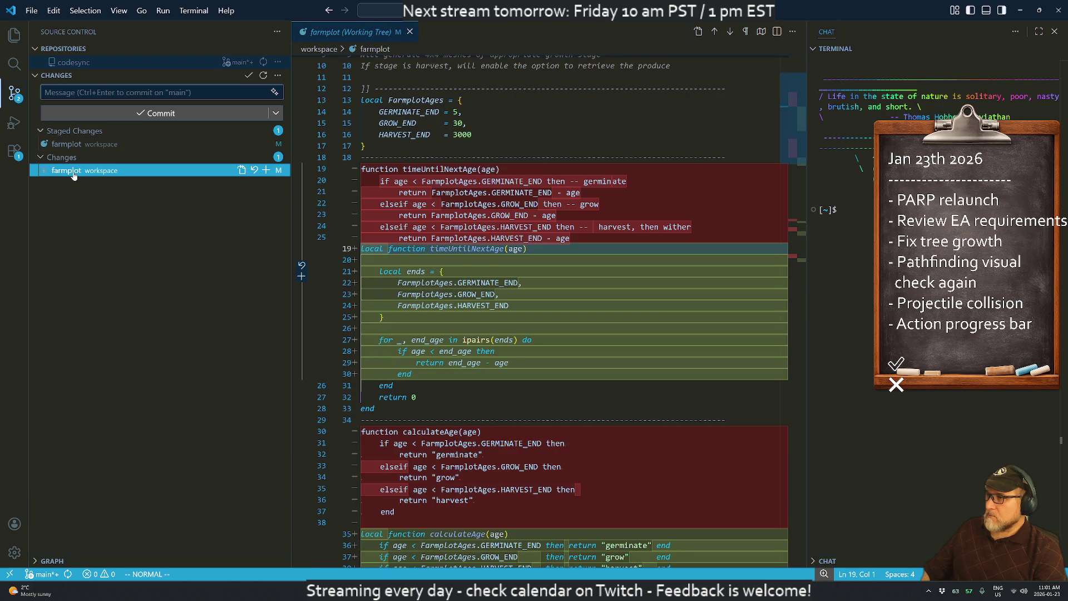
left_click(70, 146)
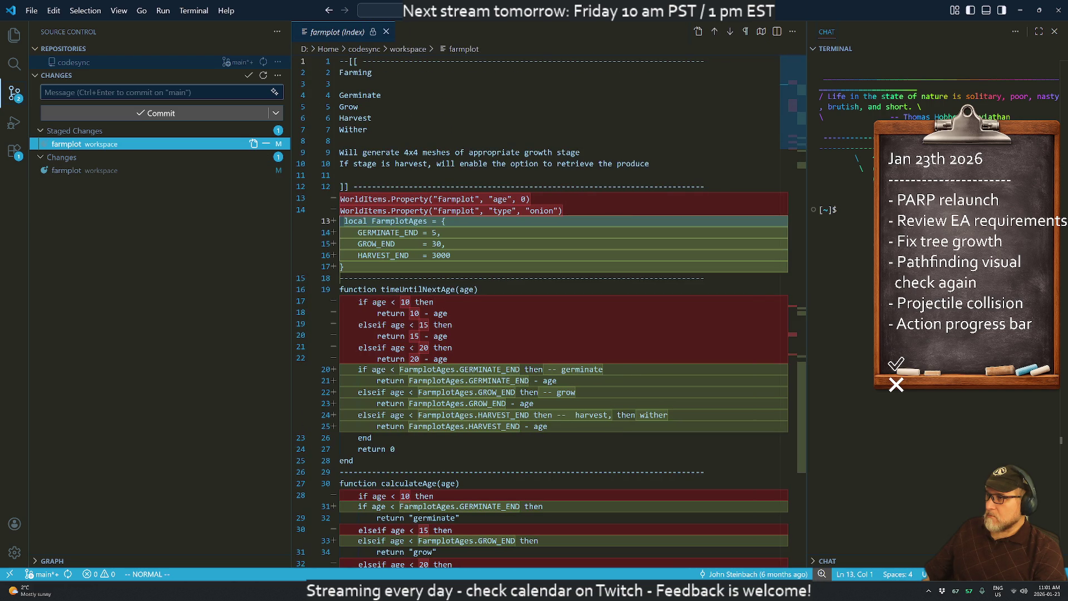
scroll(557, 312, "down", 4)
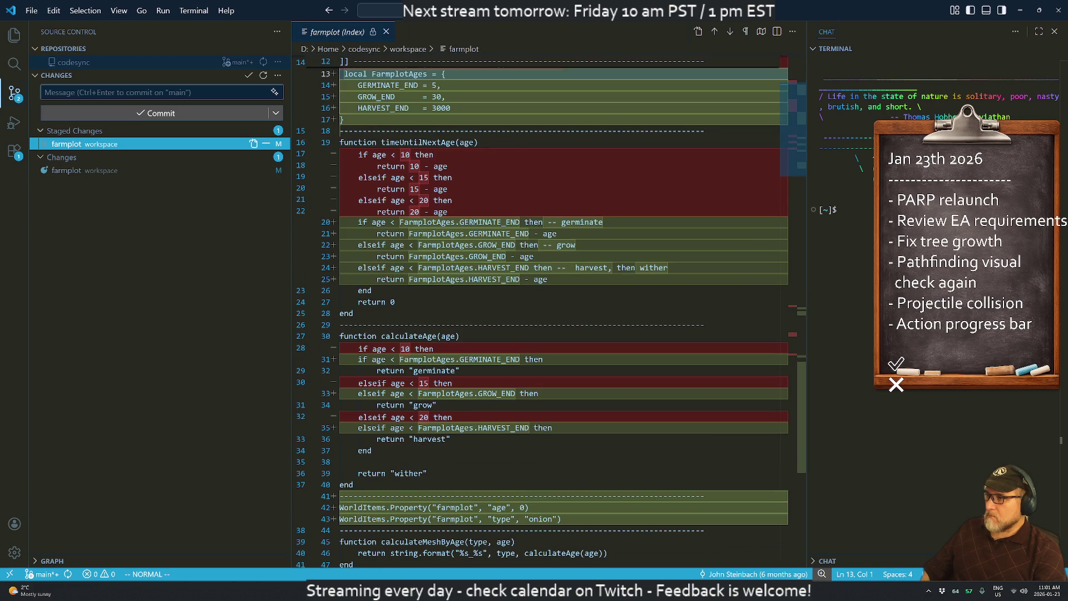
key("ctrl+grave")
- Change into the codesync repository in the terminal and check its git status
type("git status")
key("Return")
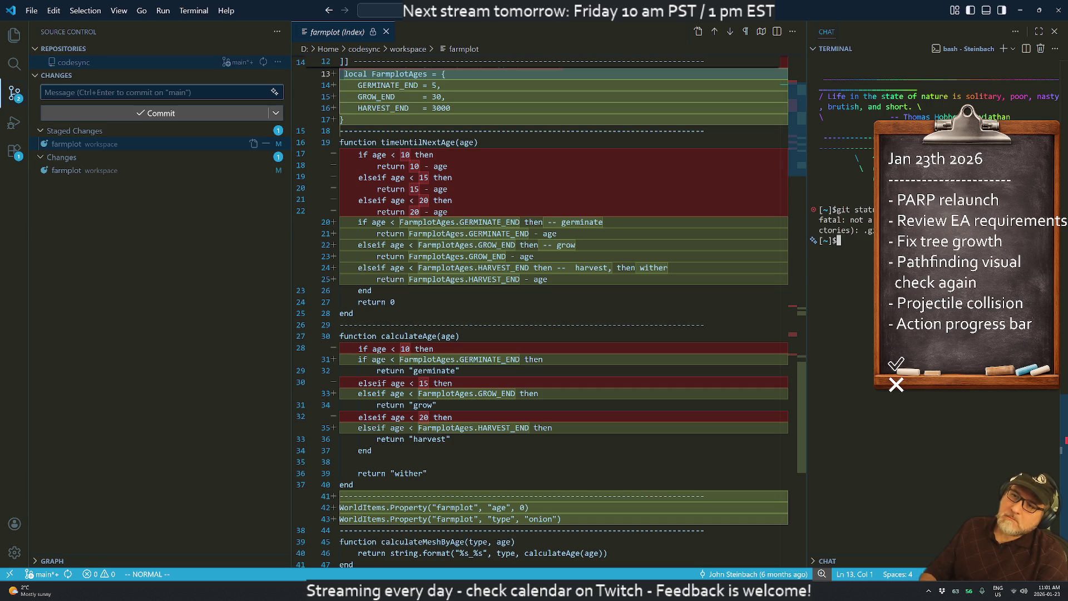
type("cd home/")
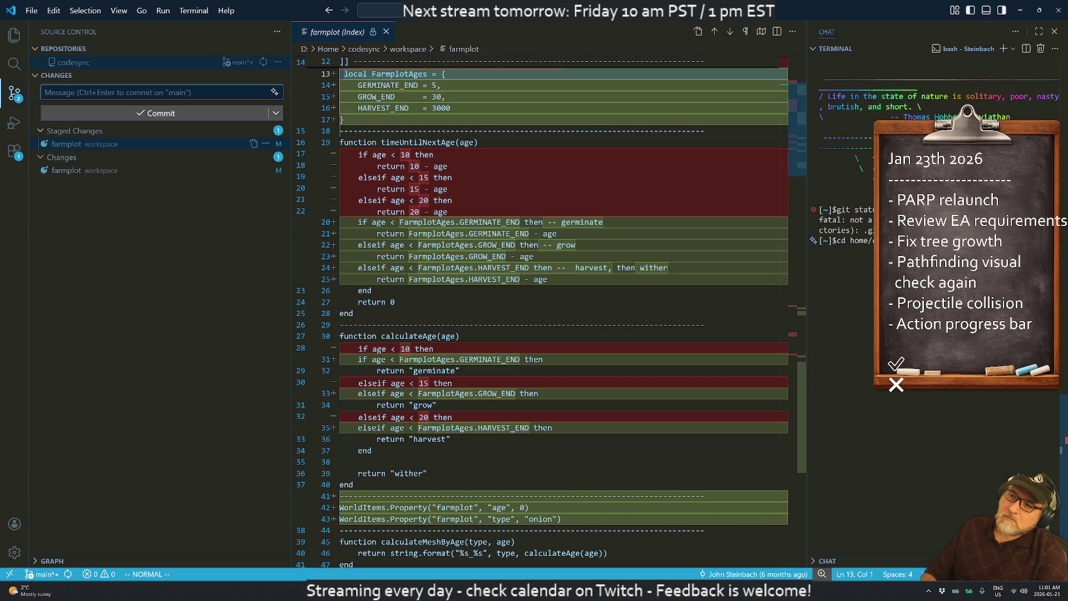
key("Return")
type("g")
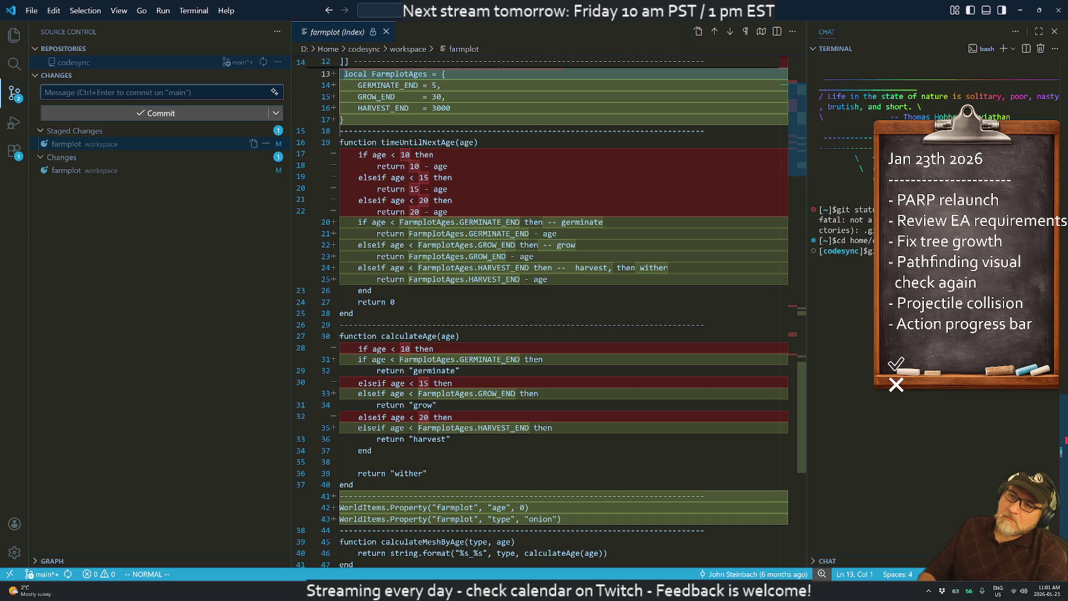
key("Return")
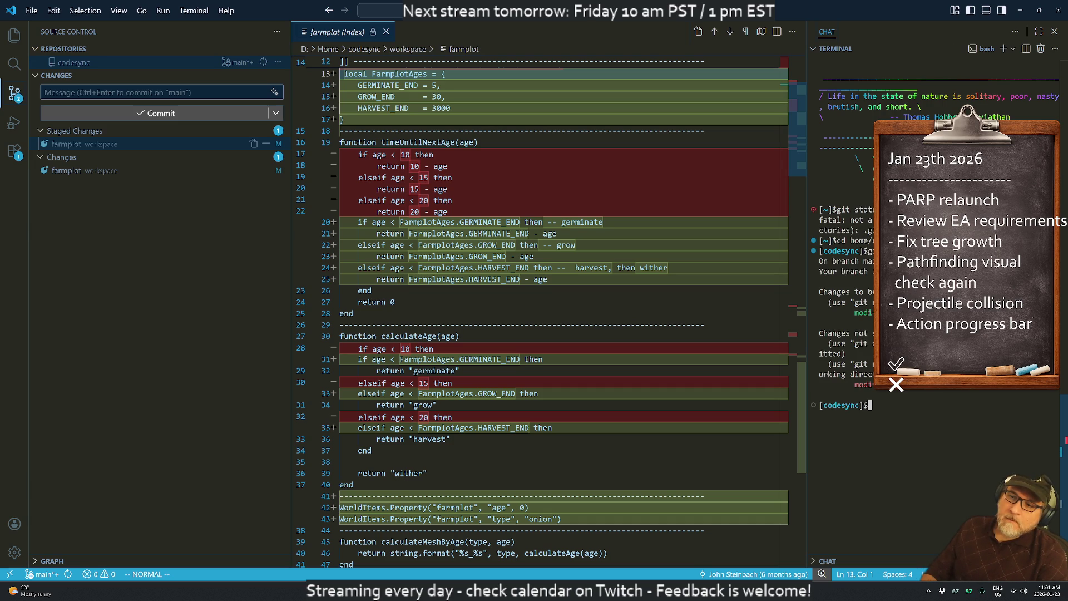
- Commit the staged changes as "Farmplot growth" and start a git push
type("git")
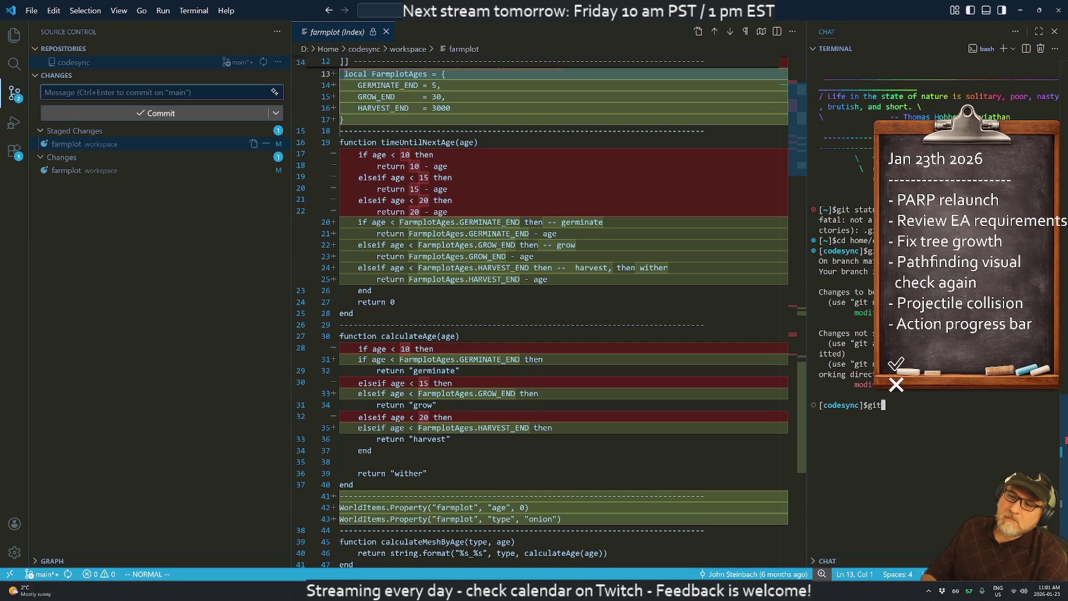
type(" commit -")
type("m \"Farmplot growth\"")
key("Return")
type("git push")
key("Return")
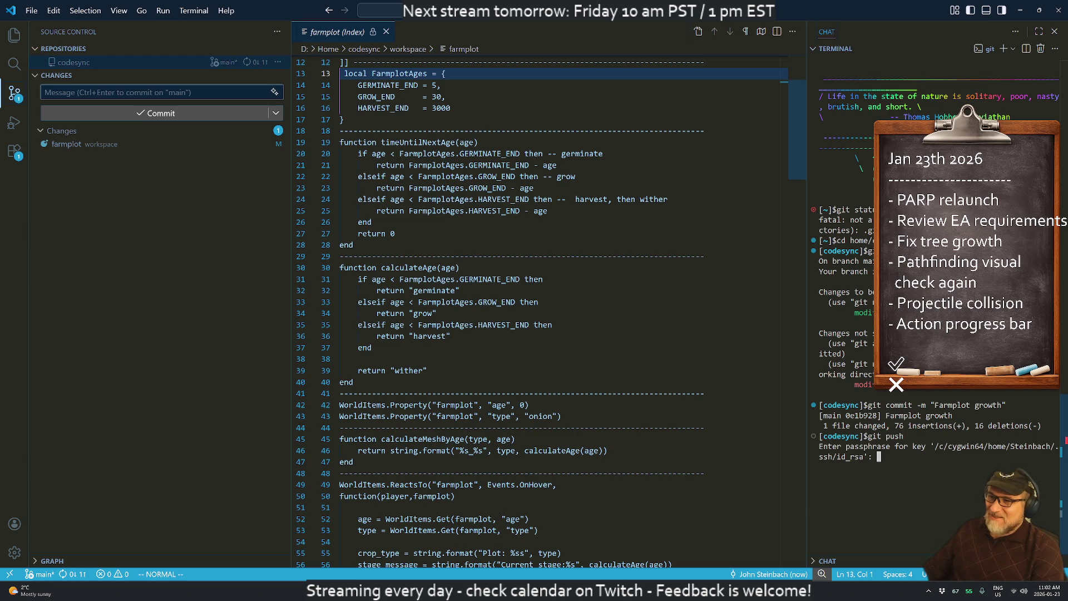
left_click(591, 256)
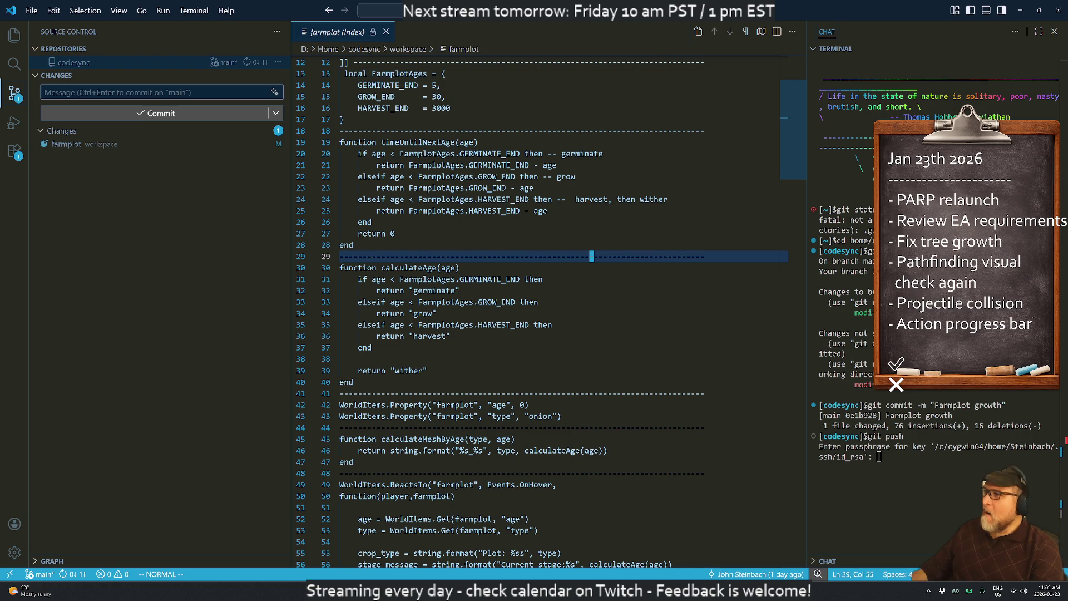
scroll(501, 278, "down", 2)
scroll(501, 279, "up", 4)
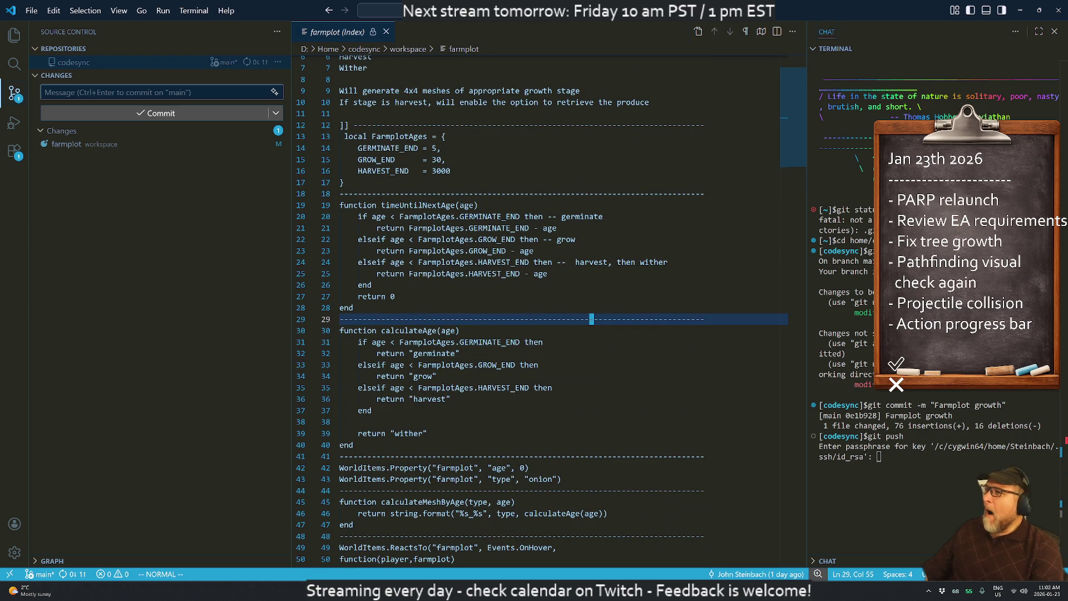
- Close the farmplot diff and reopen the forest script from the project file tree
left_click(386, 32)
left_click(13, 35)
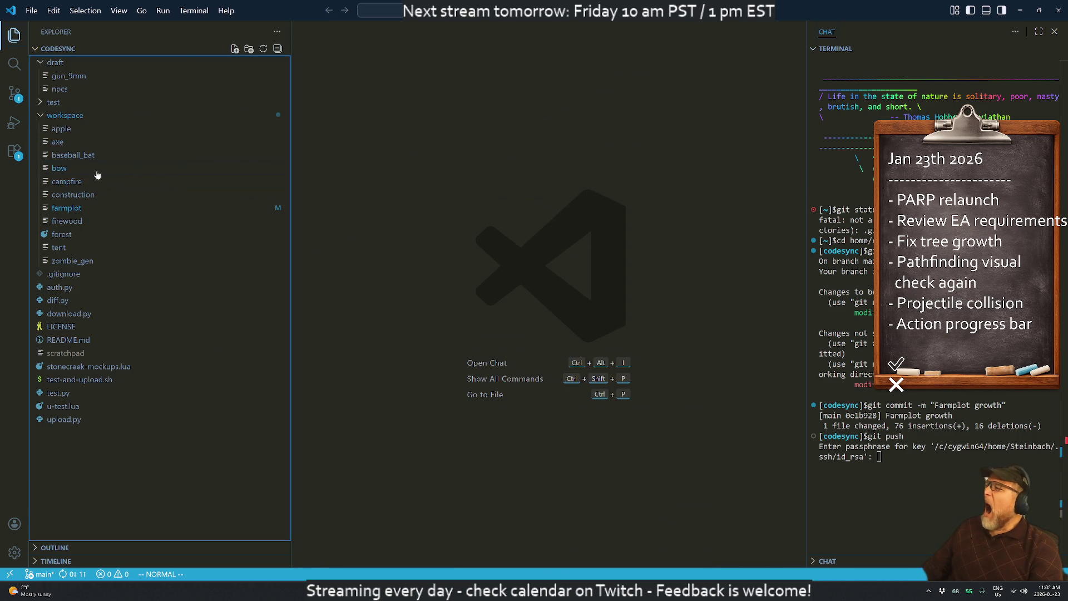
left_click(64, 222)
left_click(63, 236)
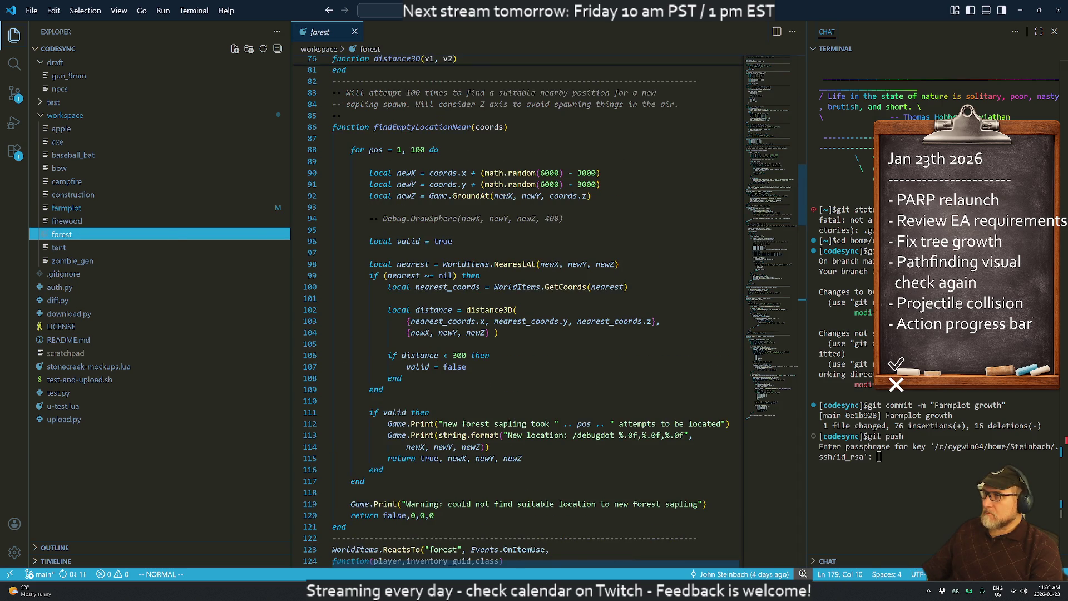
- Scroll down to the OnLoad handler and select calculateTreeMeshByAge at line 142
scroll(519, 312, "down", 15)
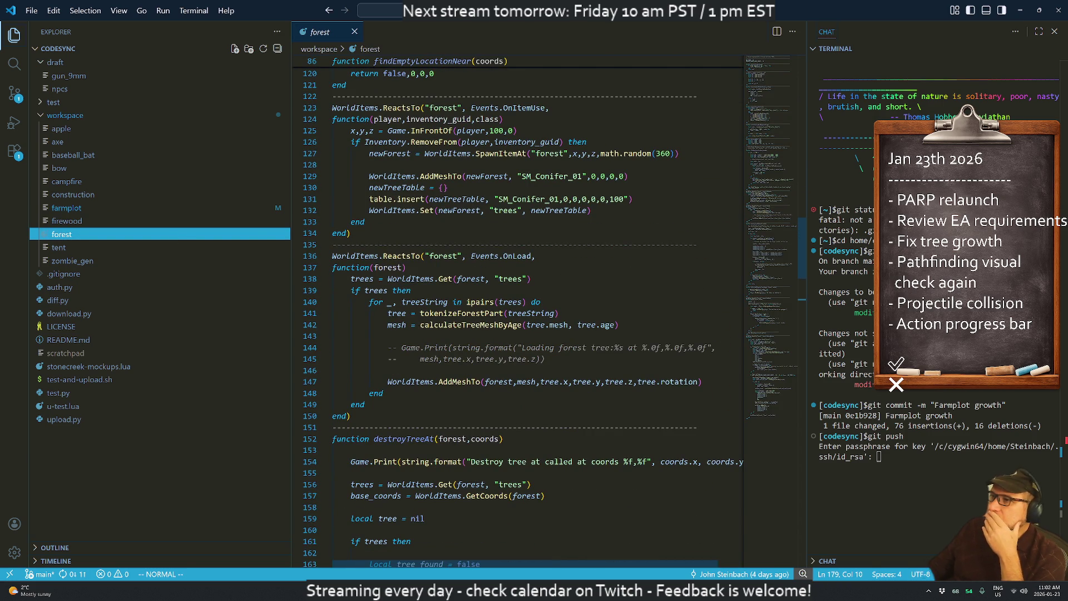
scroll(518, 312, "down", 2)
scroll(518, 312, "down", 2)
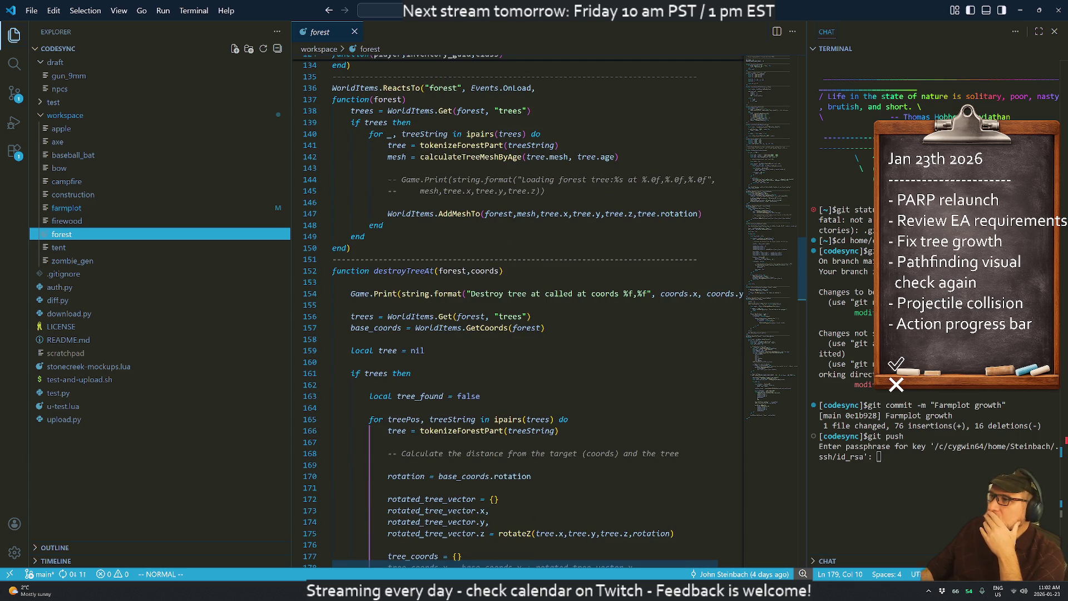
left_click(469, 157)
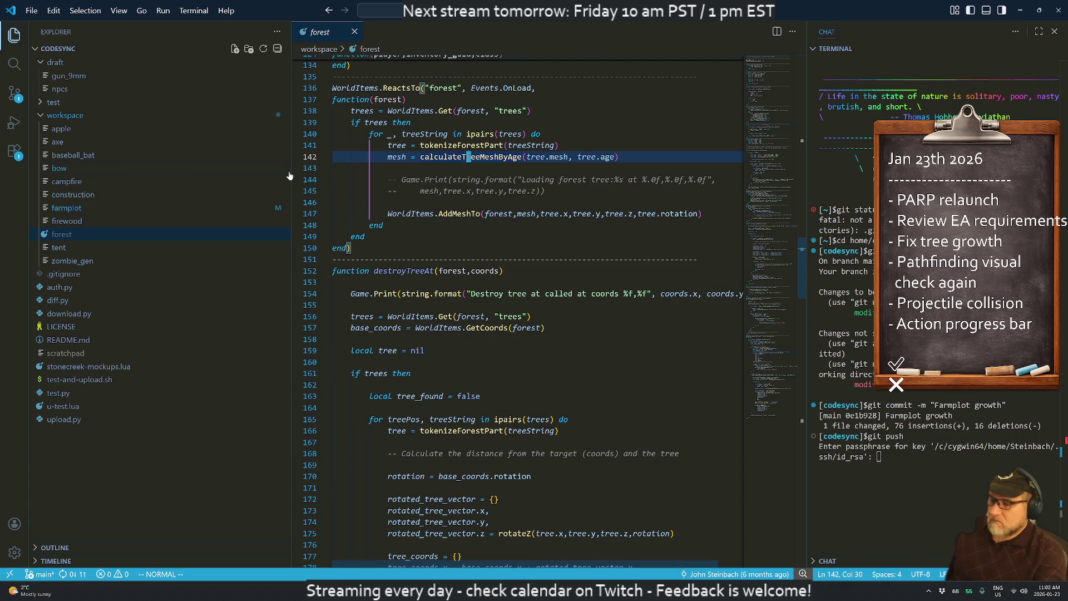
- Jump through calculateTreeMeshByAge occurrences to its definition near distance3D
key("asterisk")
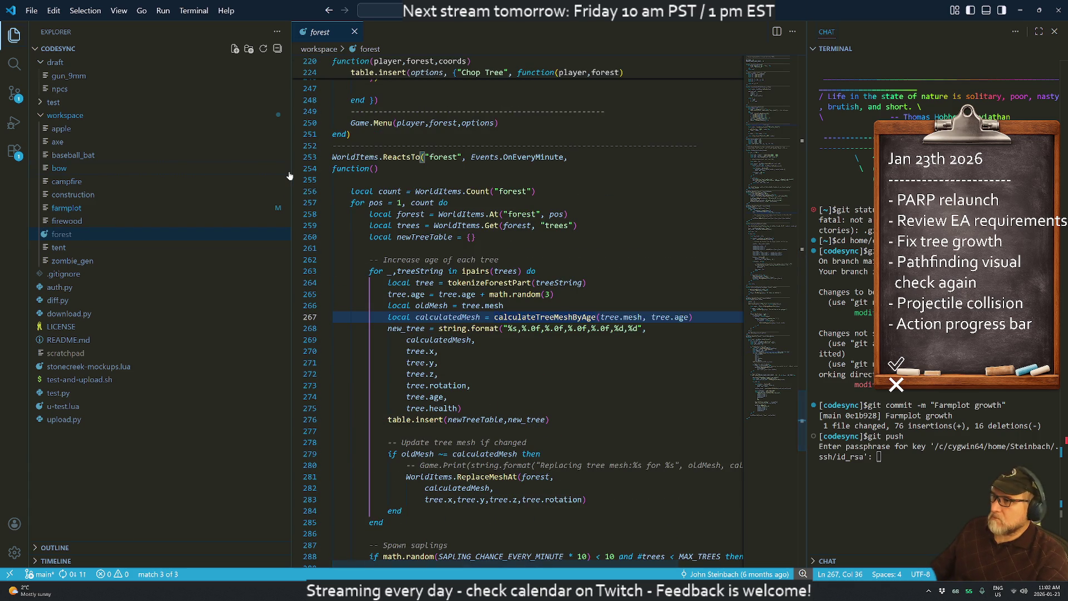
key("asterisk")
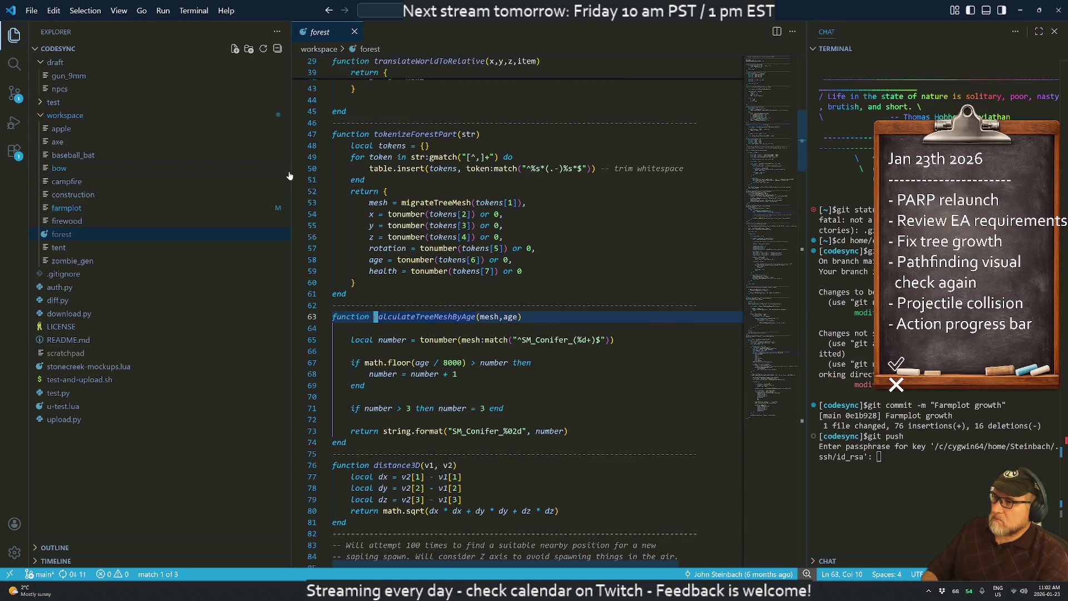
key("j")
key("j")
key("j")
key("j")
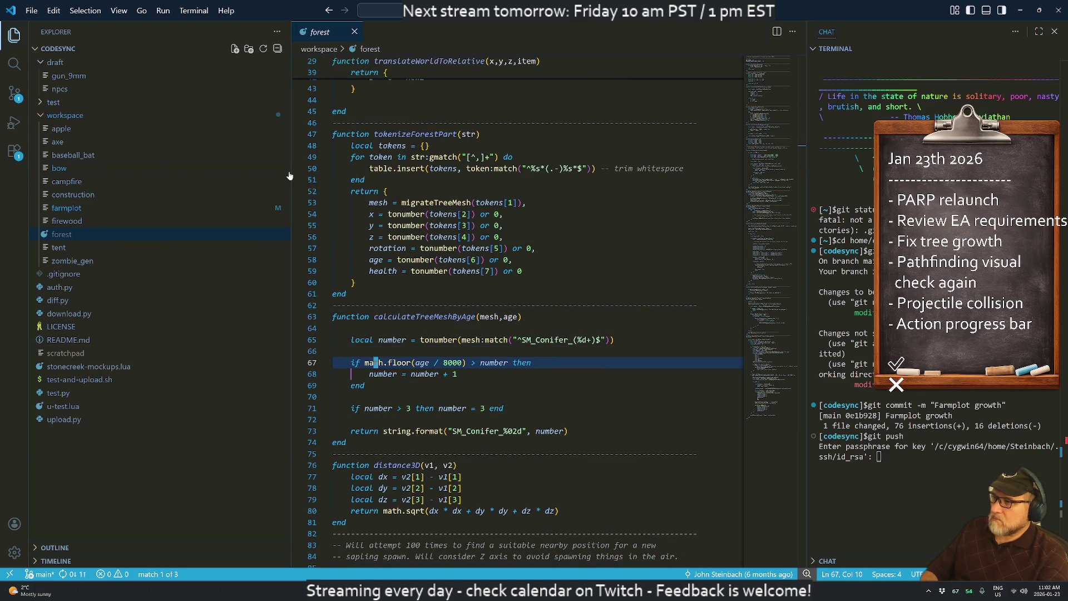
key("k")
key("k")
key("k")
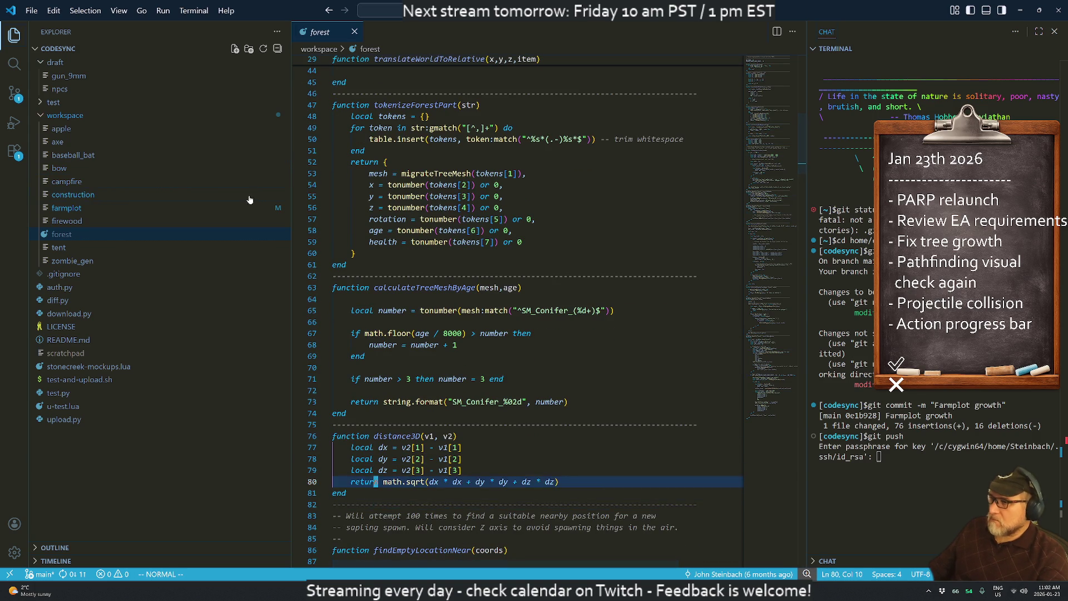
- Read down through the OnEveryMinute handler to the sapling-spawning code, then bring up the Start menu
scroll(518, 312, "down", 2)
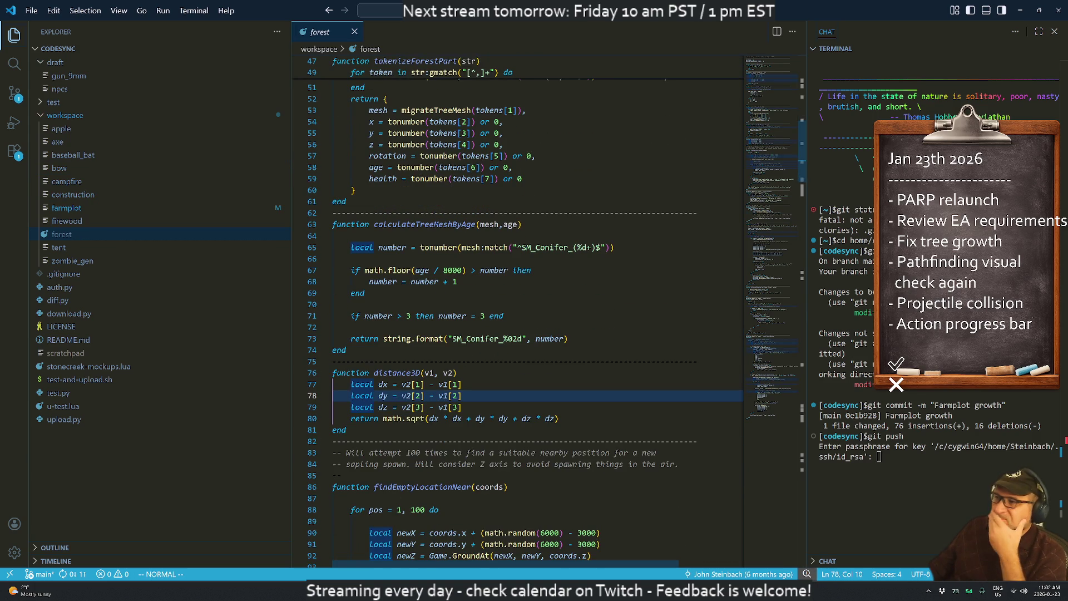
scroll(518, 312, "down", 1)
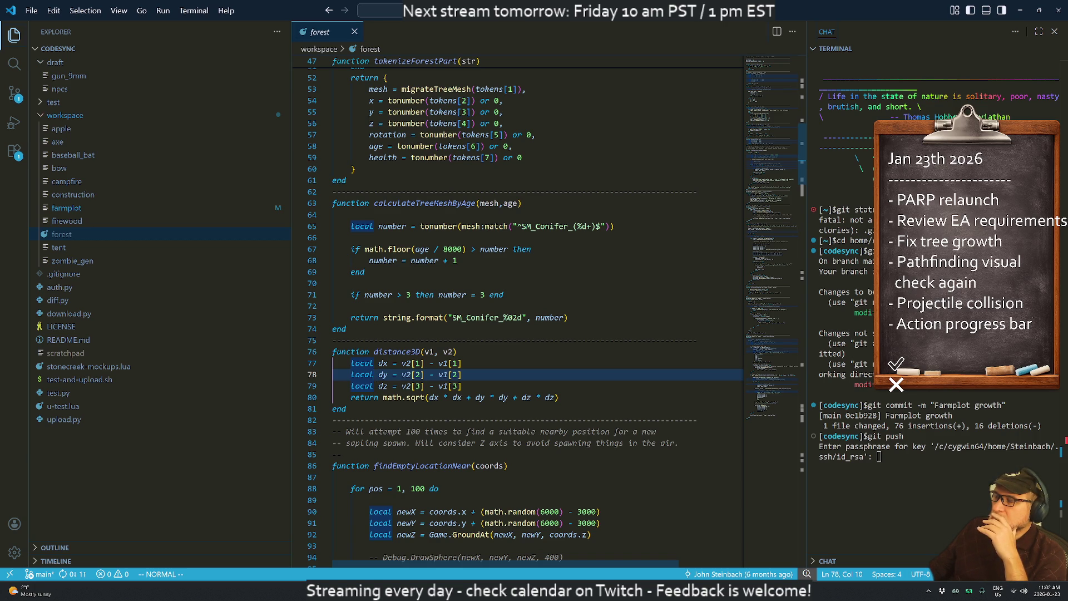
scroll(518, 312, "down", 12)
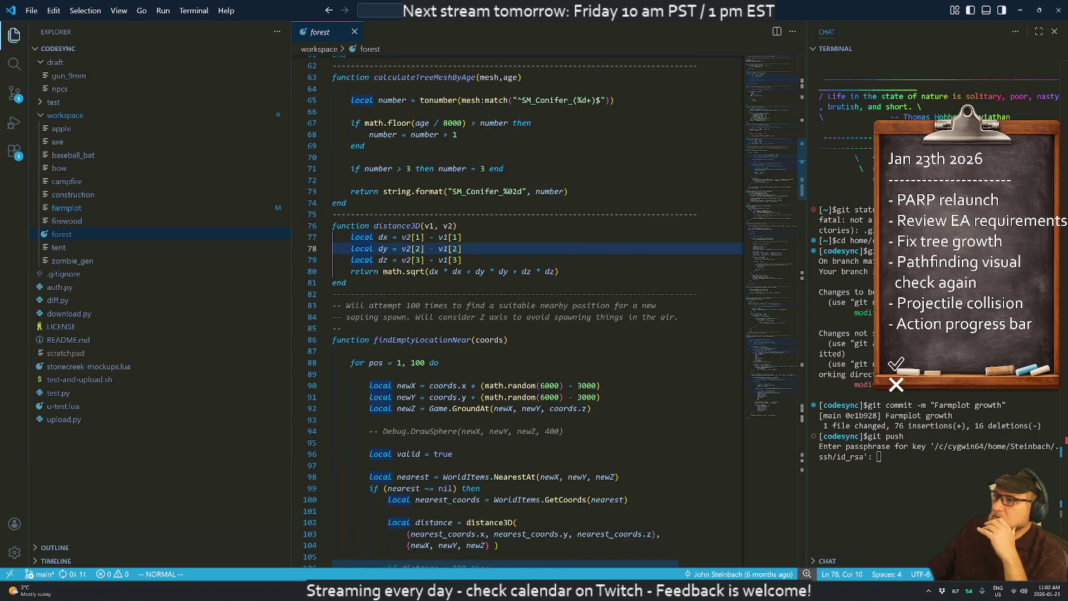
scroll(517, 312, "down", 9)
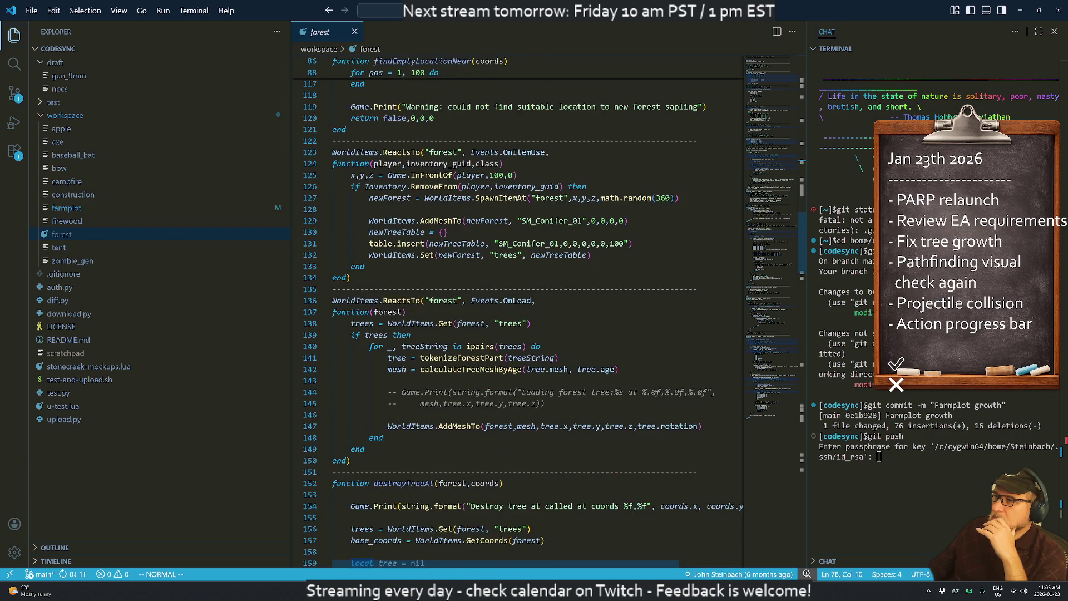
scroll(518, 312, "down", 4)
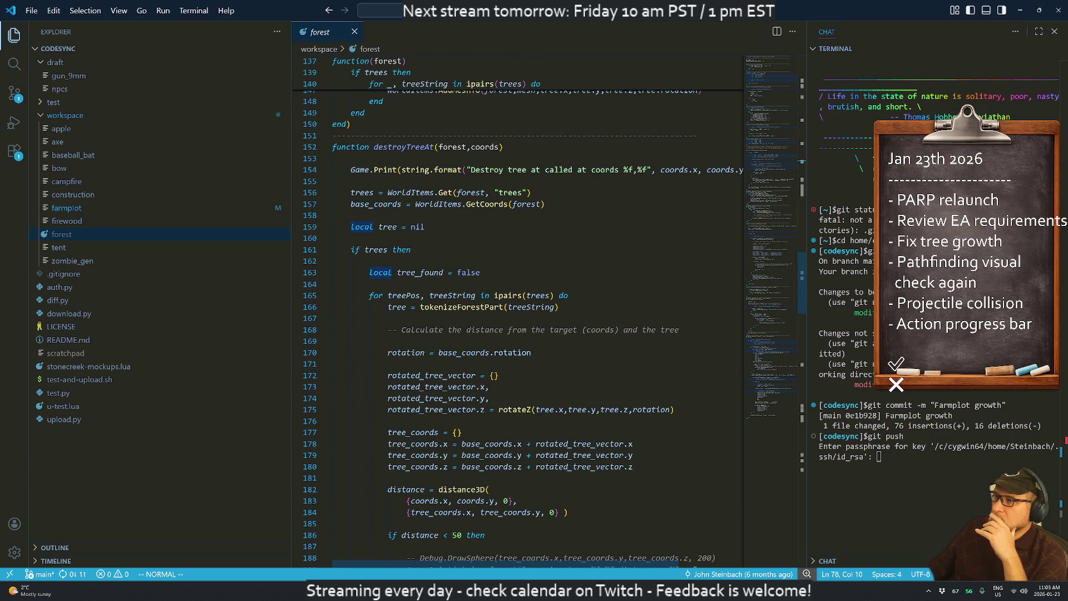
scroll(517, 312, "down", 10)
scroll(518, 311, "down", 8)
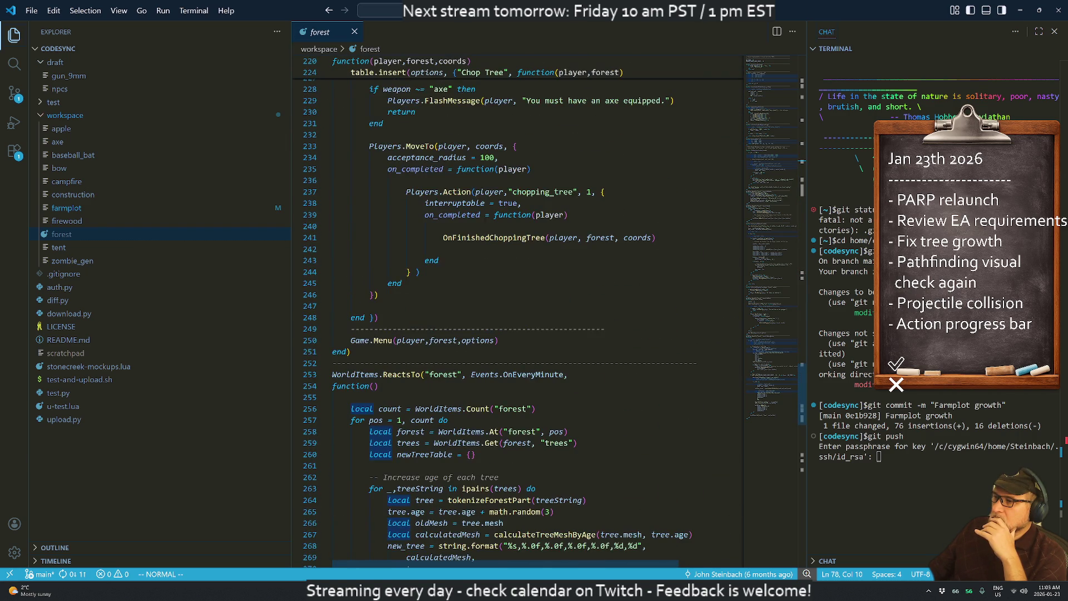
scroll(517, 312, "down", 5)
scroll(518, 312, "down", 5)
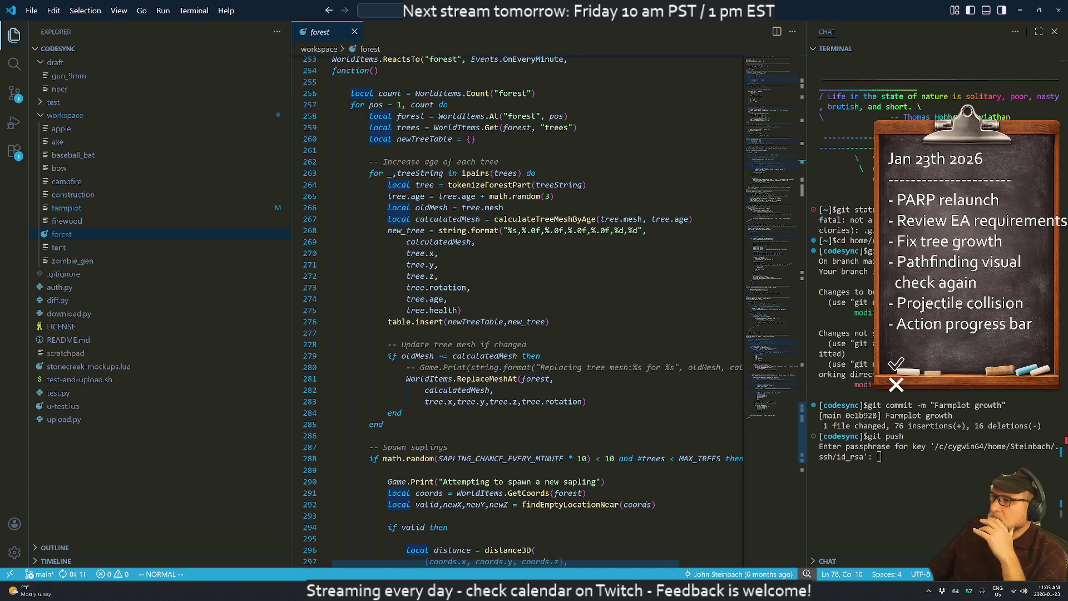
scroll(518, 312, "down", 5)
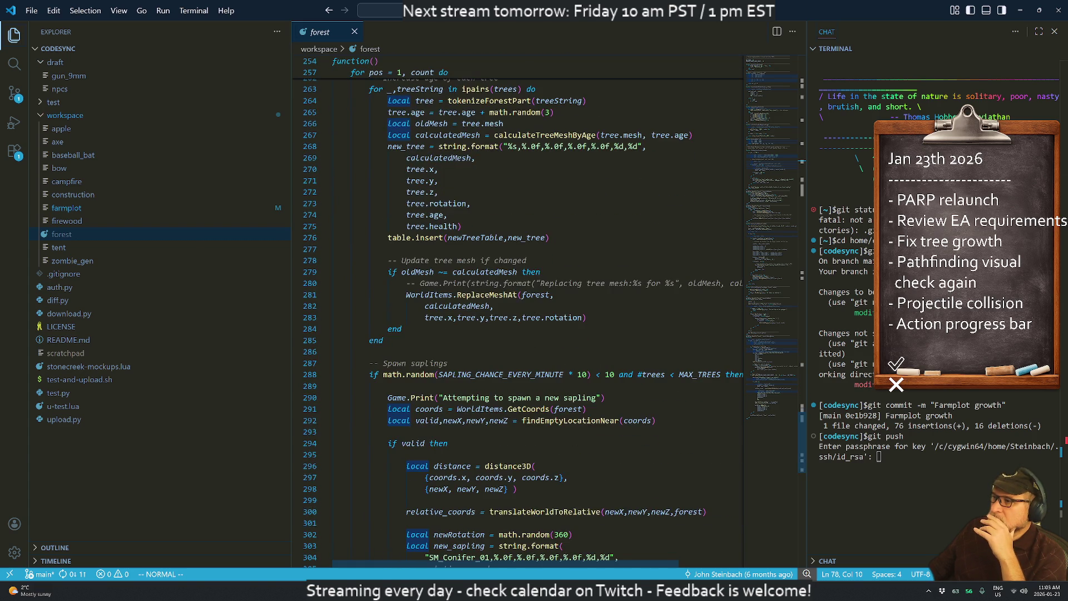
scroll(518, 312, "down", 3)
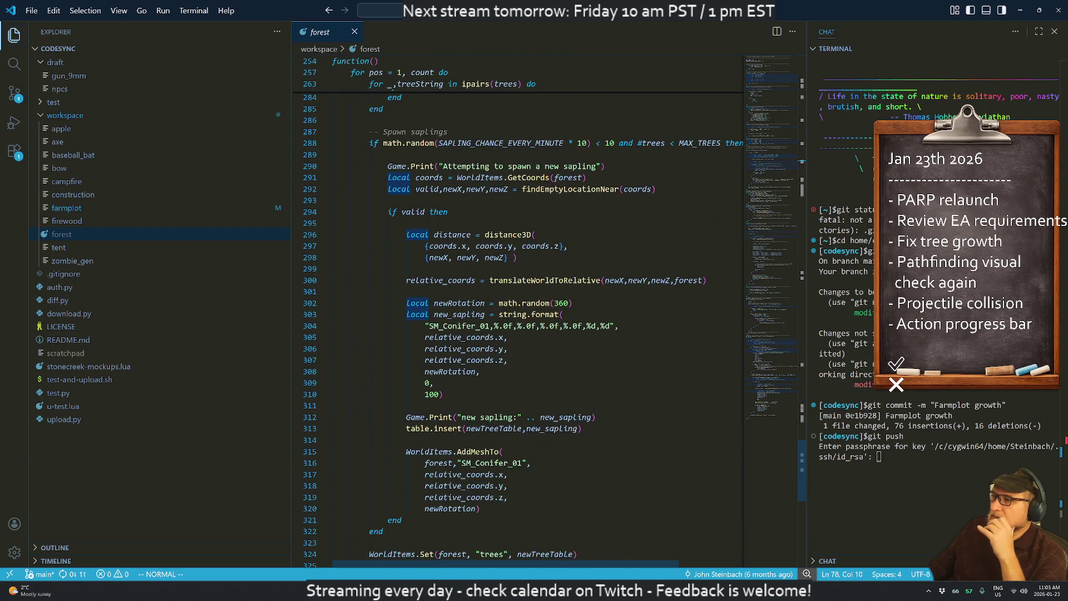
scroll(517, 311, "up", 10)
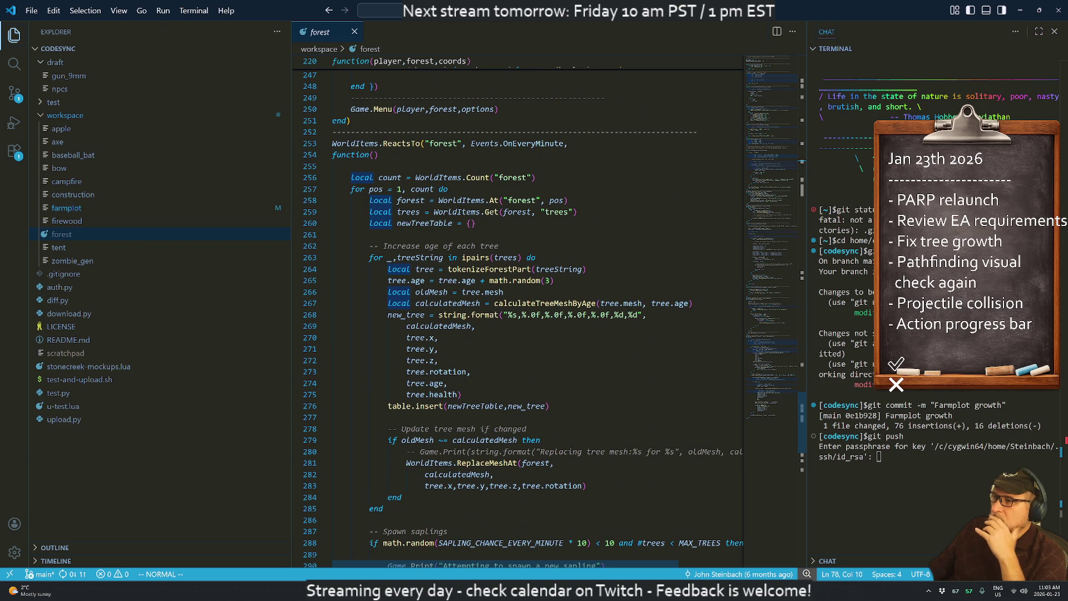
scroll(518, 312, "down", 4)
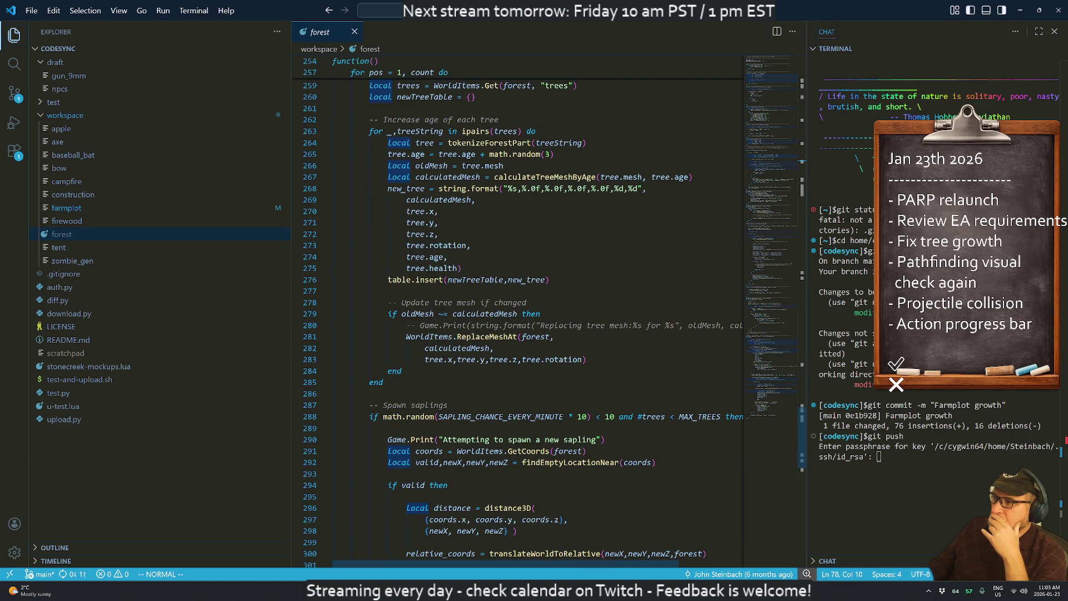
scroll(517, 312, "up", 3)
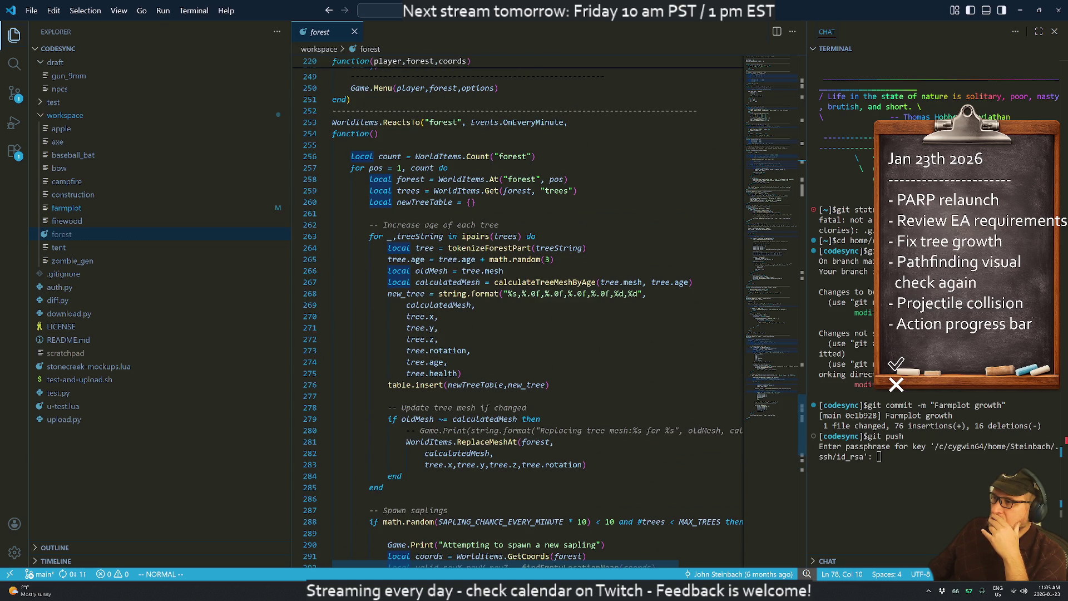
scroll(518, 311, "down", 9)
scroll(518, 311, "down", 4)
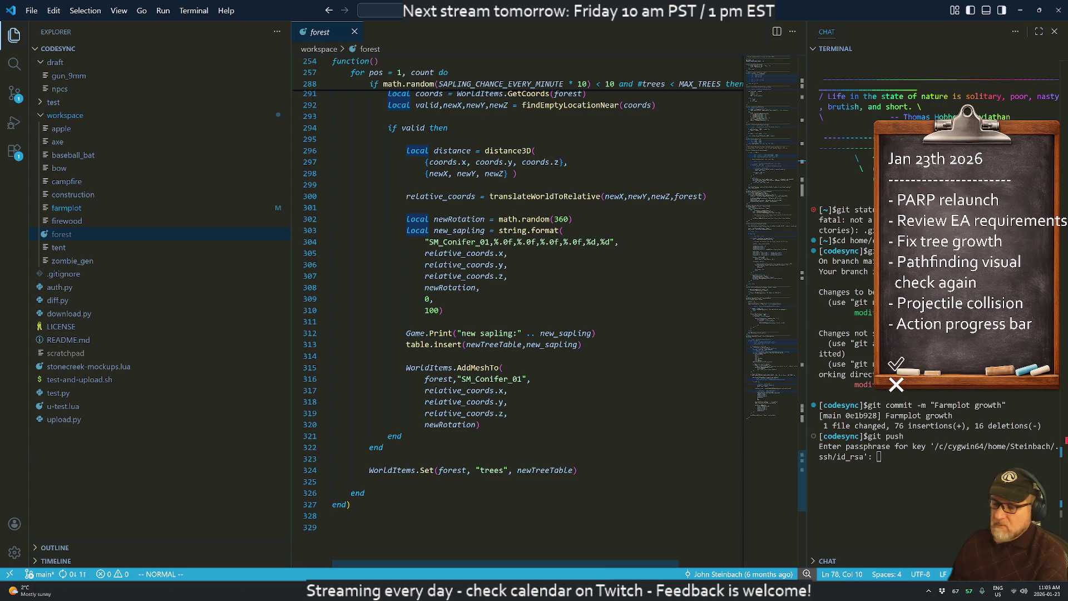
key("super")
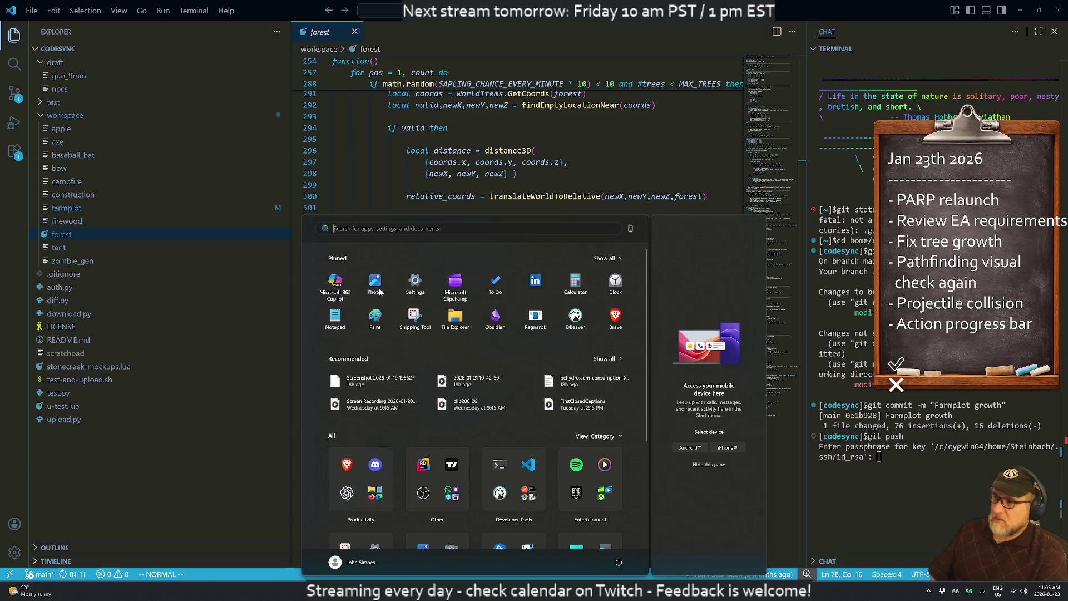
- Launch Google Chrome from Start menu search, then reposition and widen its window
type("chro")
left_click(381, 291)
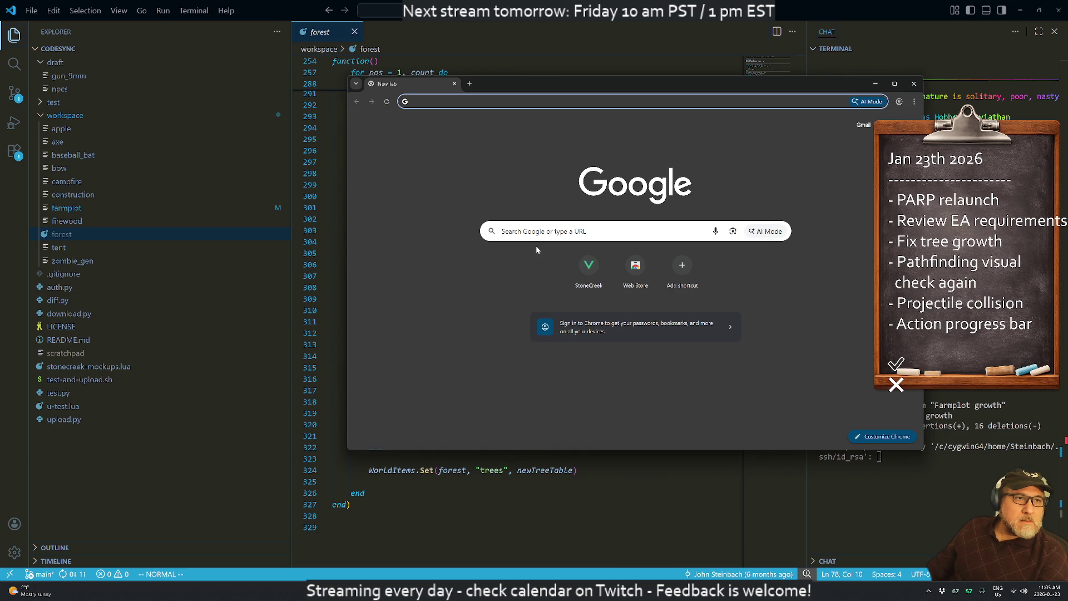
left_click(478, 159)
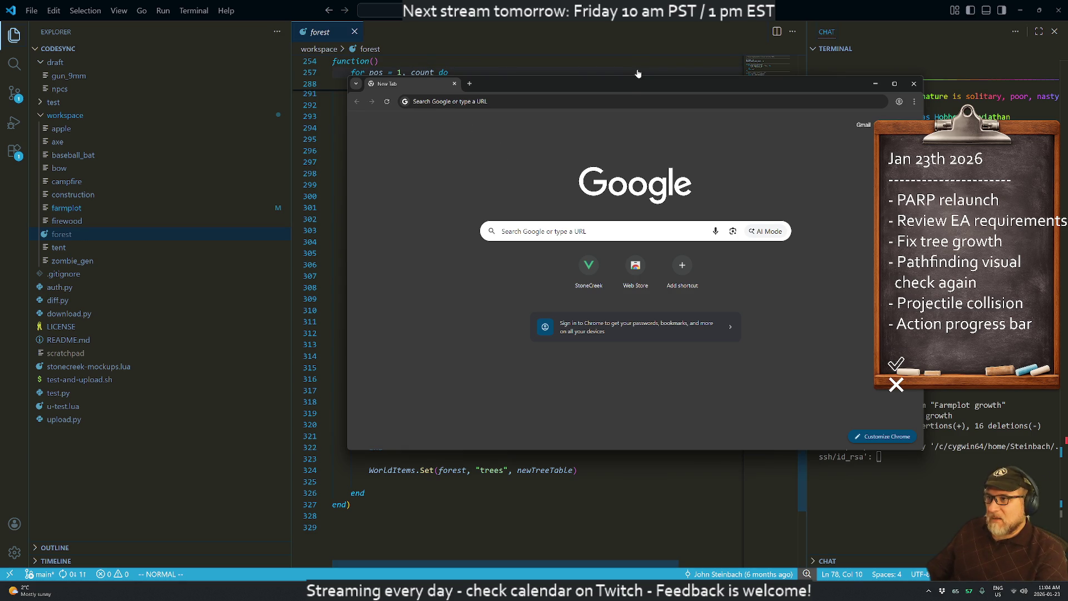
mouse_move(628, 84)
left_mouse_down()
mouse_move(553, 94)
mouse_move(548, 131)
left_mouse_up()
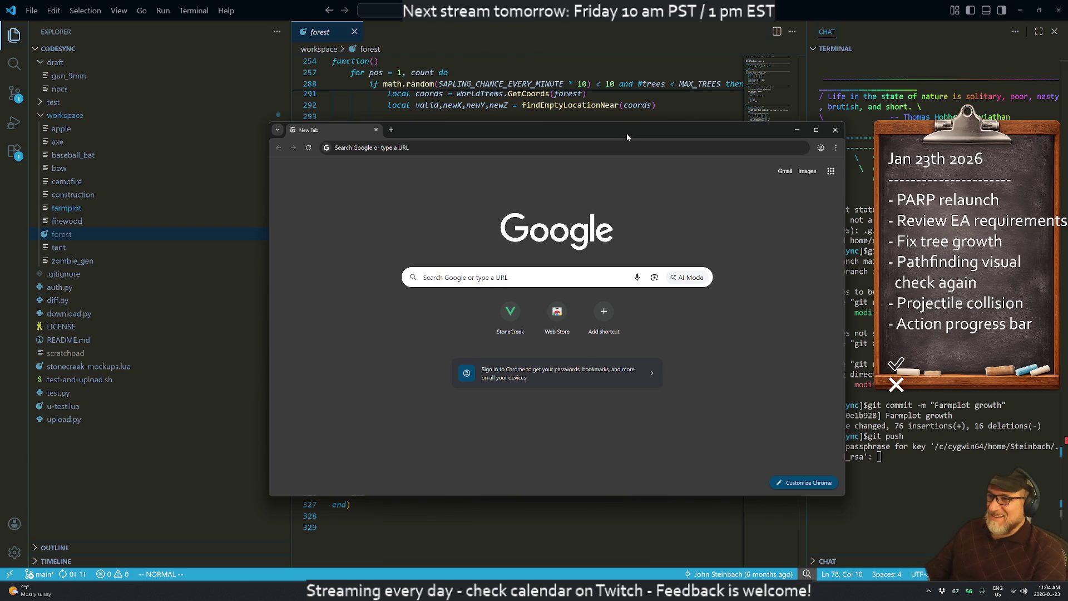
left_click_drag(649, 125, 584, 132)
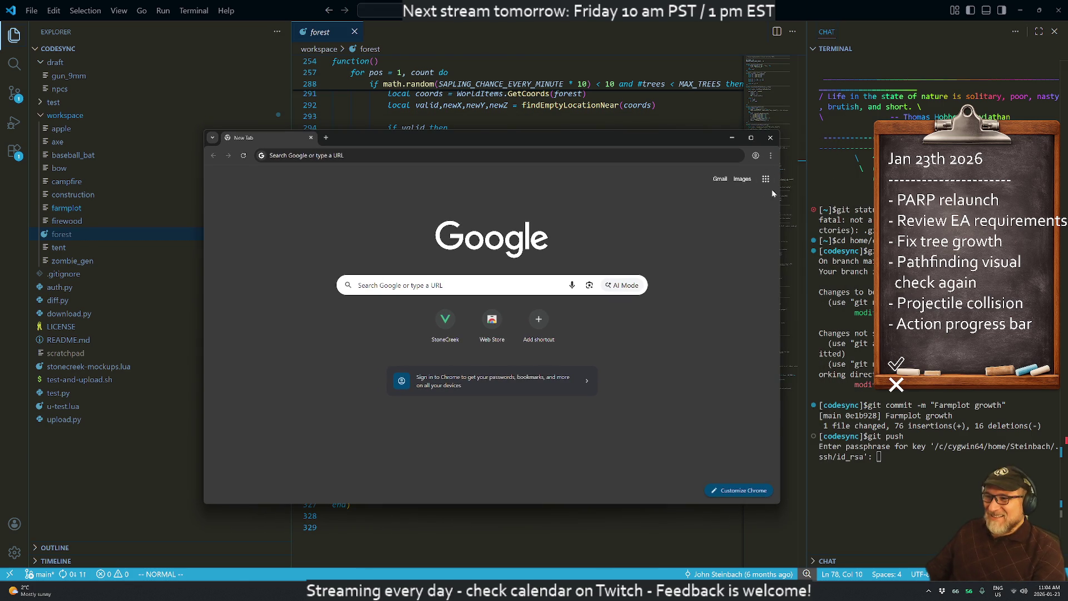
left_click_drag(780, 192, 949, 192)
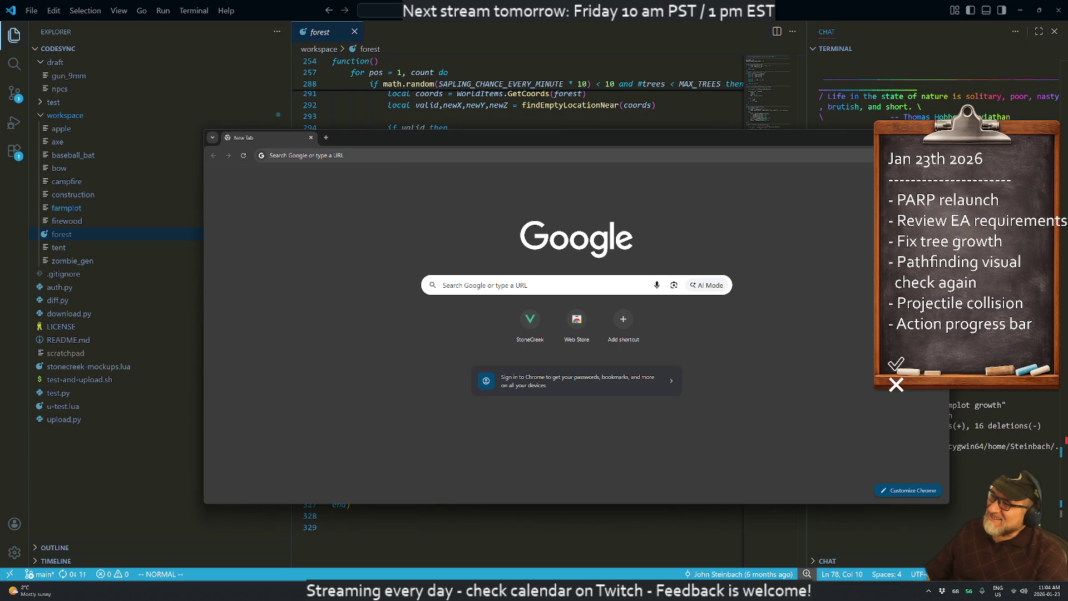
- Load the StoneCreek admin site at 192.168.50.70:8080
left_click(390, 157)
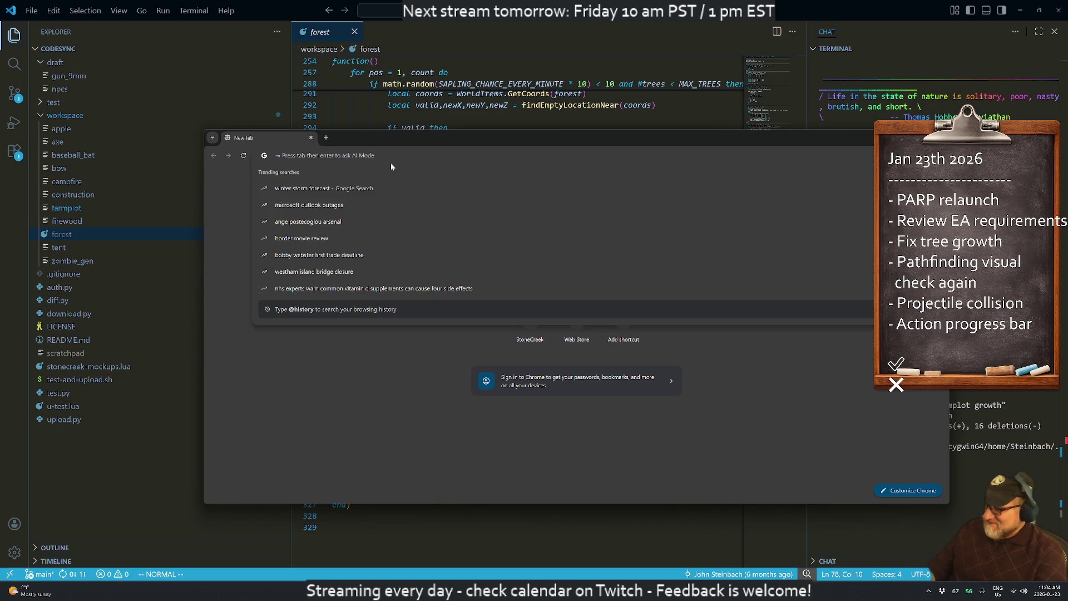
type("192")
key("Return")
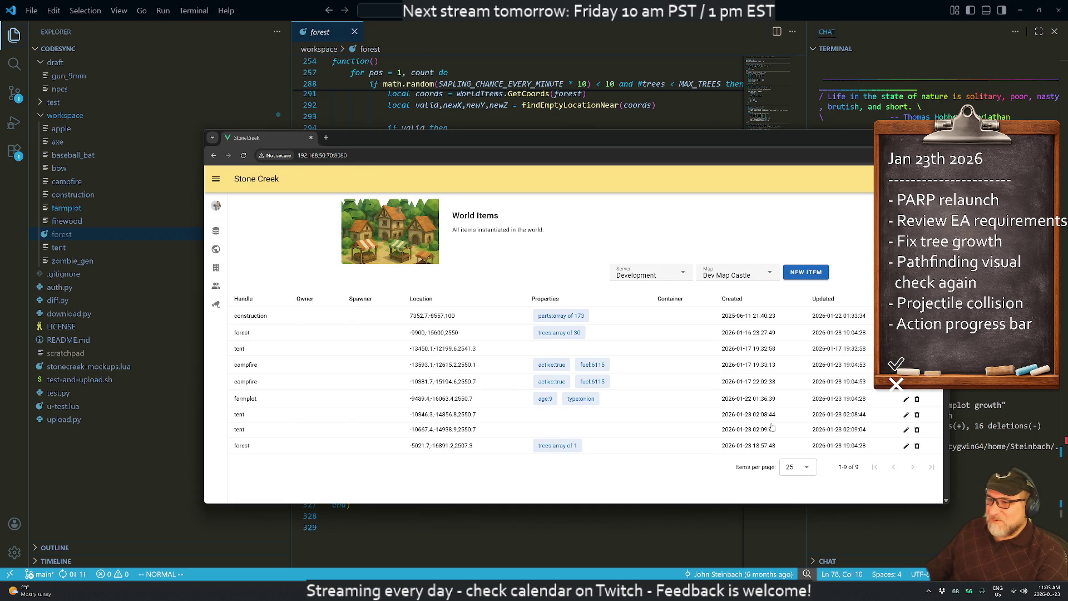
- Sort World Items oldest first, open the first forest item's trees, and select the age 1686
left_click(736, 301)
left_click(241, 334)
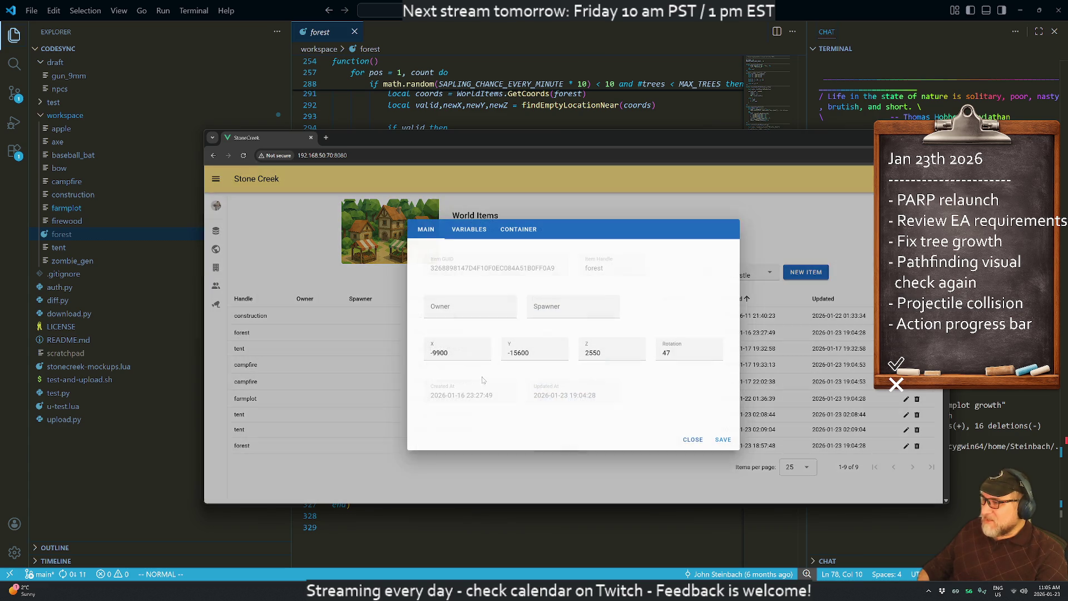
left_click(470, 230)
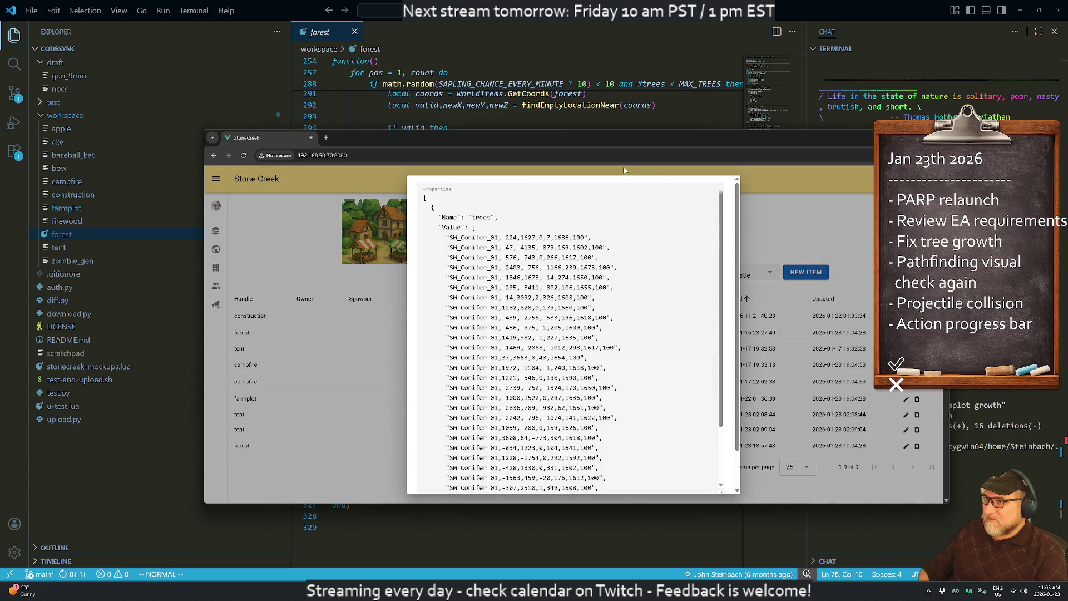
double_click(576, 140)
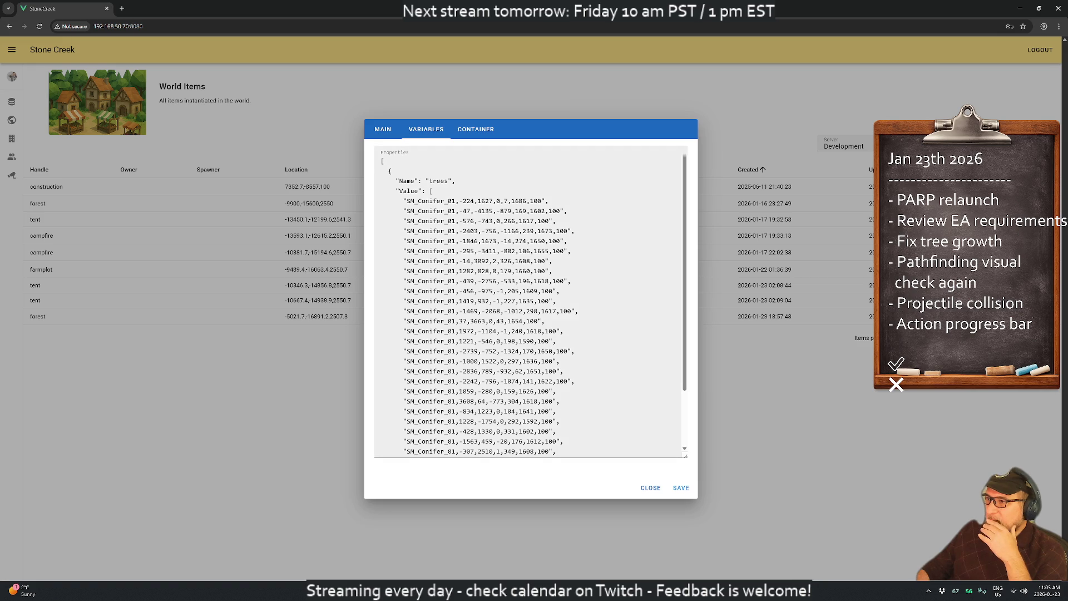
left_click_drag(512, 201, 526, 201)
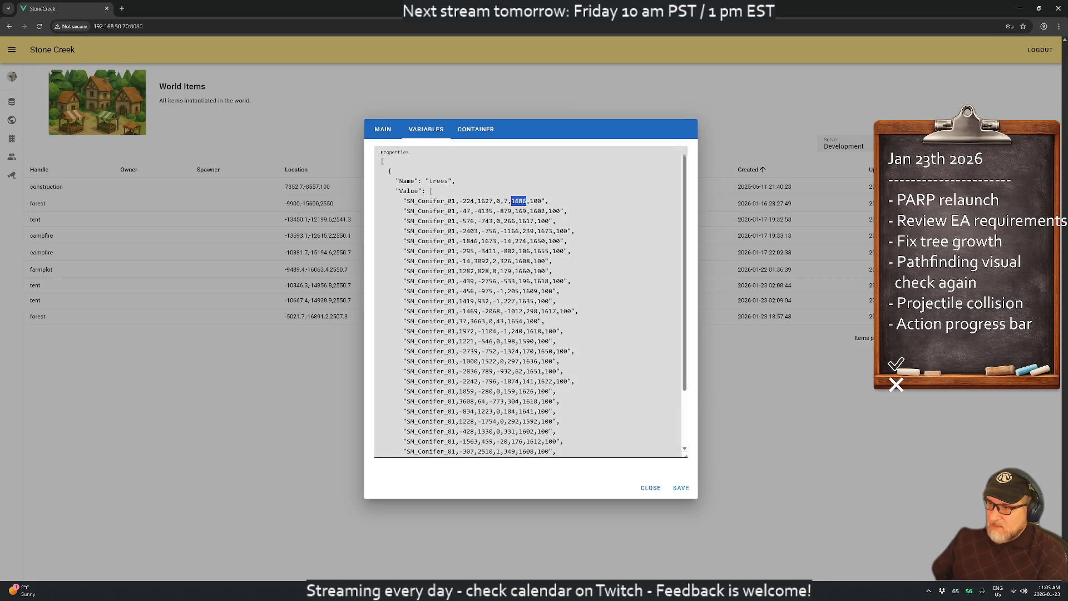
key("super")
- Calculate 60*24 = 1440 in Windows Search, then close the tree variables dialog without saving
type("39")
key("BackSpace")
key("BackSpace")
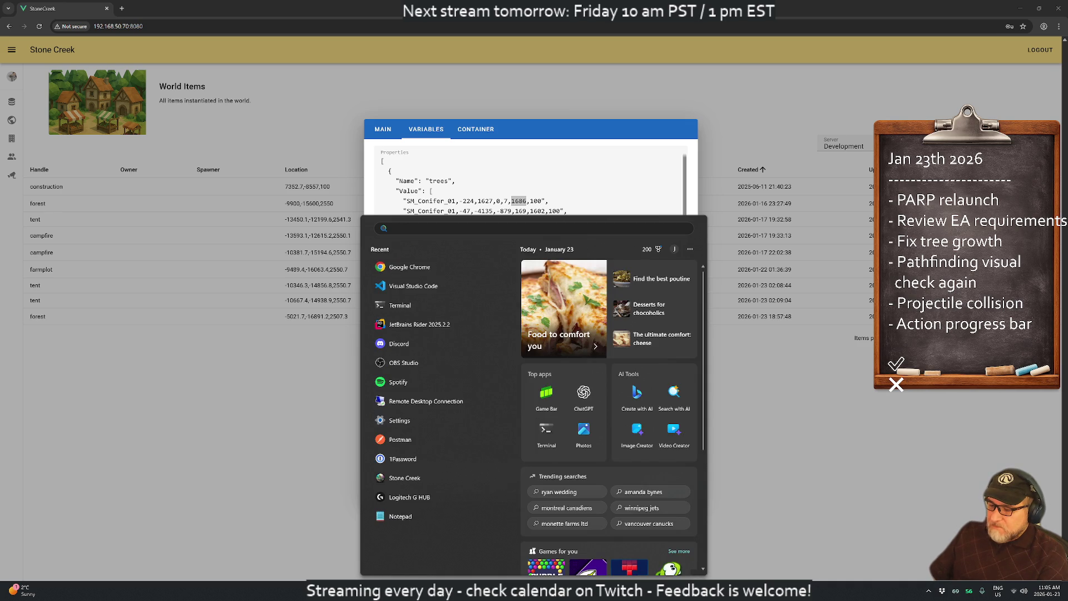
type("60*2")
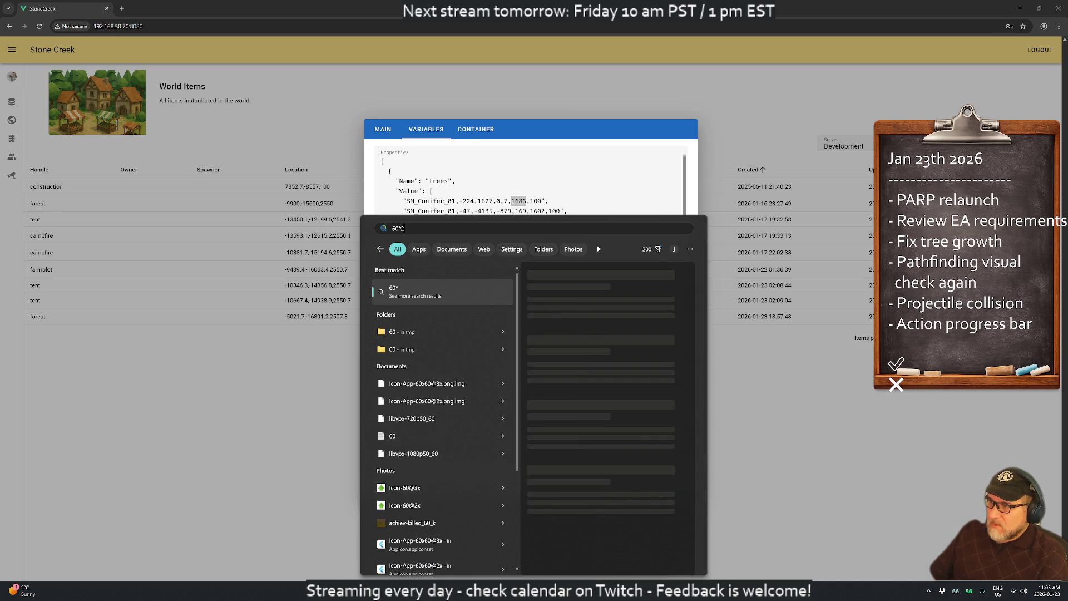
type("4=")
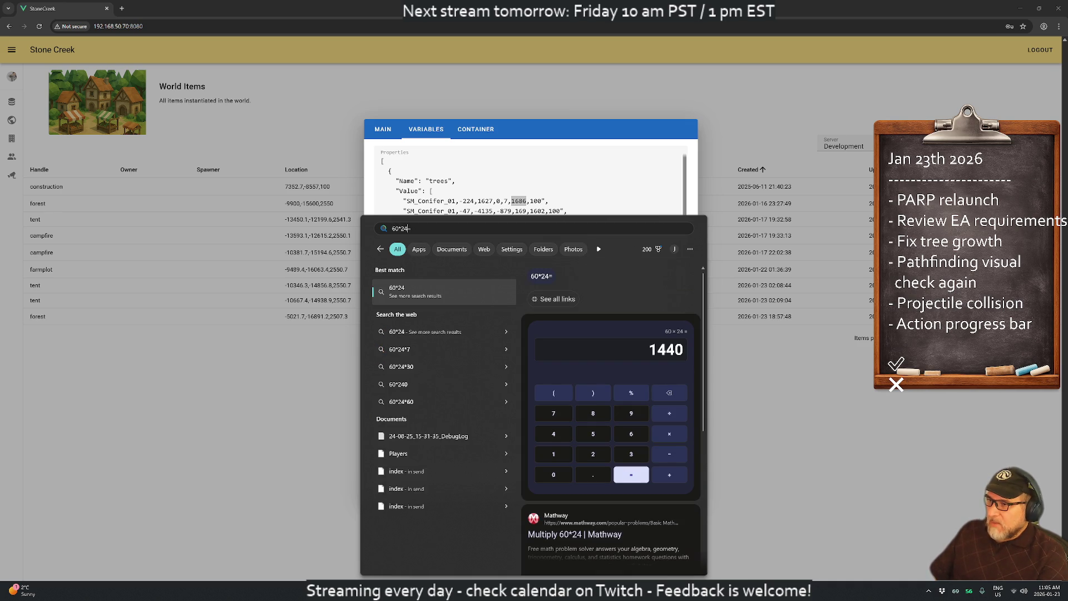
key("Escape")
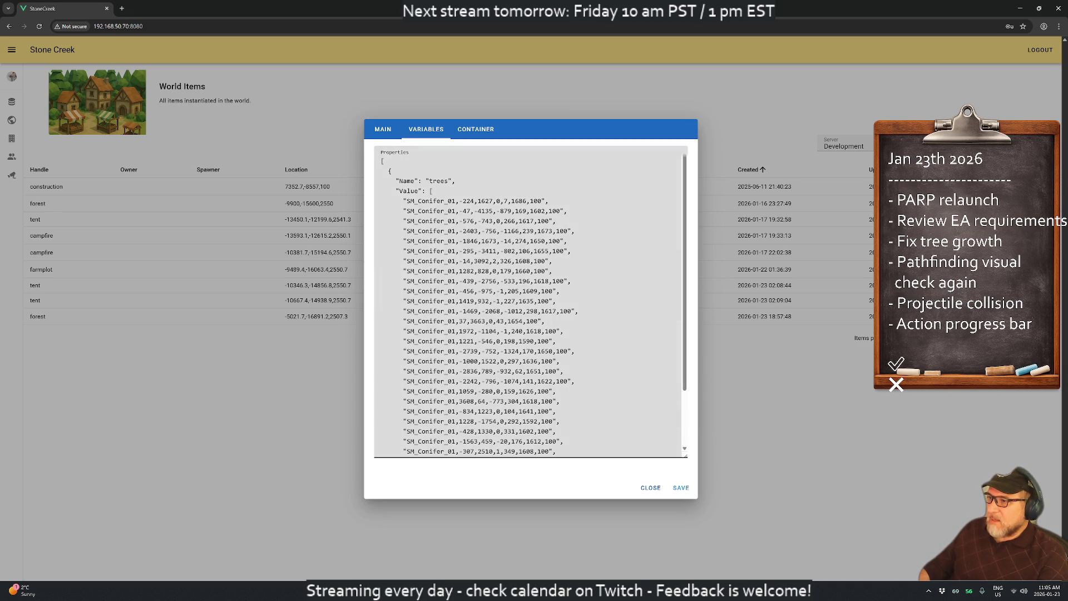
scroll(530, 300, "down", 3)
scroll(528, 301, "up", 3)
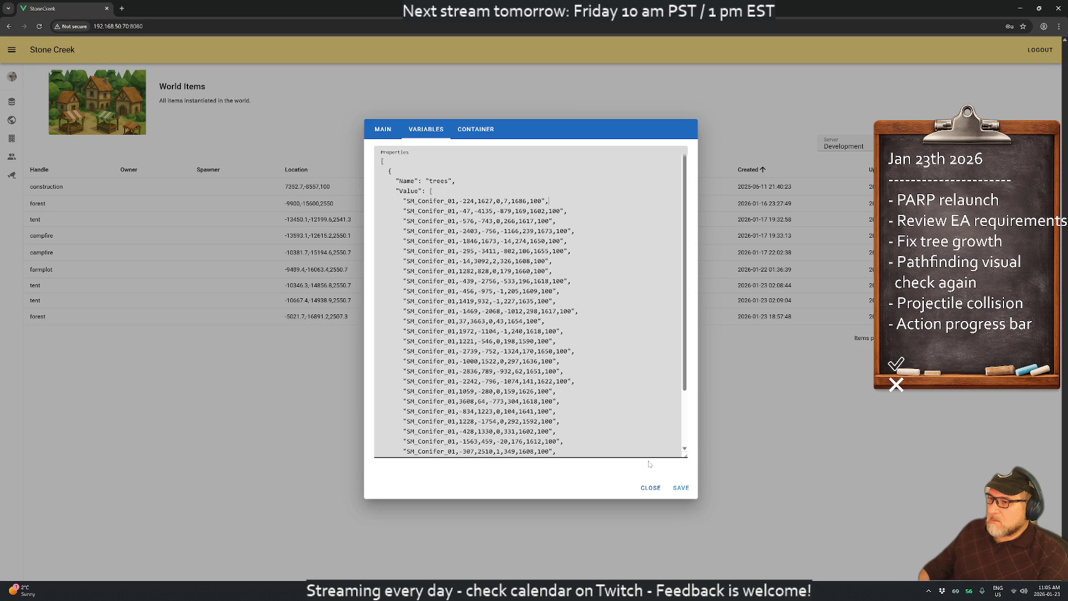
left_click(644, 487)
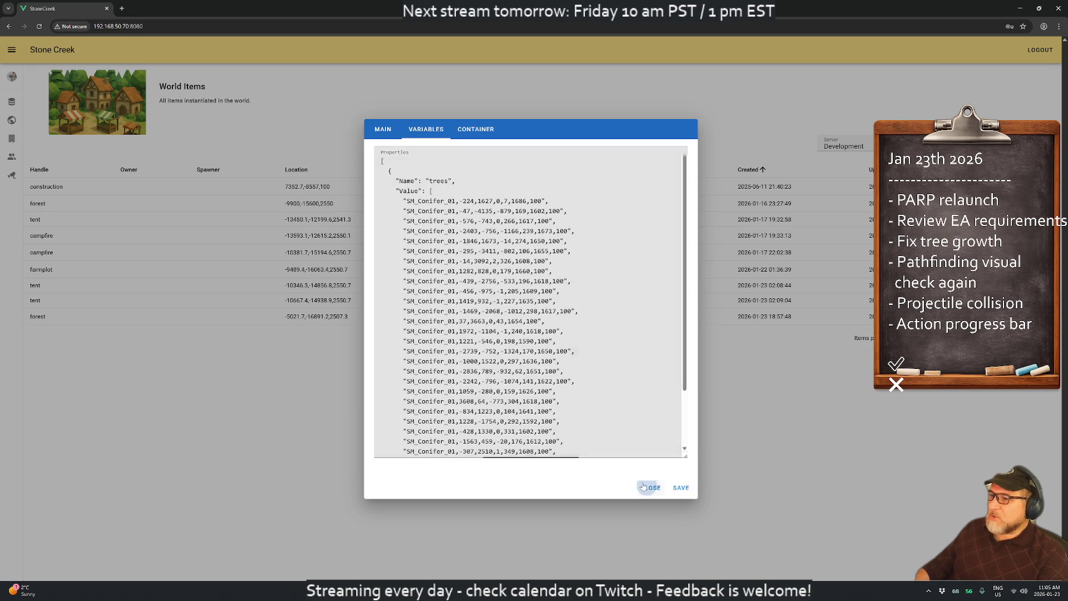
- Return to the forest script and read up to the MAX_TREES = 30 and SAPLING_CHANCE_EVERY_MINUTE = 10 constants
key("alt+Tab")
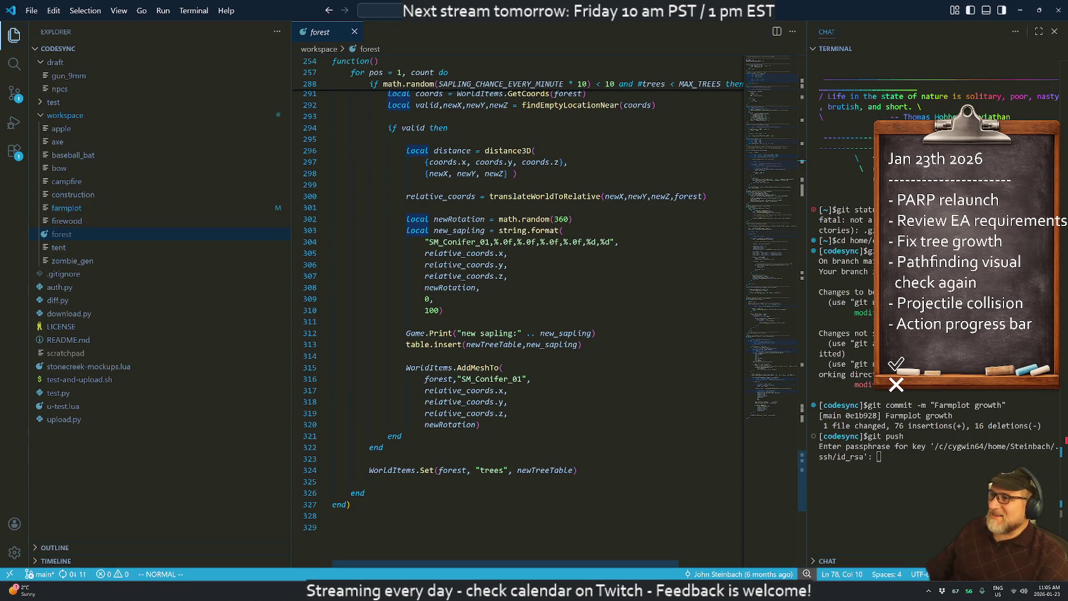
scroll(518, 322, "up", 10)
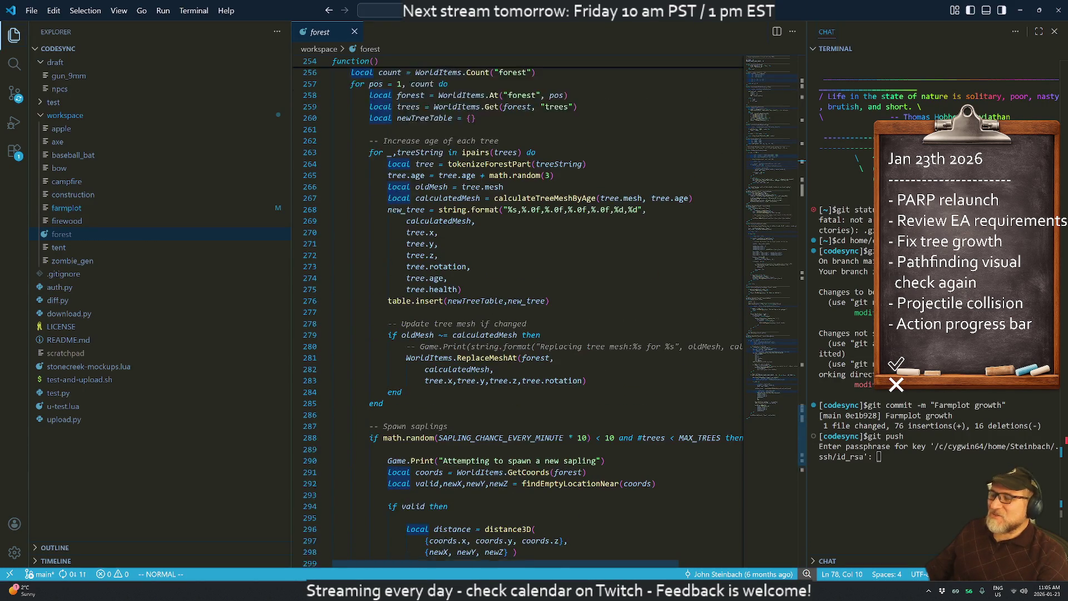
scroll(517, 317, "up", 4)
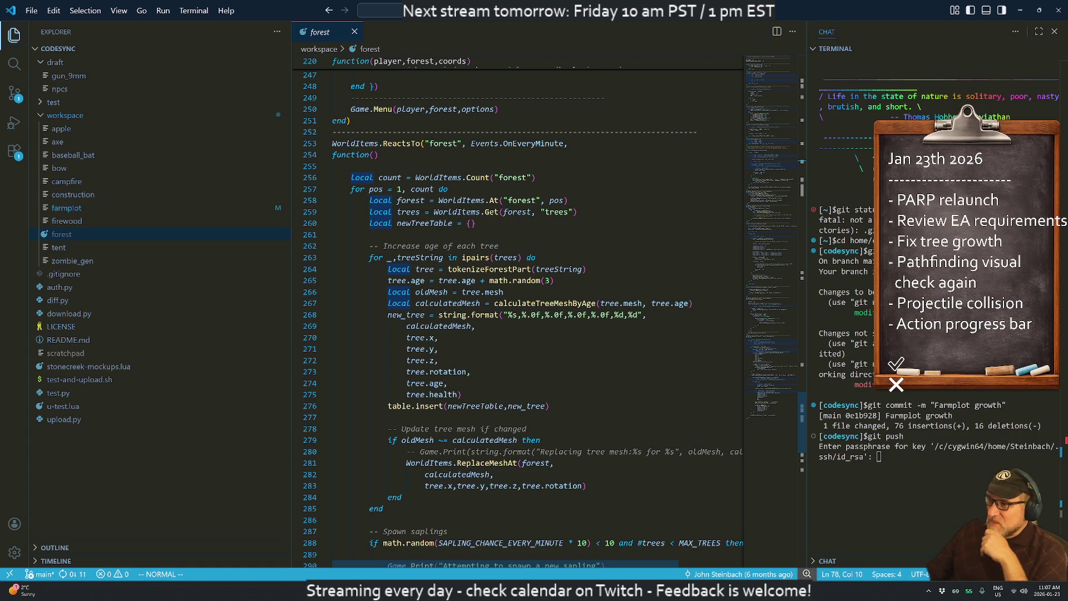
scroll(518, 311, "up", 10)
scroll(517, 312, "up", 20)
scroll(518, 312, "up", 18)
scroll(517, 312, "up", 15)
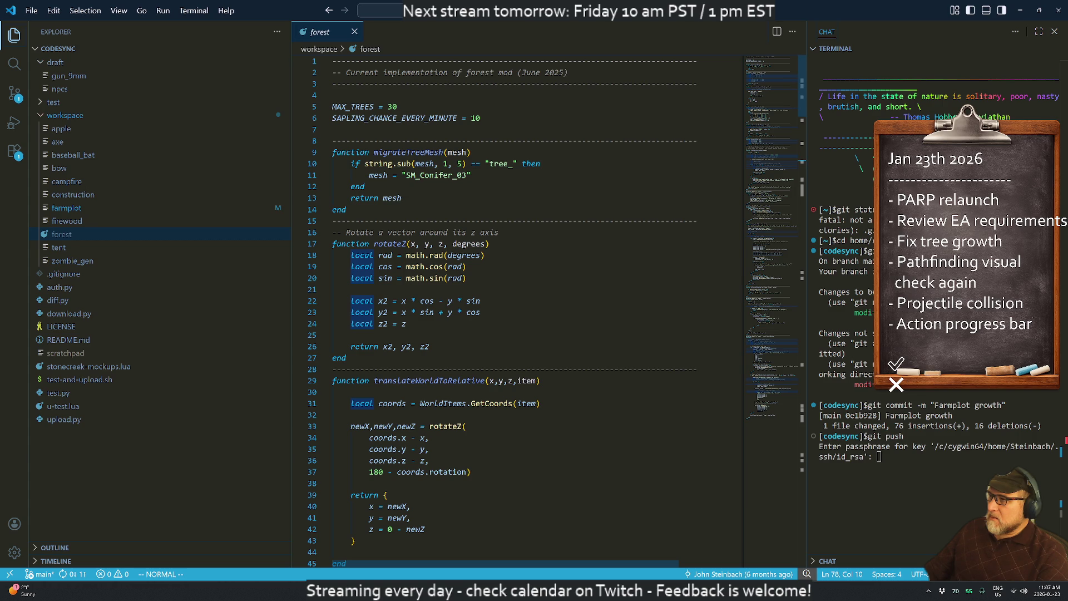
left_click(418, 152)
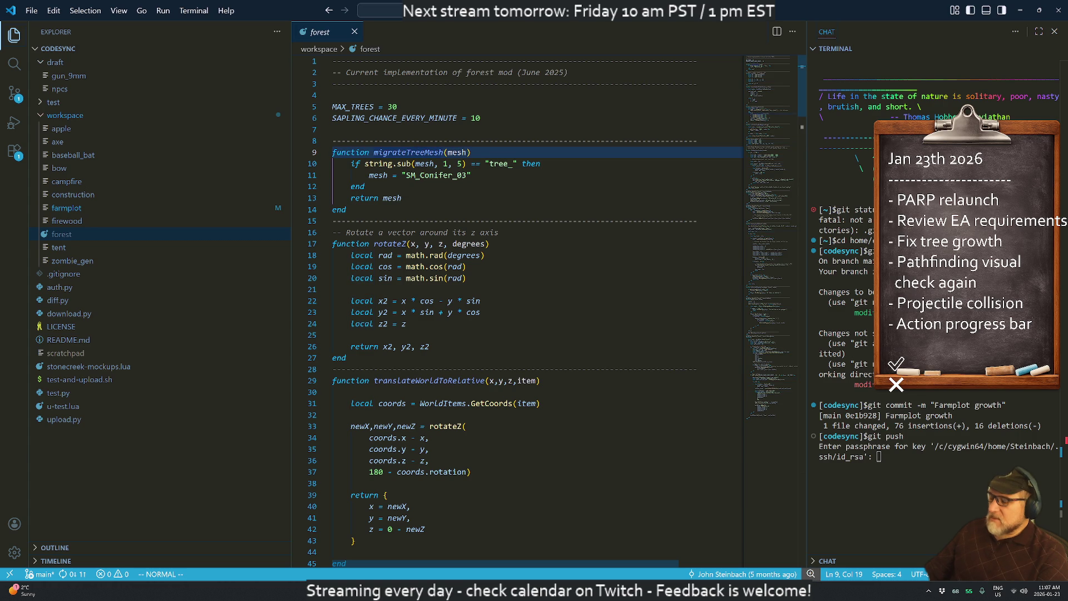
key("asterisk")
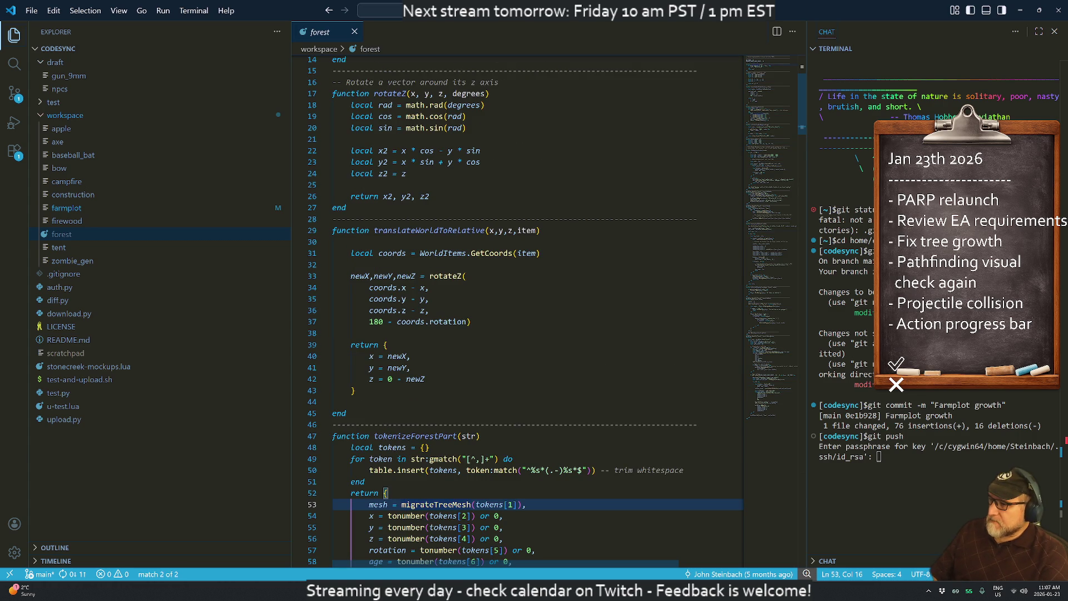
key("n")
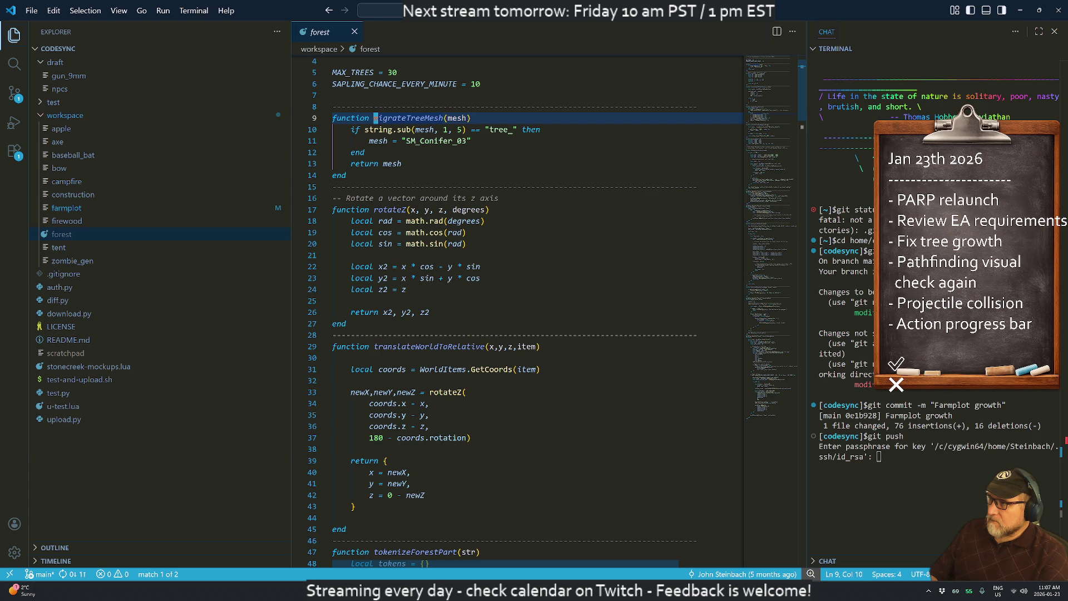
key("alt+Tab")
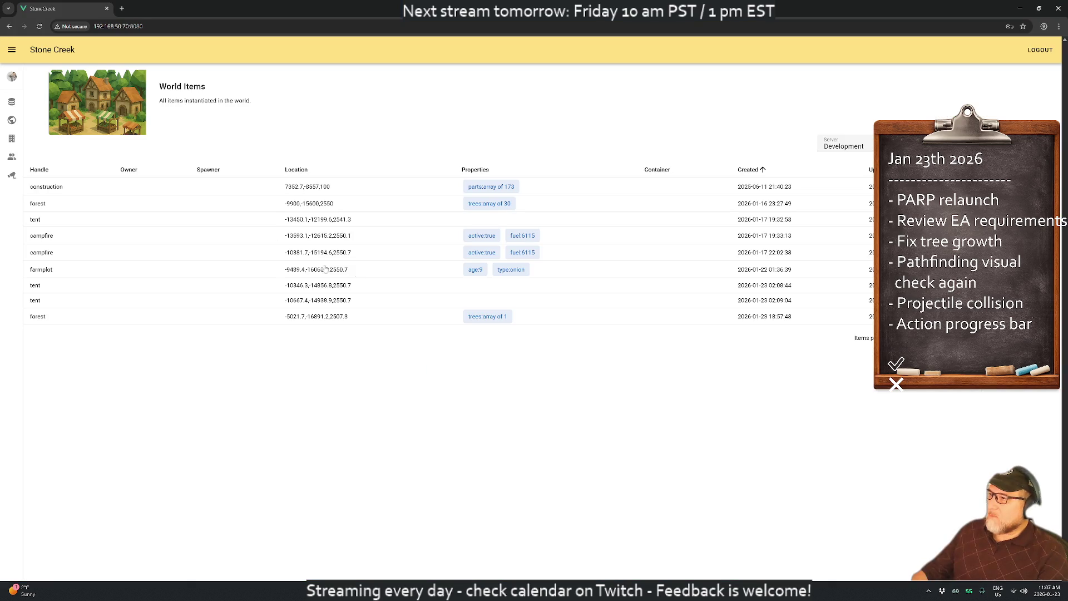
left_click(311, 208)
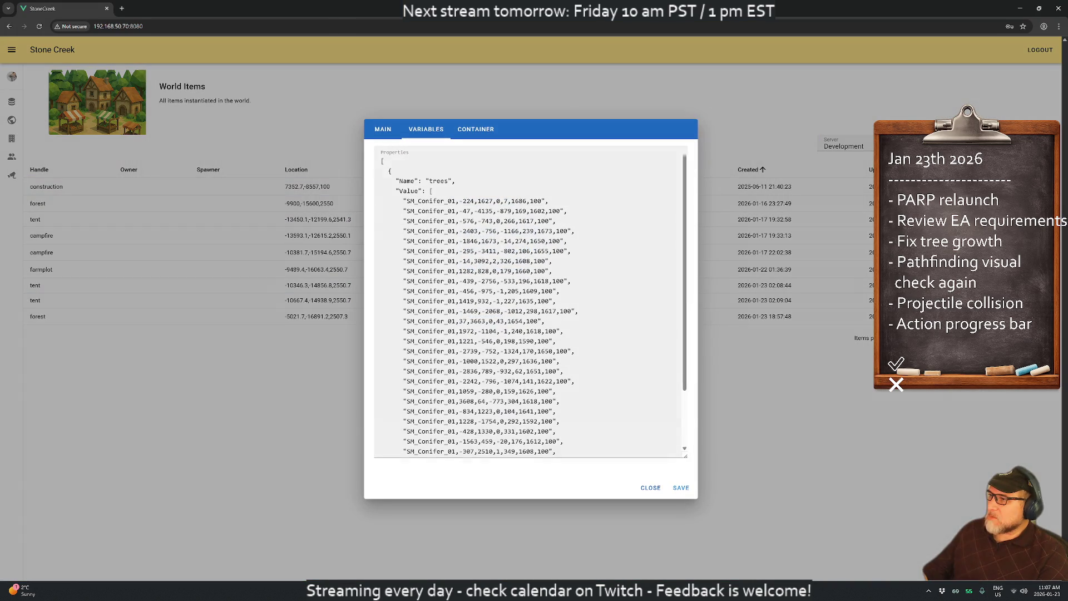
scroll(529, 300, "down", 5)
scroll(529, 301, "up", 10)
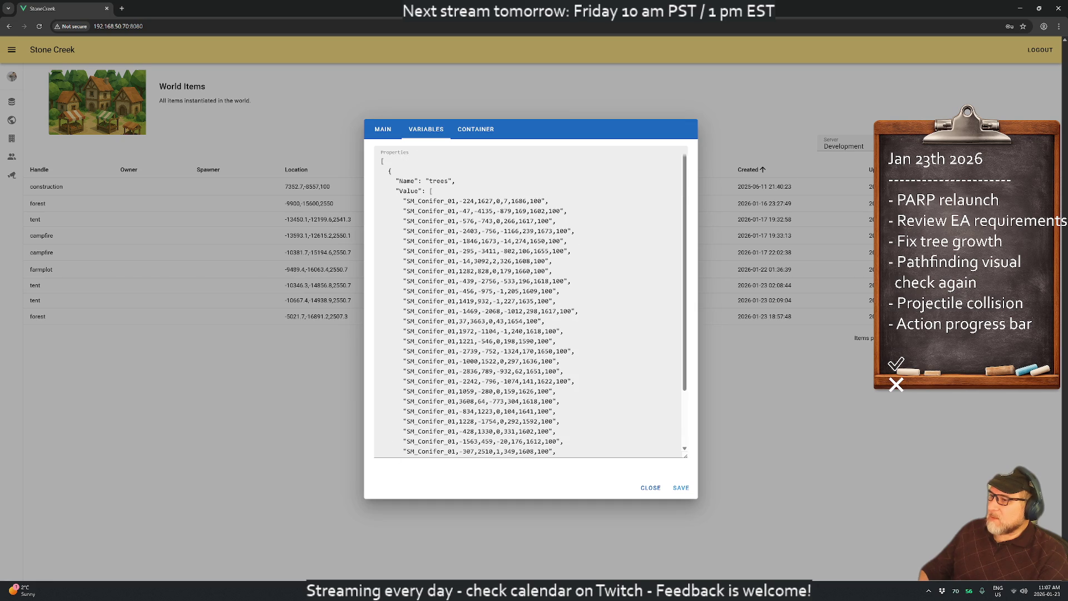
left_click(650, 488)
key("alt+Tab")
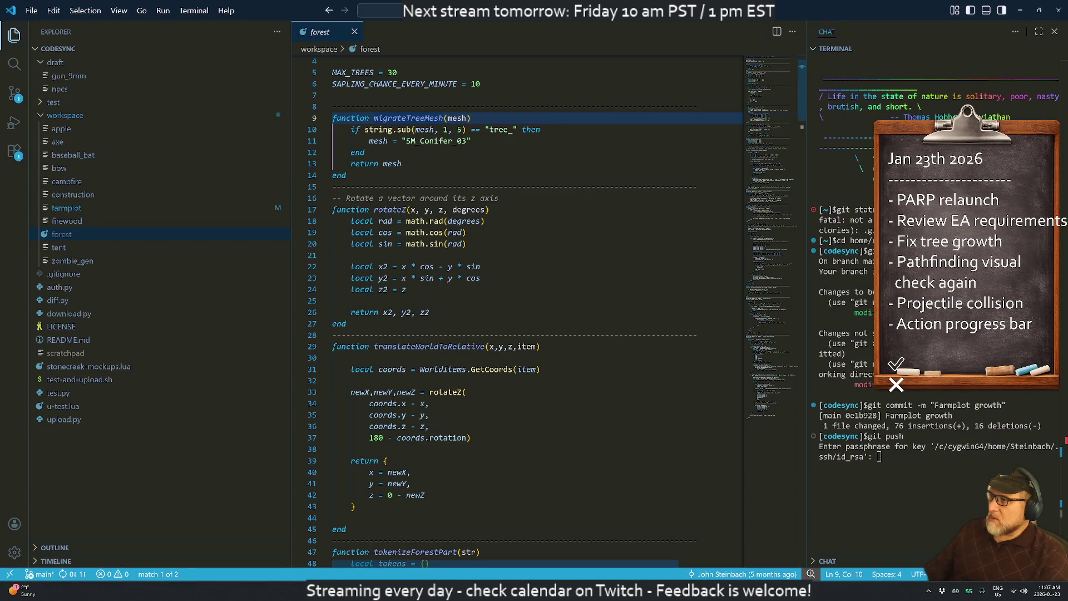
- Delete the migrateTreeMesh function block with a Vim linewise selection
key("k")
key("shift+v")
key("j")
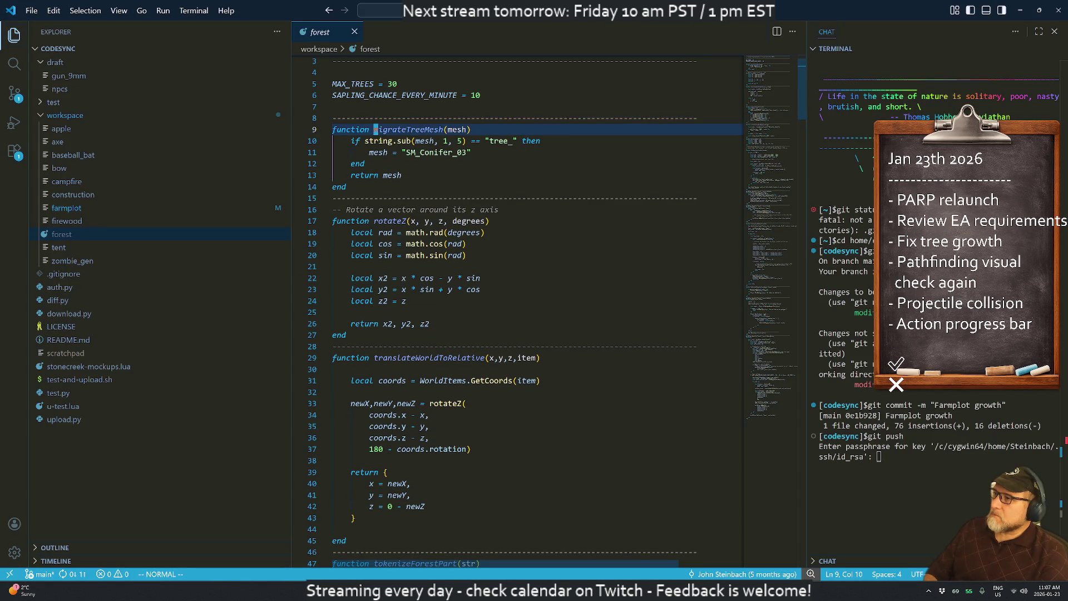
key("j")
key("j")
key("j")
key("d")
- Strip the migrateTreeMesh wrapper so line 46 reads mesh = tokens[1], and save with :w
key("n")
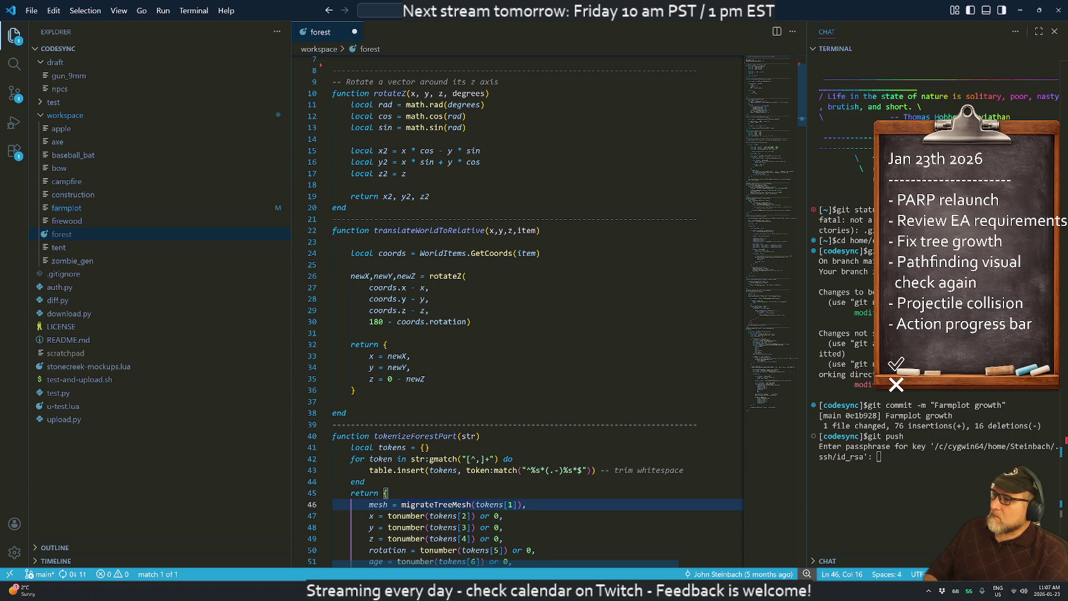
key("d")
key("f")
key("parenleft")
key("w")
key("l")
key("l")
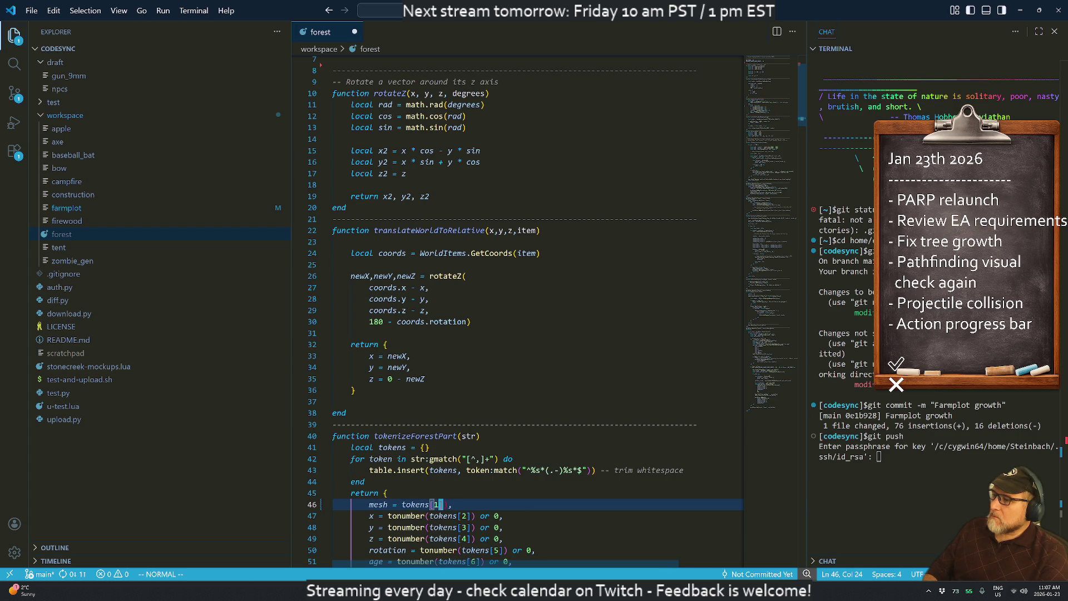
type("xj:w")
key("Return")
- Review the script down to the age / 8000 growth threshold and mesh increment line, moving the browser left
key("j")
key("j")
key("j")
key("j")
key("j")
key("j")
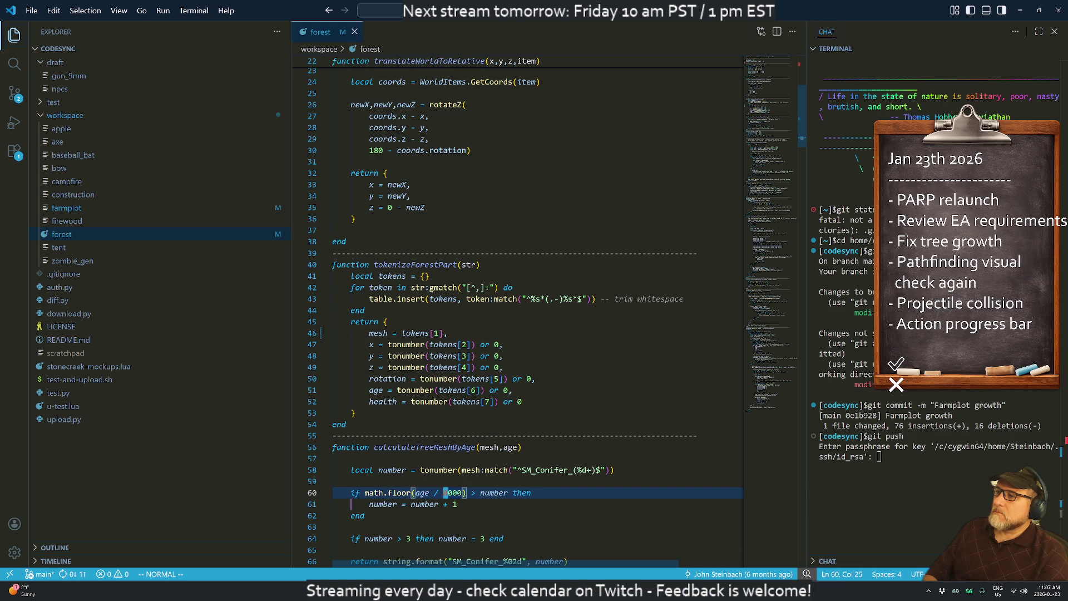
key("k")
left_click(353, 412)
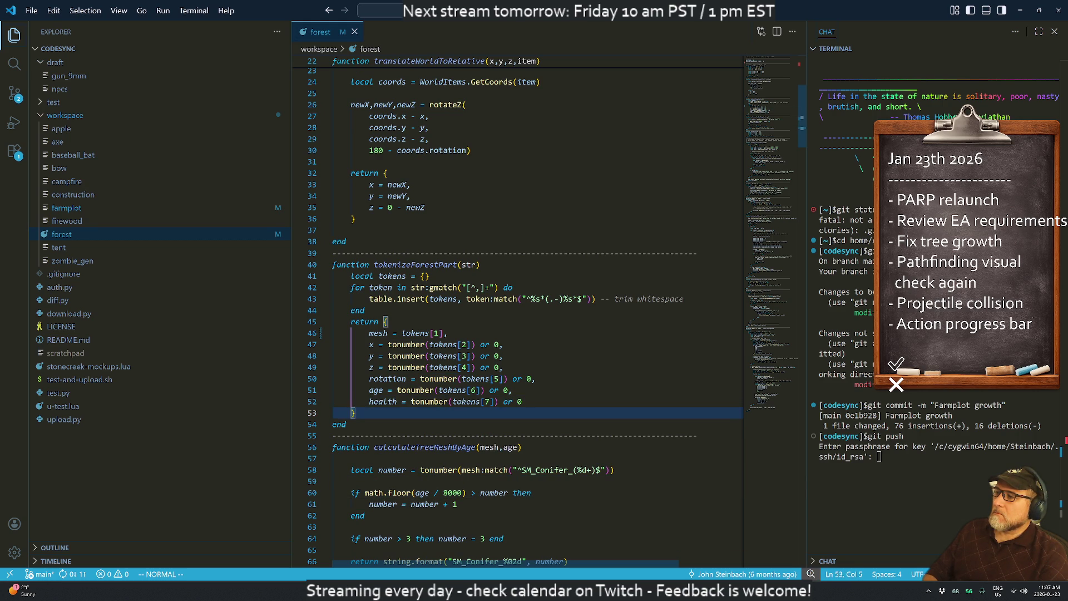
key("g")
key("g")
key("j")
key("j")
key("j")
key("j")
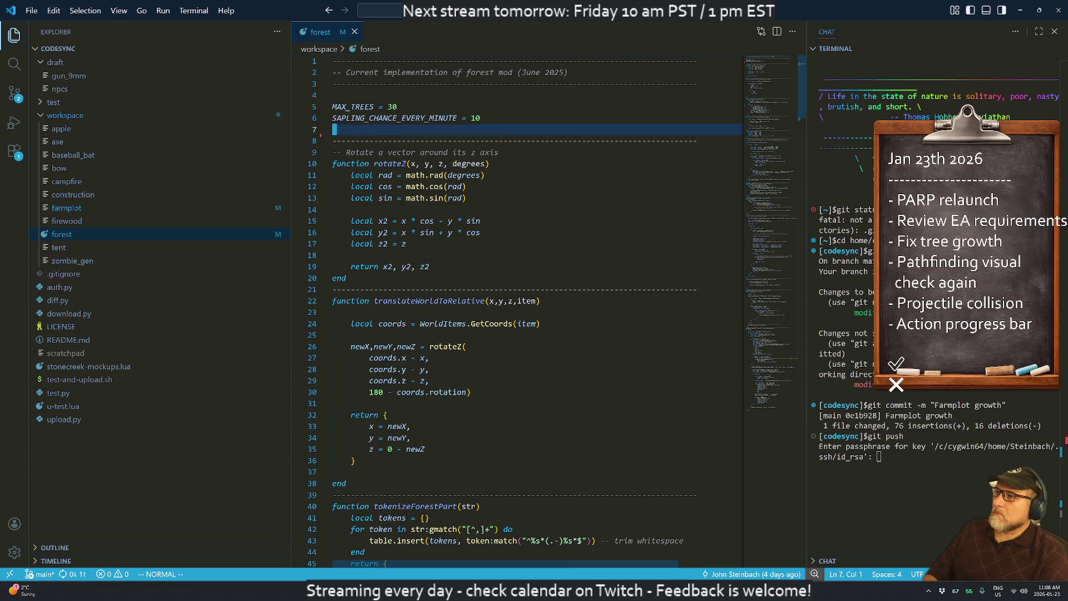
scroll(469, 80, "down", 9)
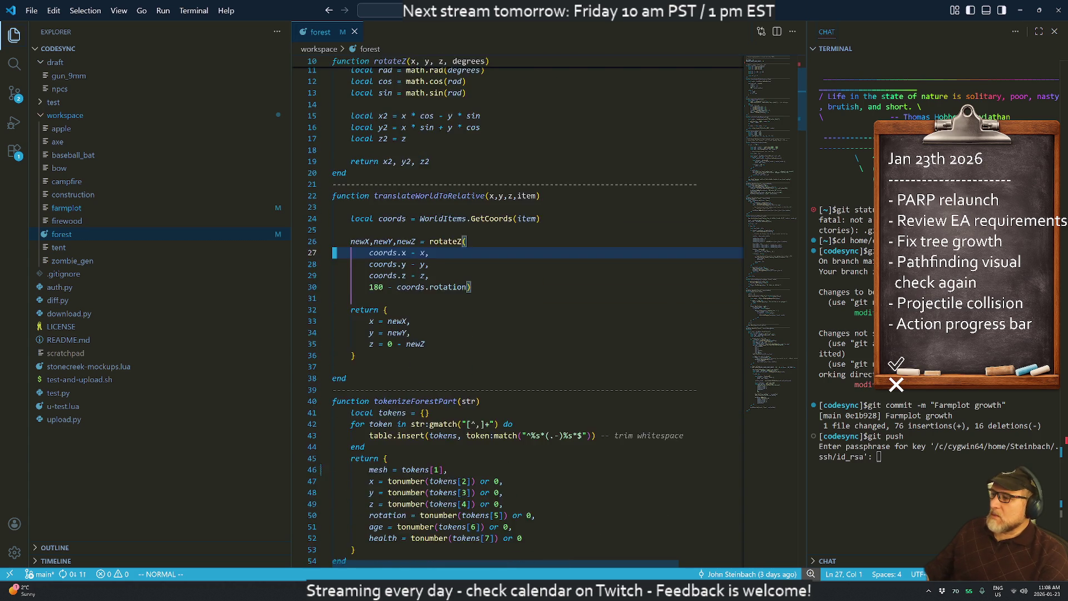
scroll(468, 80, "down", 4)
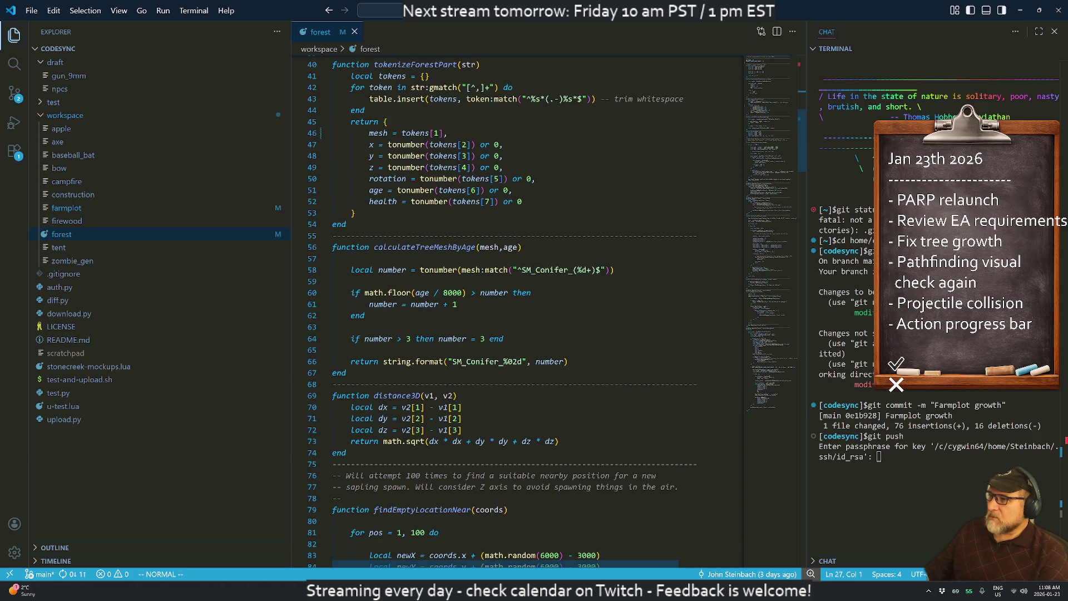
scroll(518, 312, "down", 2)
left_click(450, 230)
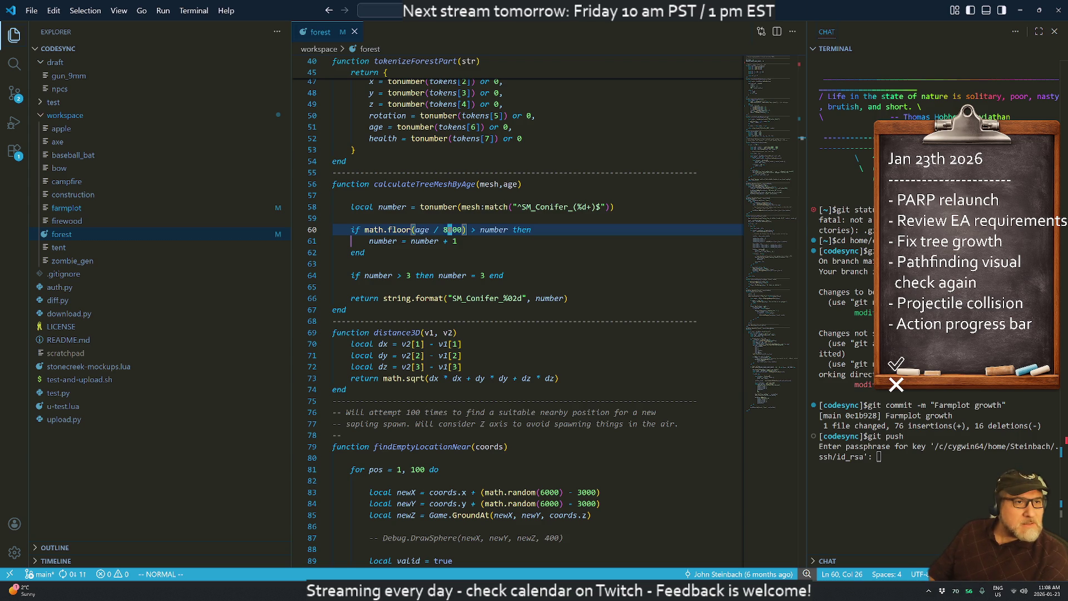
key("j")
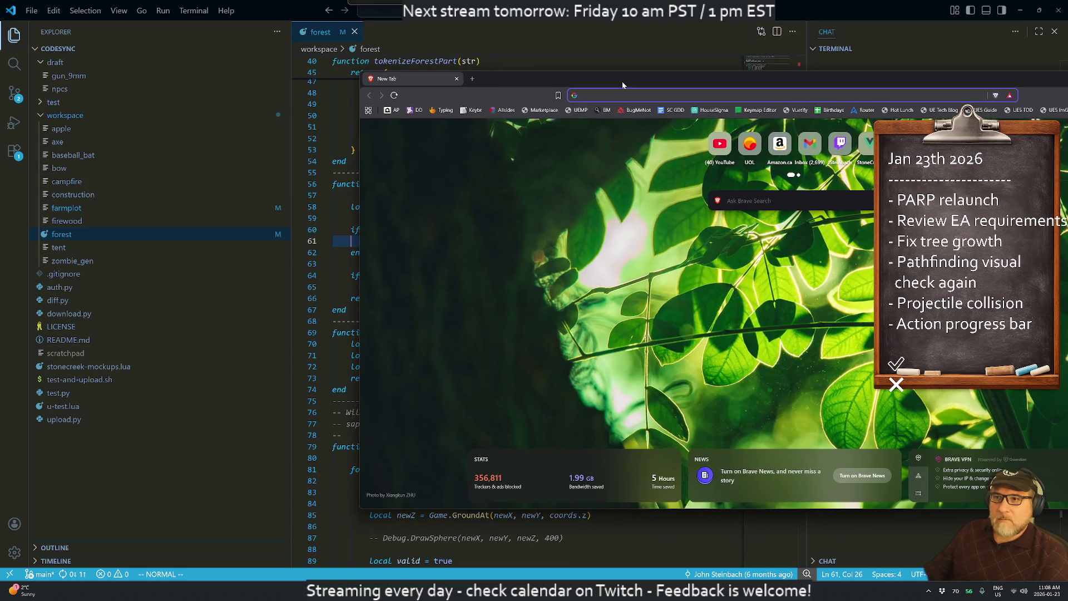
left_click_drag(622, 82, 354, 80)
type("fanexpo ")
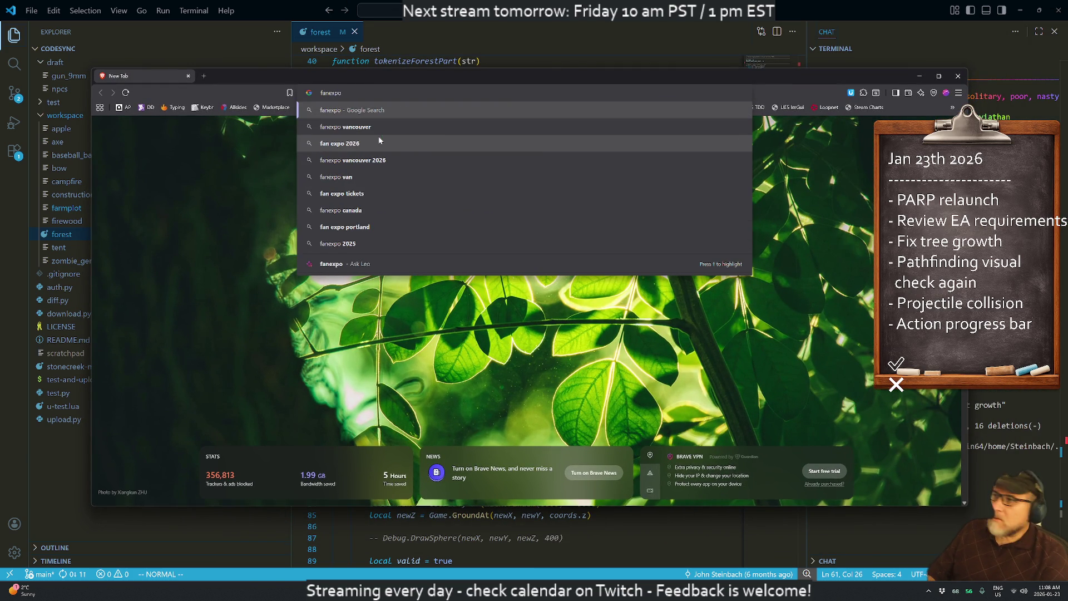
type("vancouver")
key("Return")
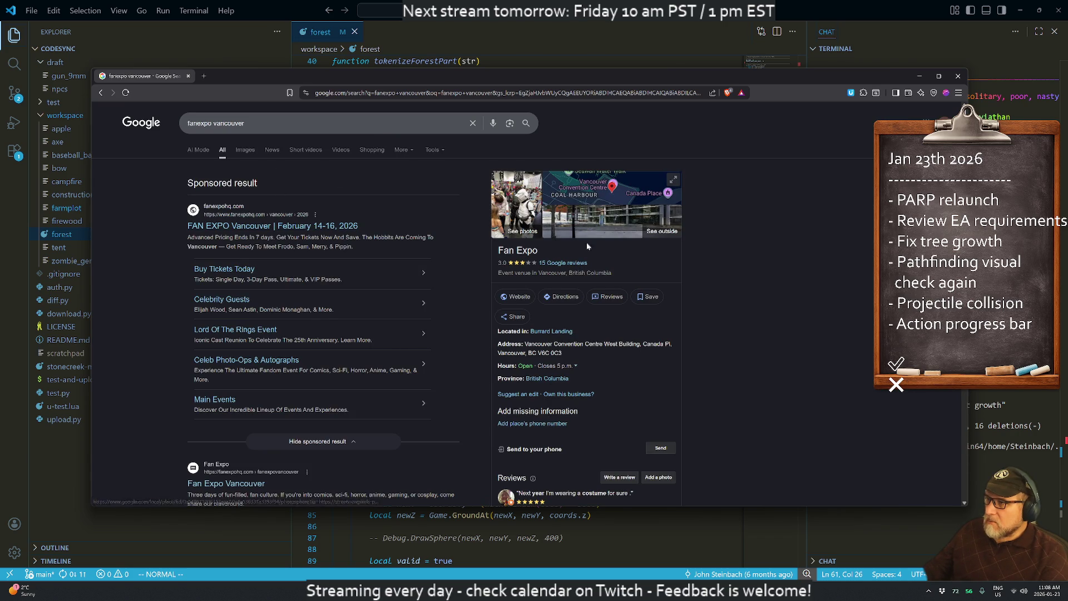
left_click(239, 226)
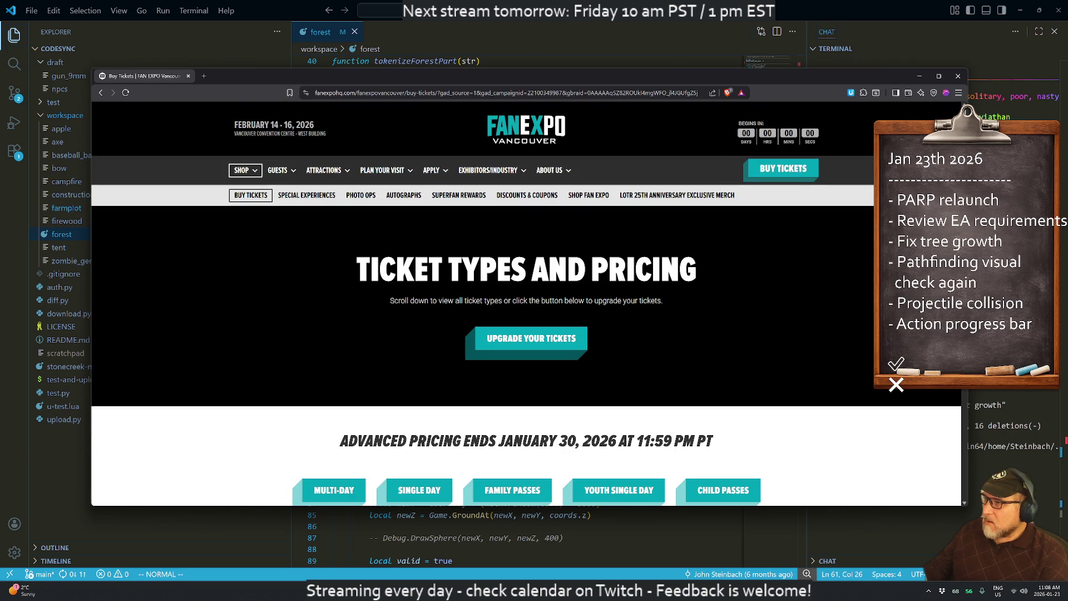
scroll(580, 331, "down", 5)
scroll(580, 331, "down", 4)
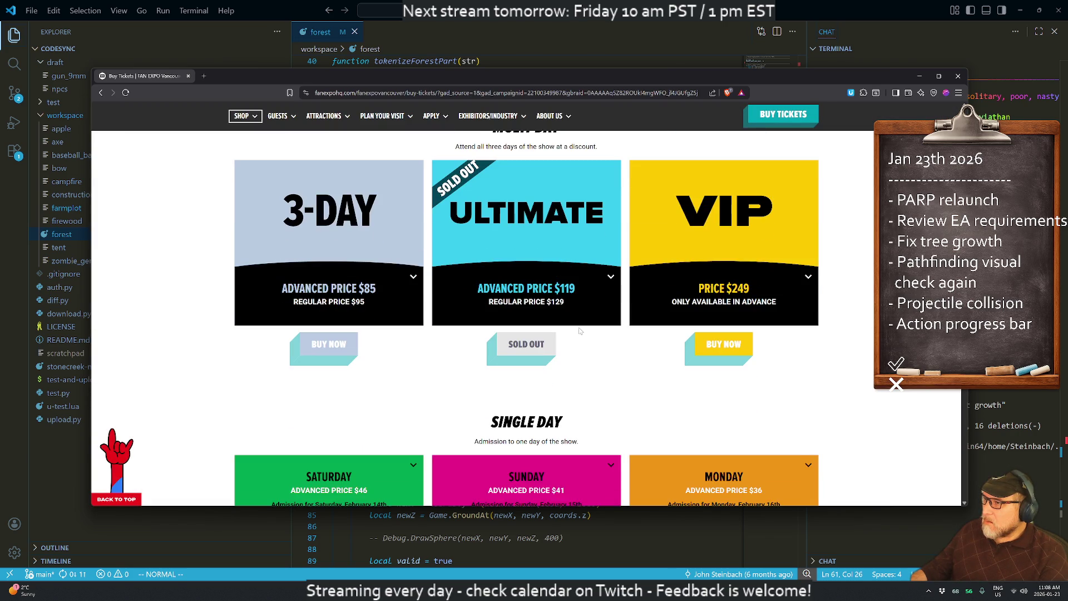
scroll(580, 332, "down", 4)
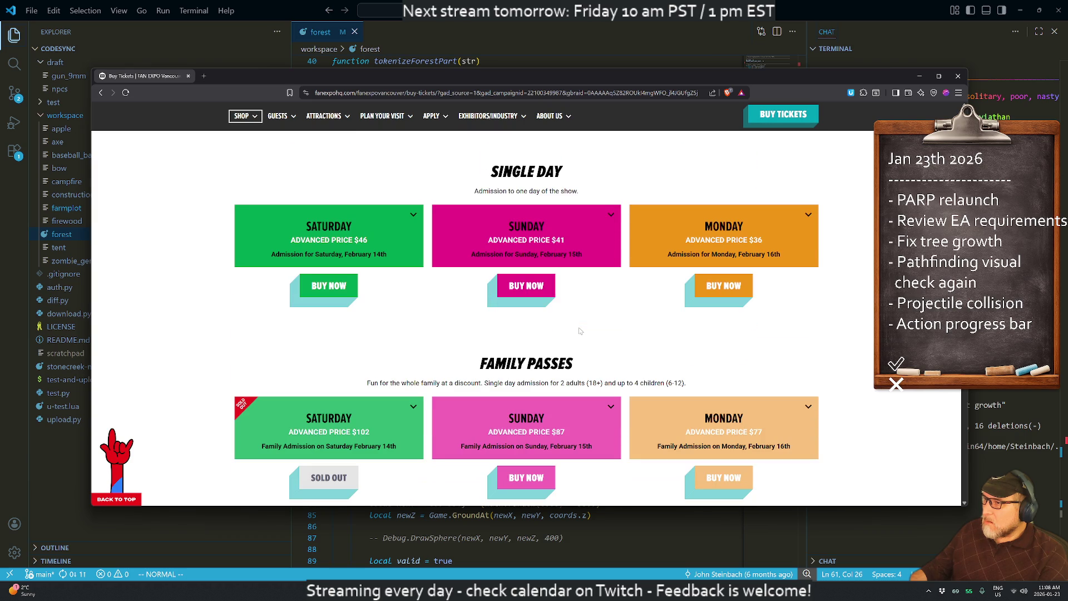
scroll(579, 331, "down", 10)
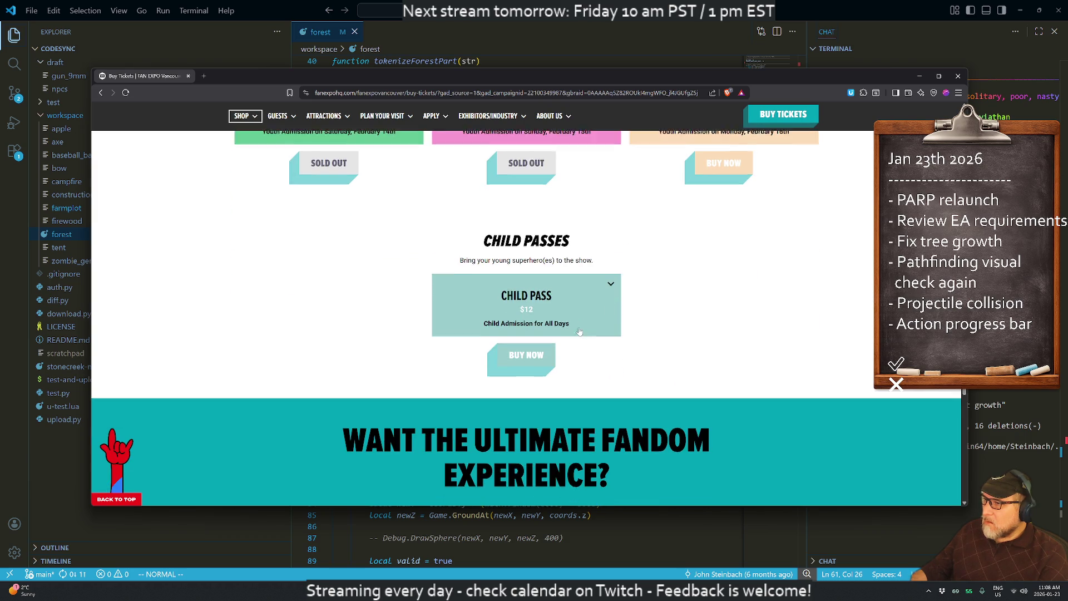
scroll(579, 331, "down", 4)
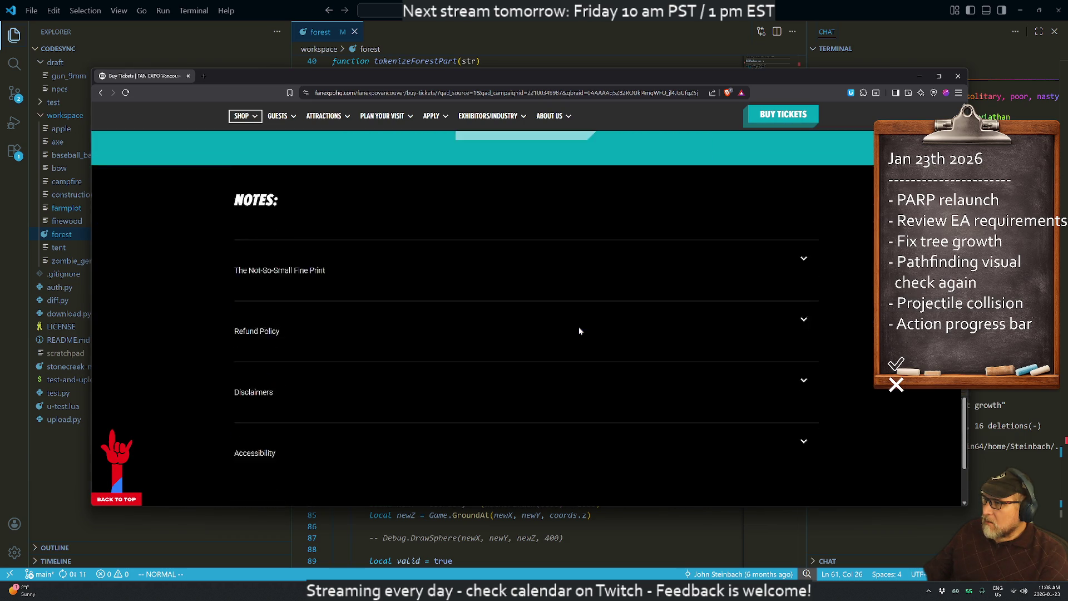
scroll(584, 327, "up", 8)
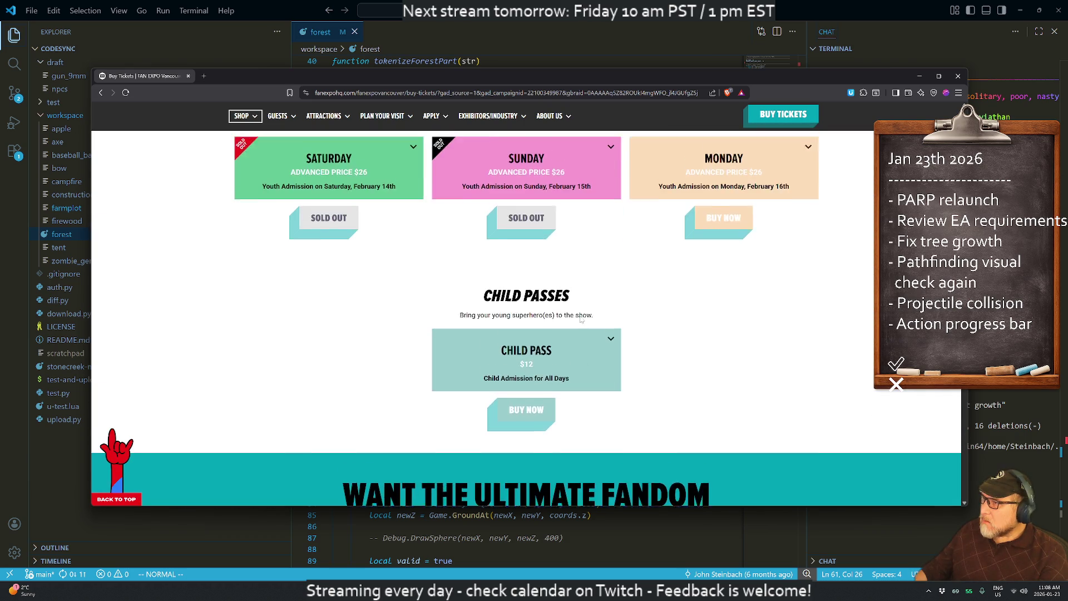
scroll(554, 318, "down", 1)
scroll(555, 318, "up", 7)
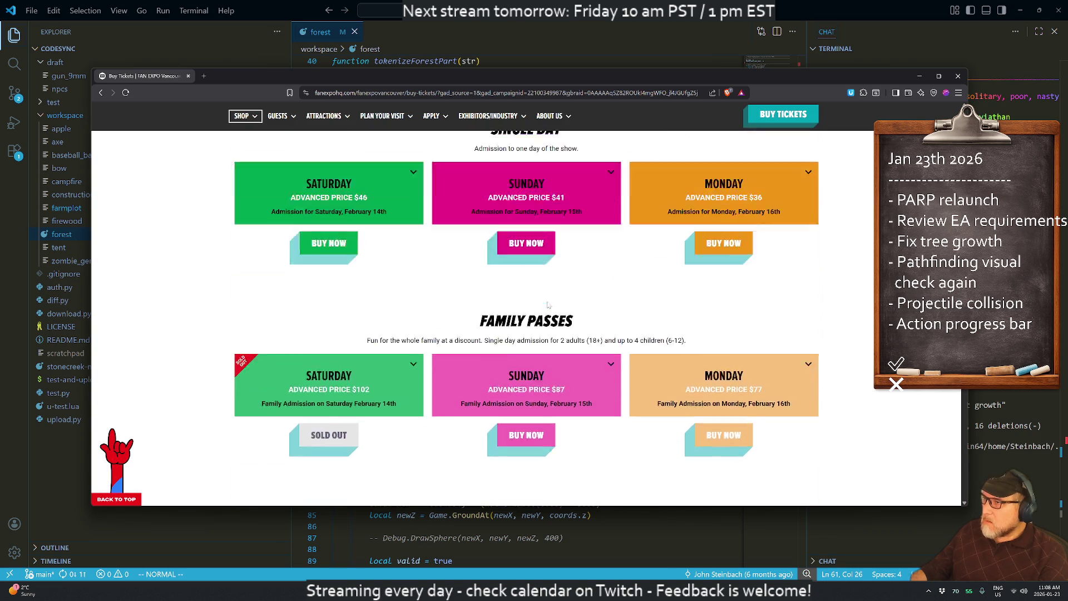
mouse_move(326, 117)
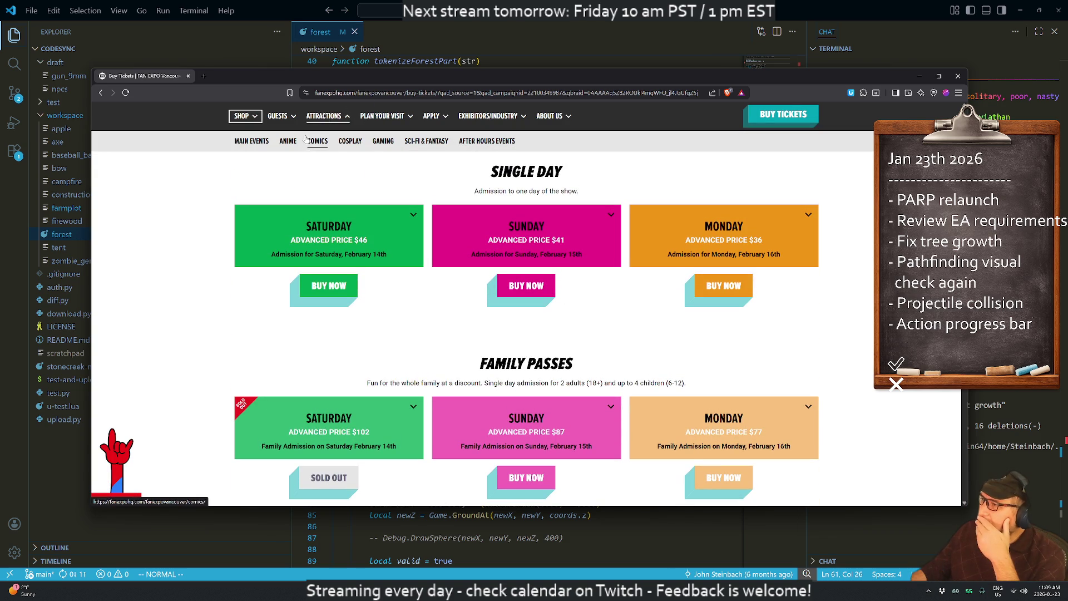
- Browse the Comics attractions page on the Fan Expo Vancouver site
left_click(316, 142)
scroll(525, 349, "down", 4)
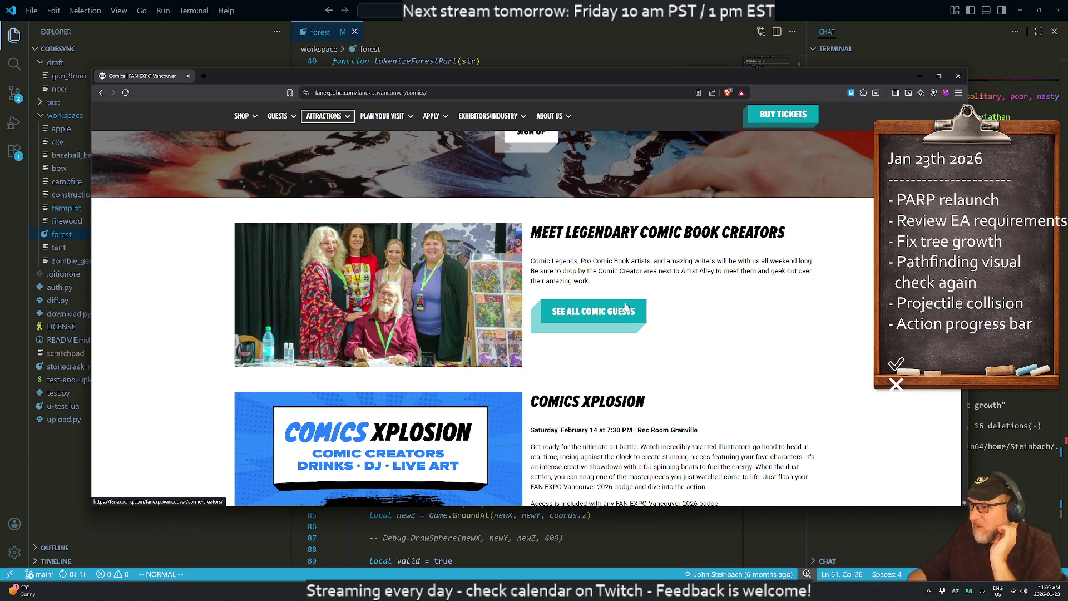
scroll(626, 309, "down", 3)
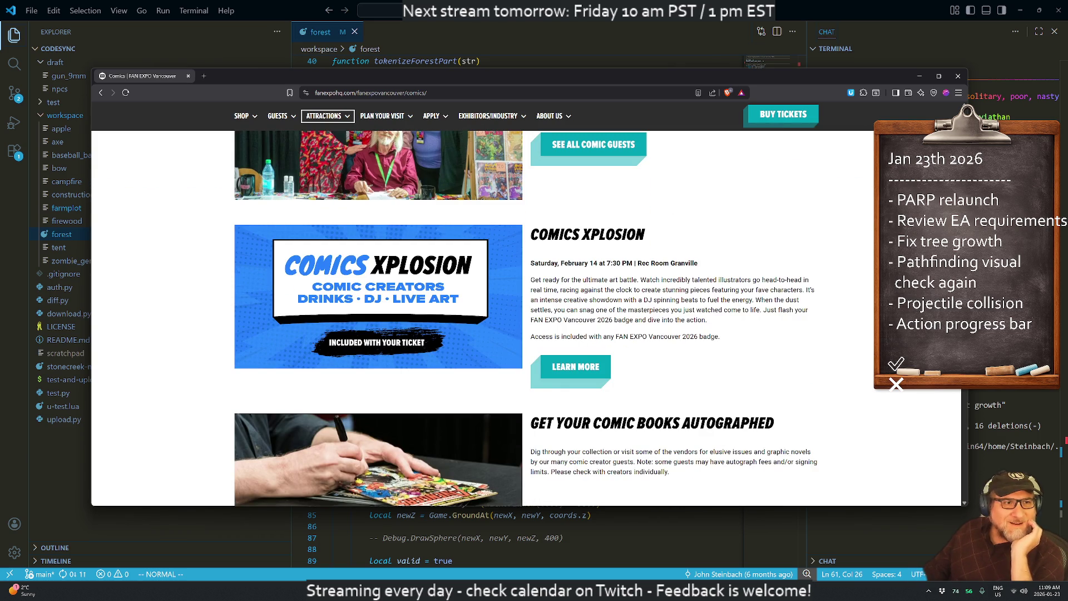
scroll(641, 317, "down", 2)
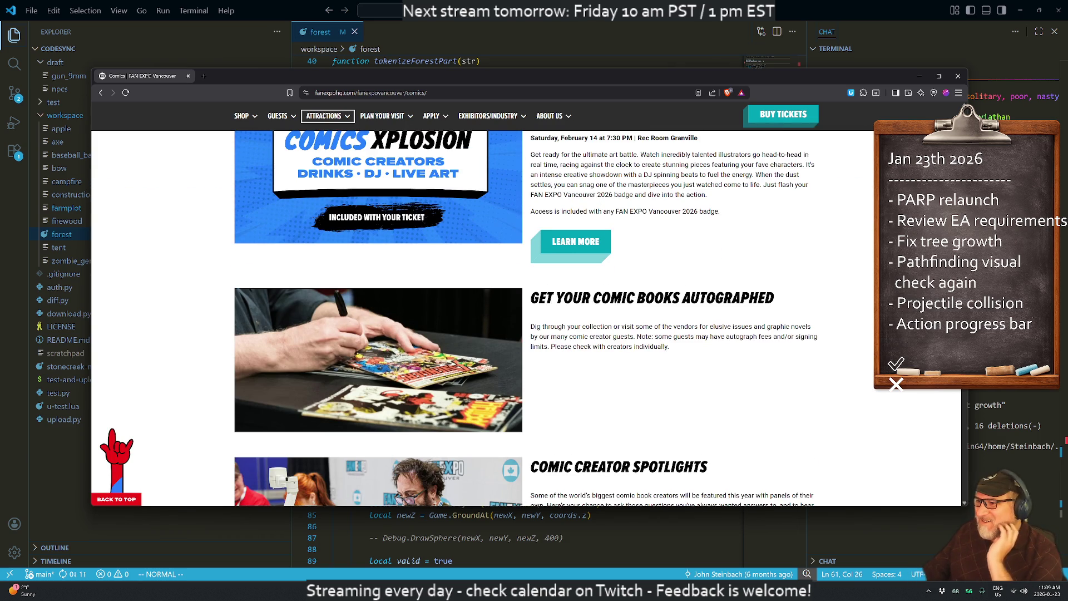
scroll(633, 311, "down", 2)
scroll(633, 311, "down", 4)
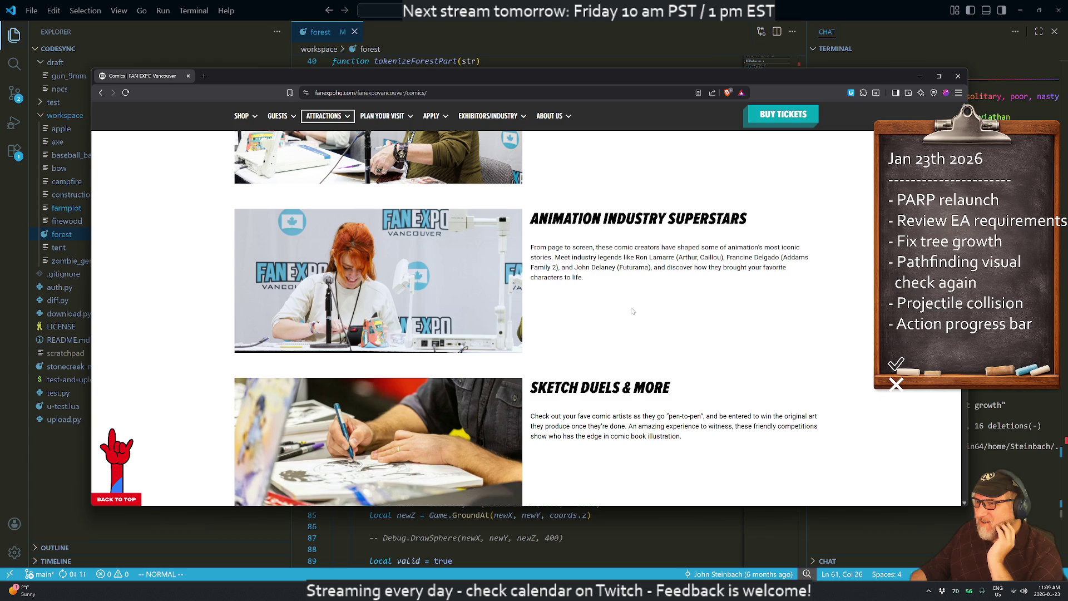
scroll(635, 319, "down", 4)
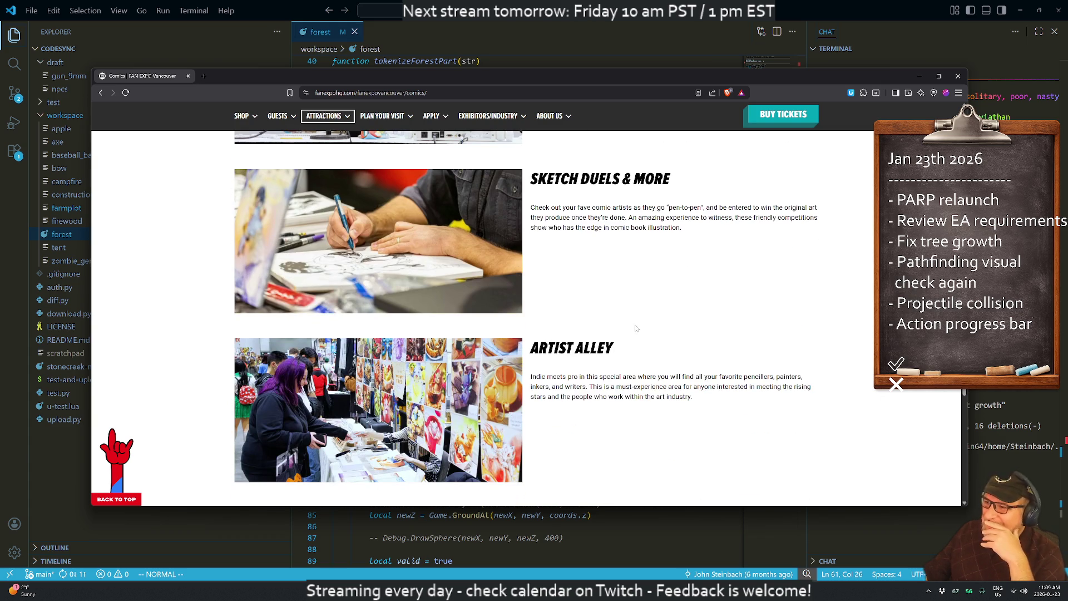
scroll(586, 359, "down", 2)
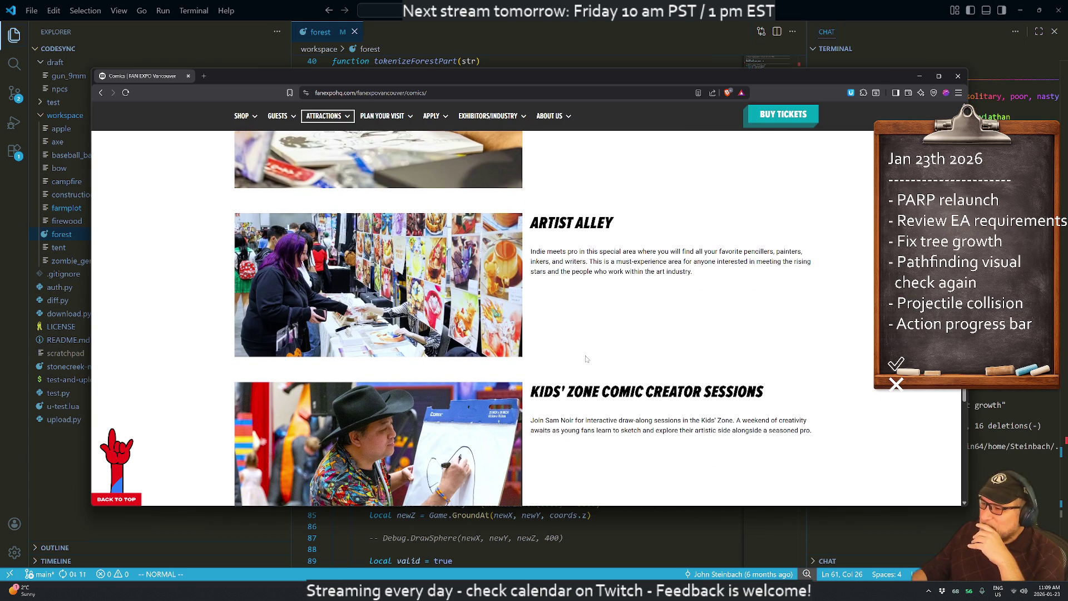
scroll(538, 377, "down", 3)
scroll(602, 372, "down", 7)
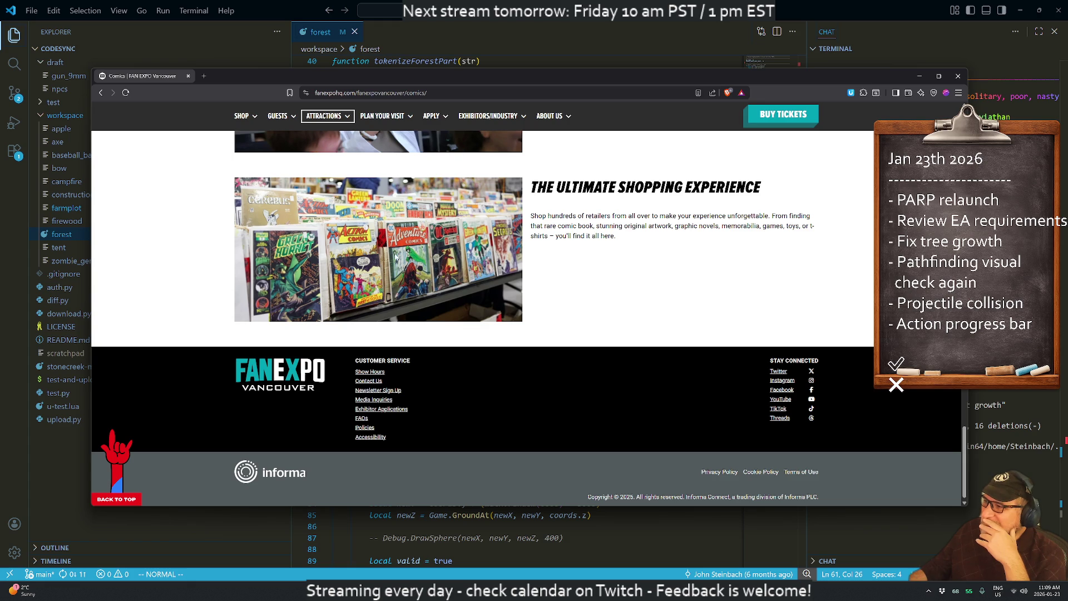
scroll(540, 266, "up", 15)
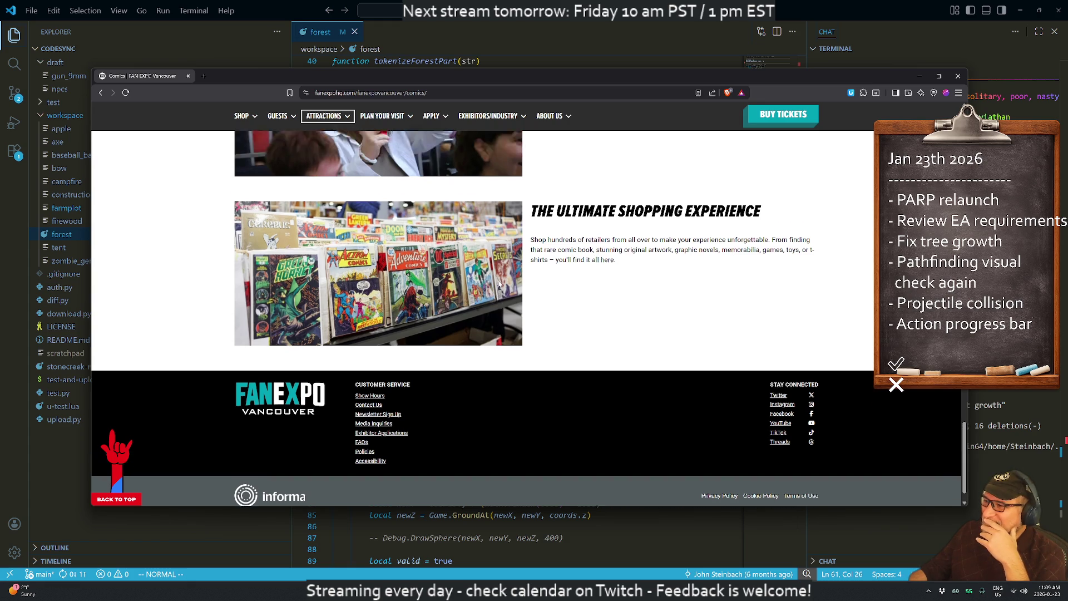
scroll(487, 285, "up", 6)
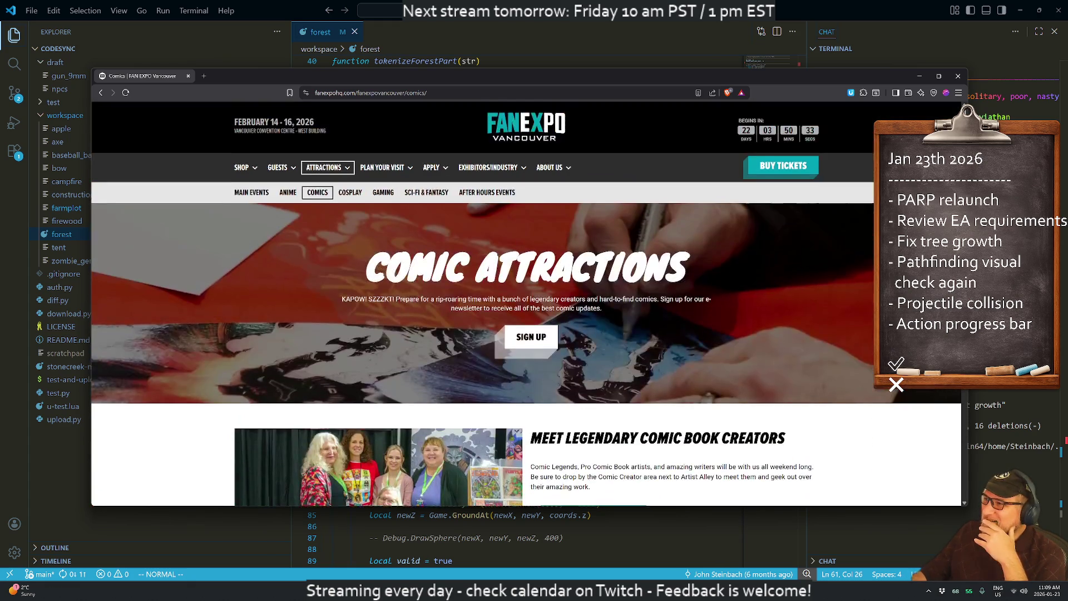
- Browse the Gaming attractions page
mouse_move(432, 171)
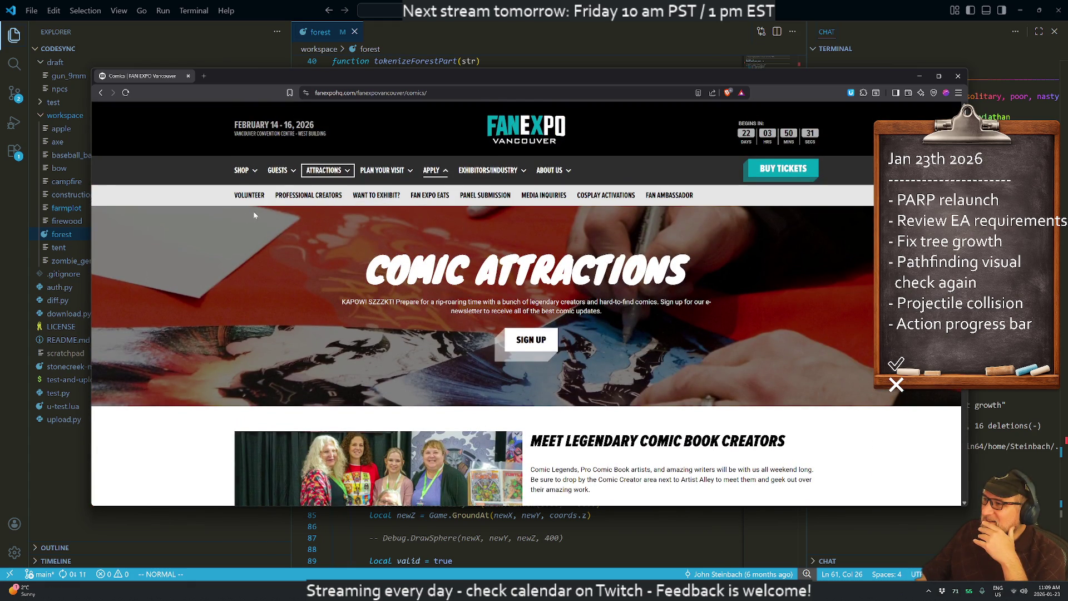
mouse_move(323, 170)
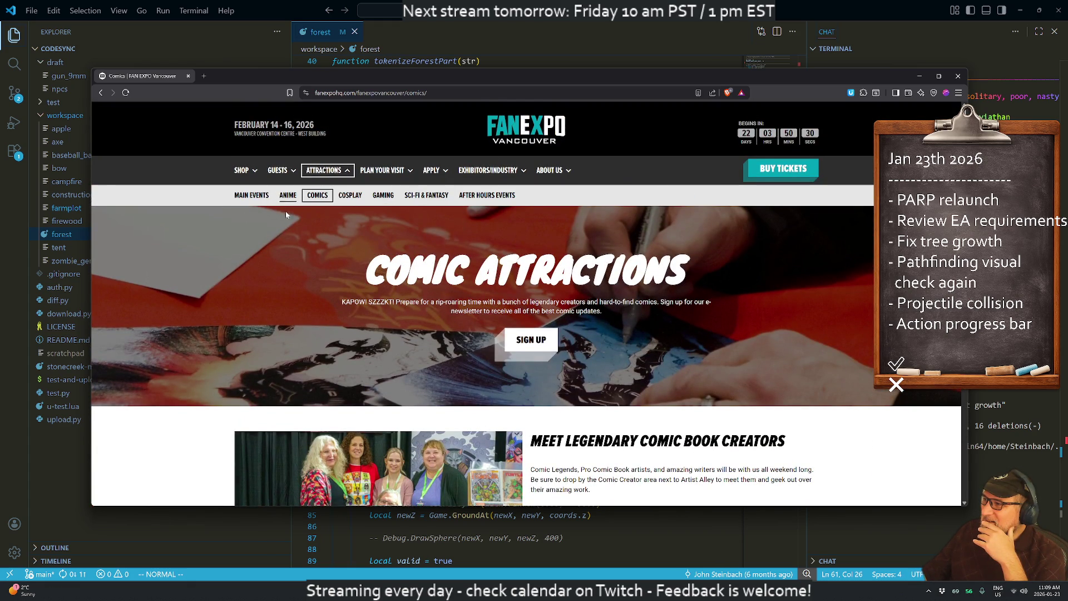
left_click(383, 195)
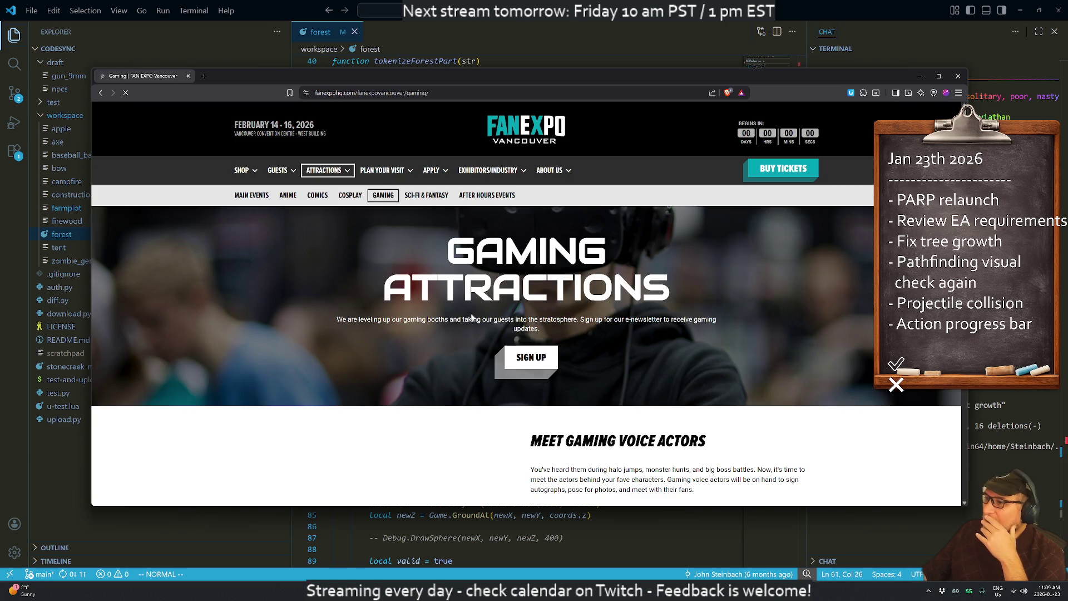
scroll(460, 317, "down", 3)
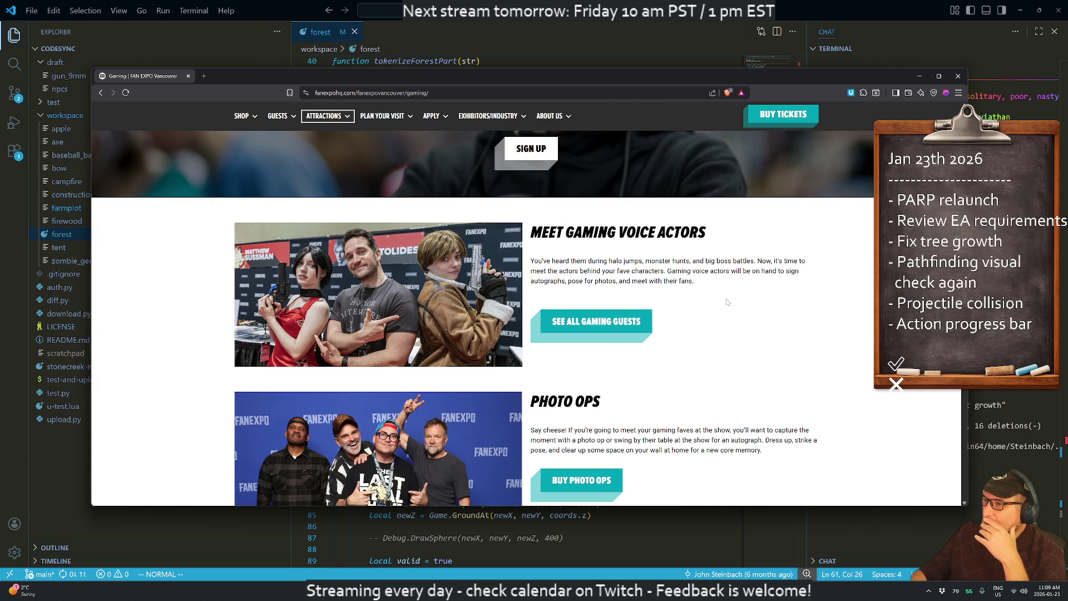
scroll(727, 301, "down", 3)
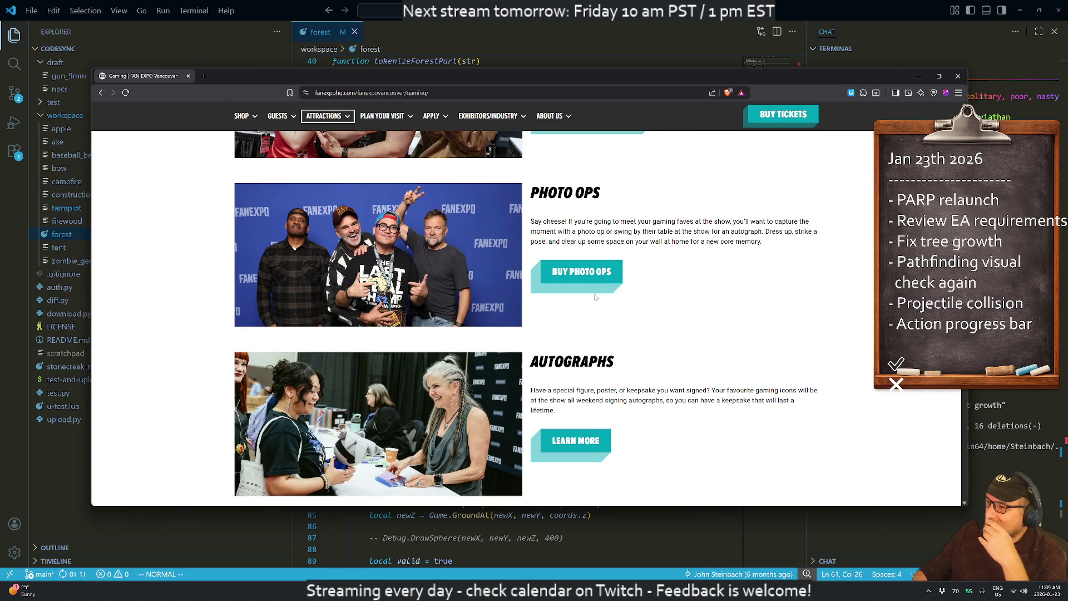
scroll(673, 319, "down", 3)
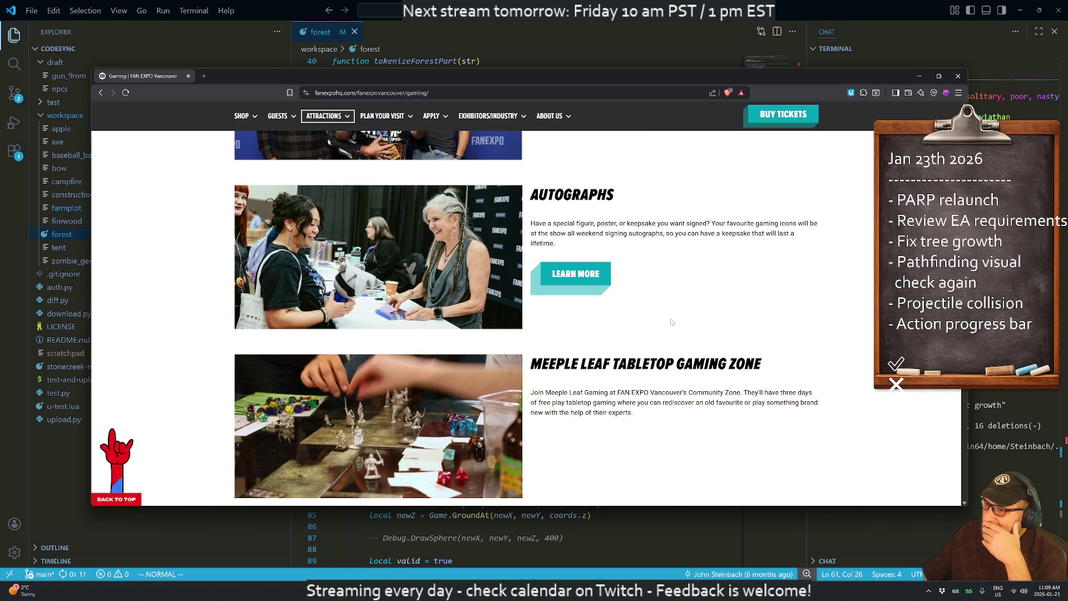
scroll(672, 323, "down", 1)
scroll(672, 322, "down", 3)
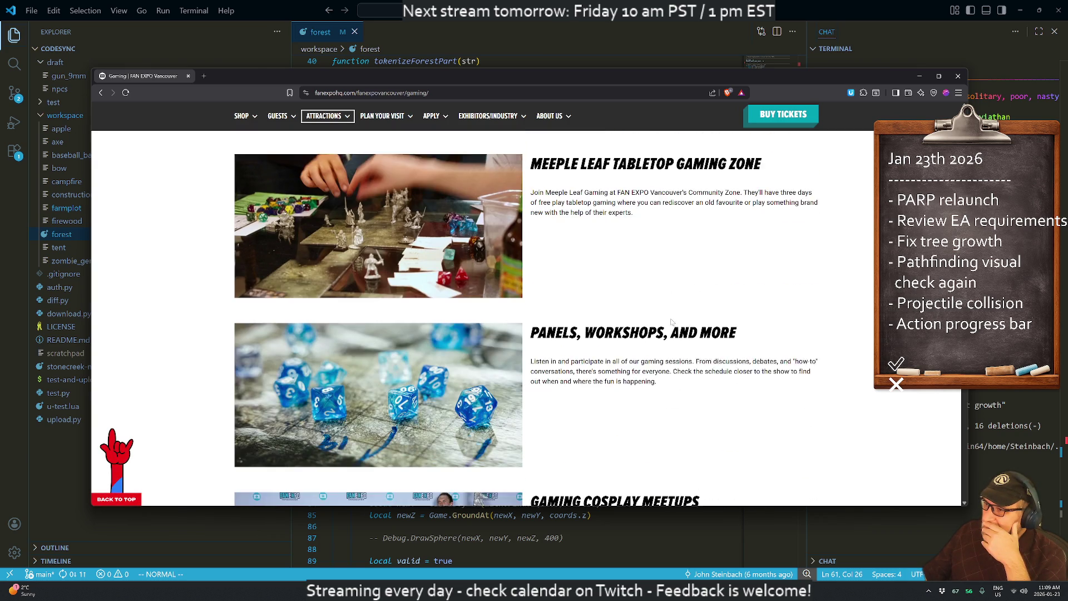
scroll(673, 323, "down", 3)
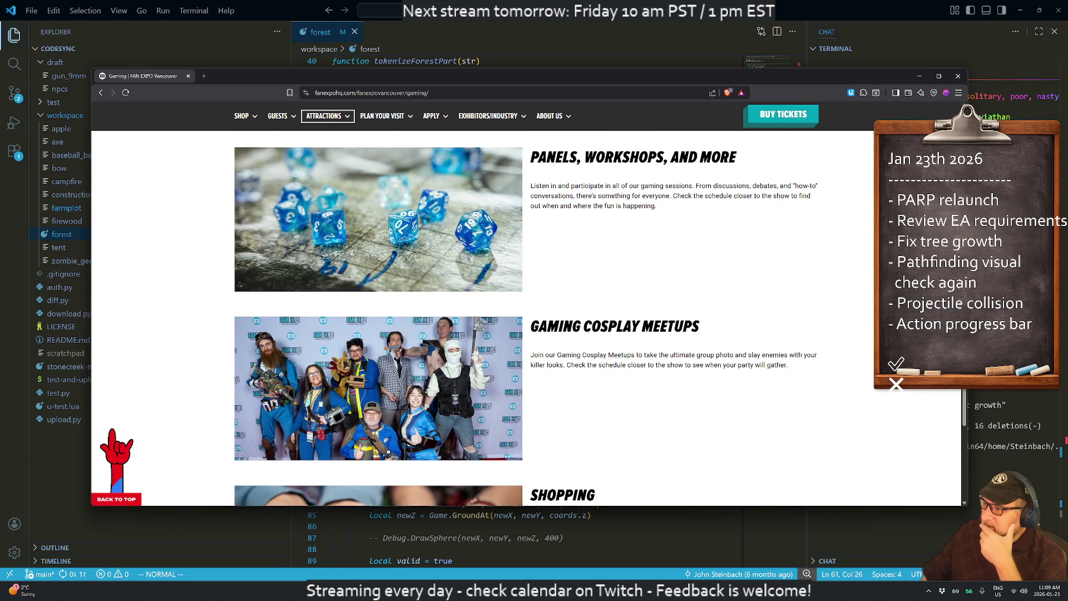
scroll(672, 323, "down", 5)
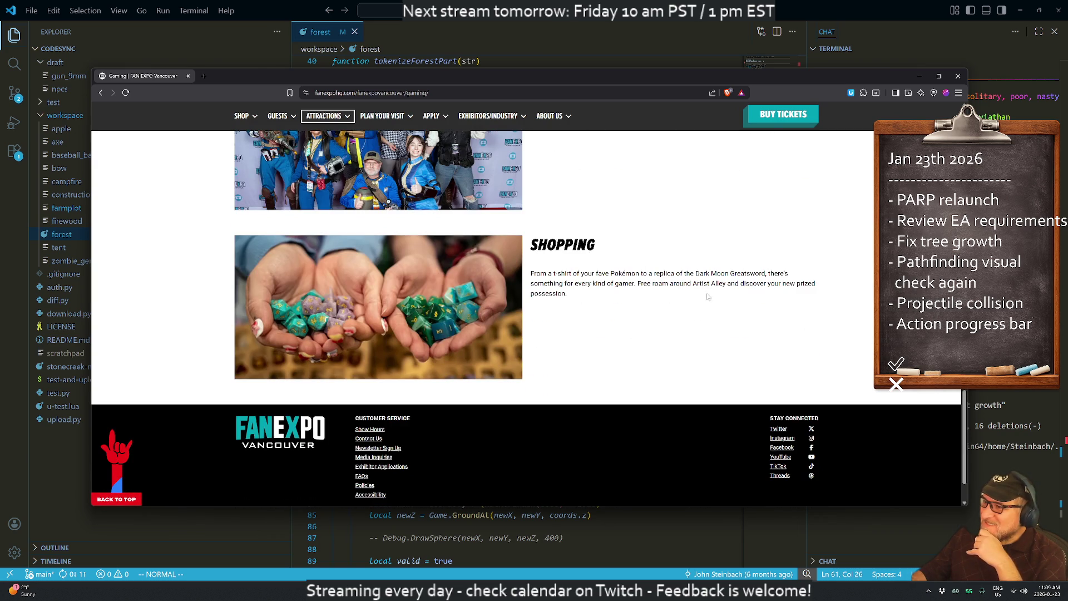
scroll(669, 293, "up", 15)
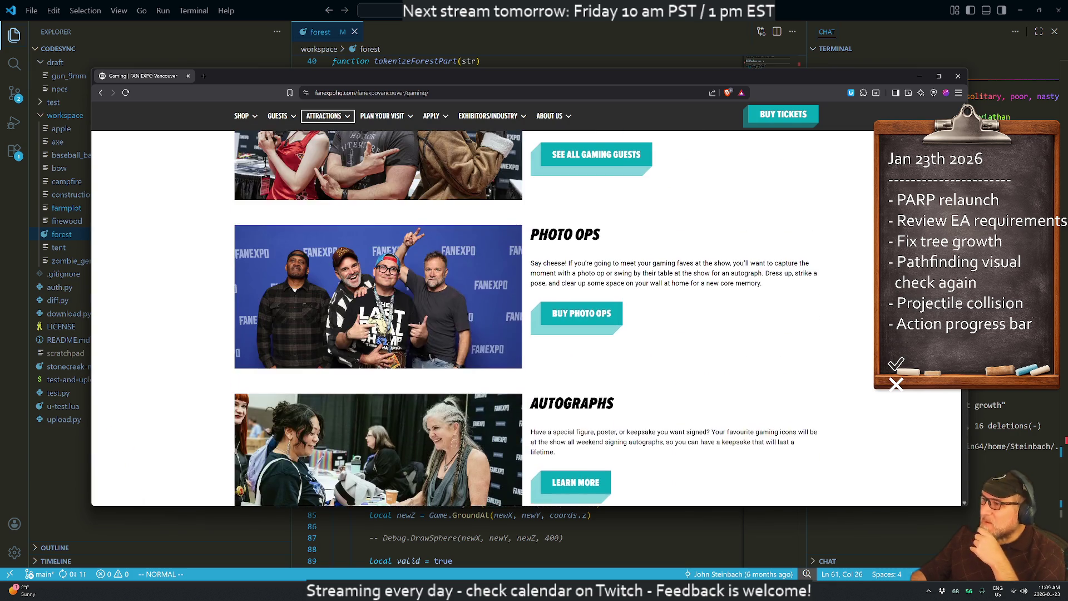
scroll(668, 292, "up", 2)
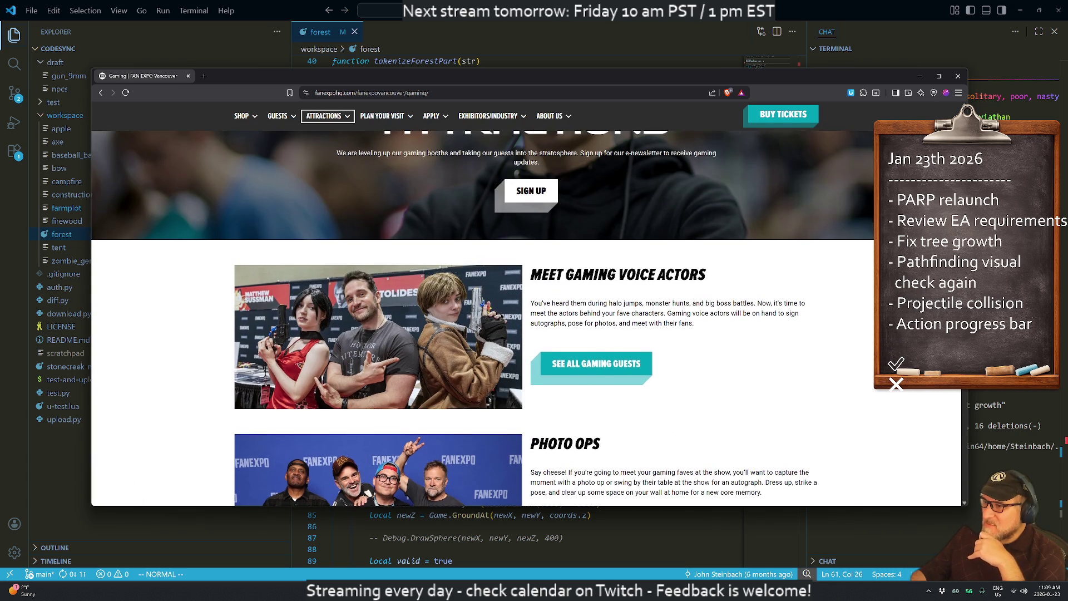
scroll(678, 304, "up", 3)
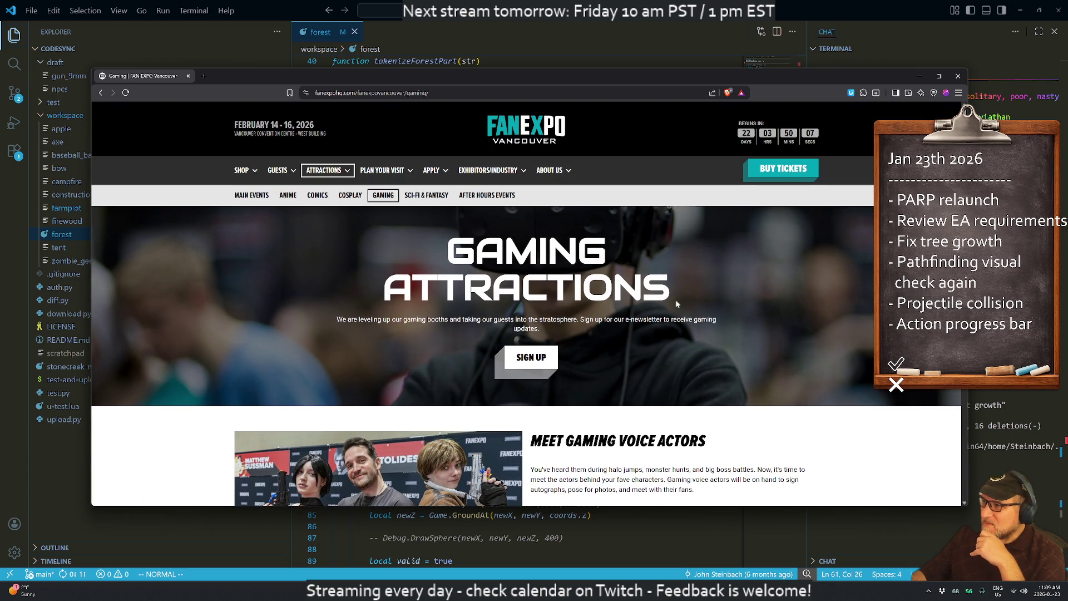
- Browse the Sci-Fi & Fantasy page, highlight the FEBRUARY 14 - 16 dates, and return home via the logo
left_click(424, 200)
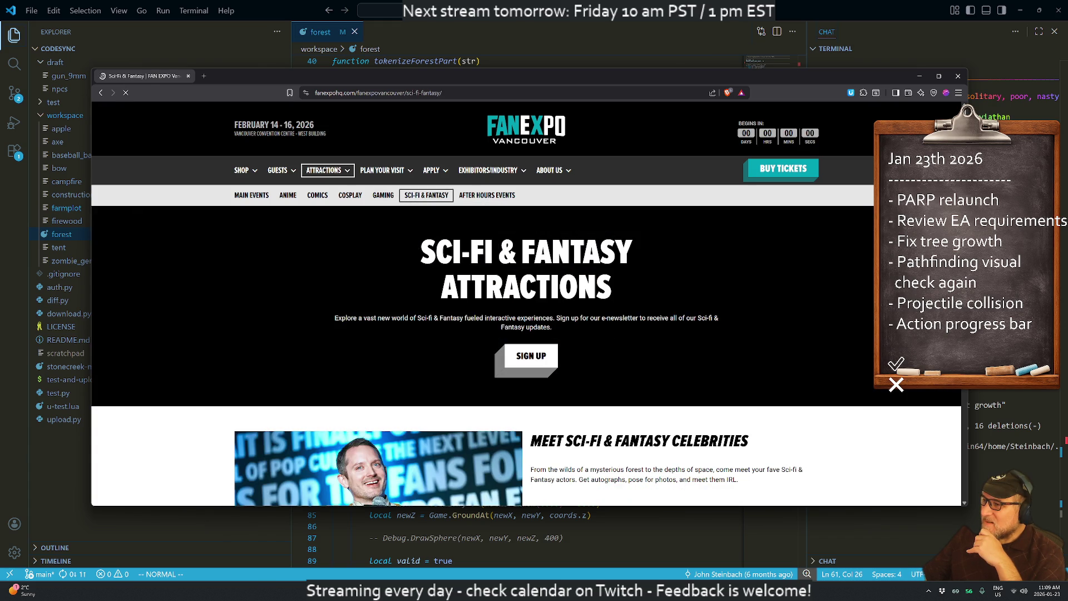
scroll(544, 313, "down", 8)
scroll(544, 313, "down", 8)
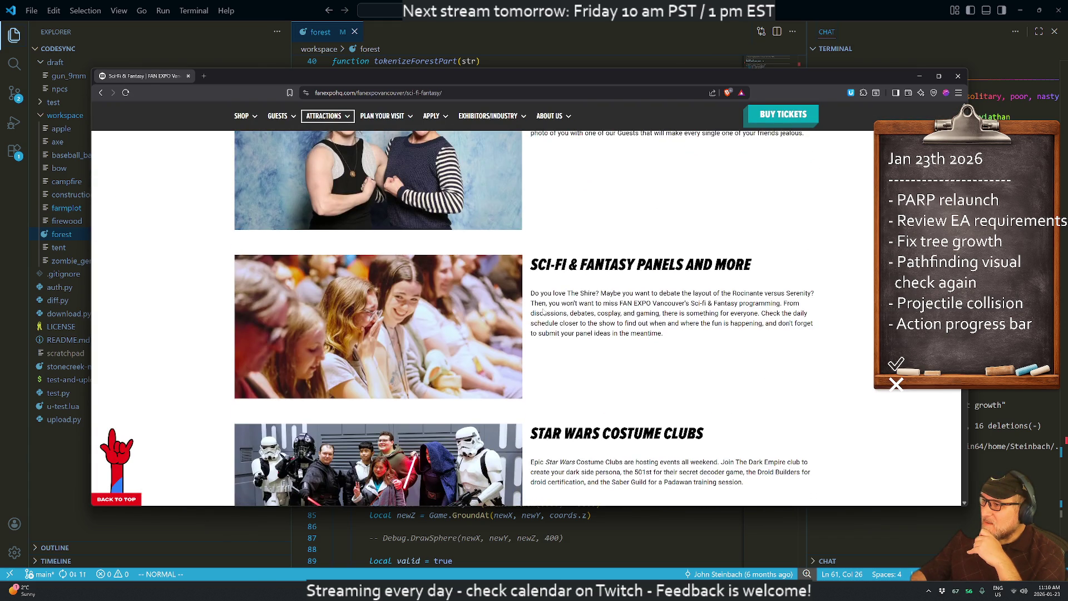
scroll(544, 313, "down", 5)
scroll(544, 313, "down", 4)
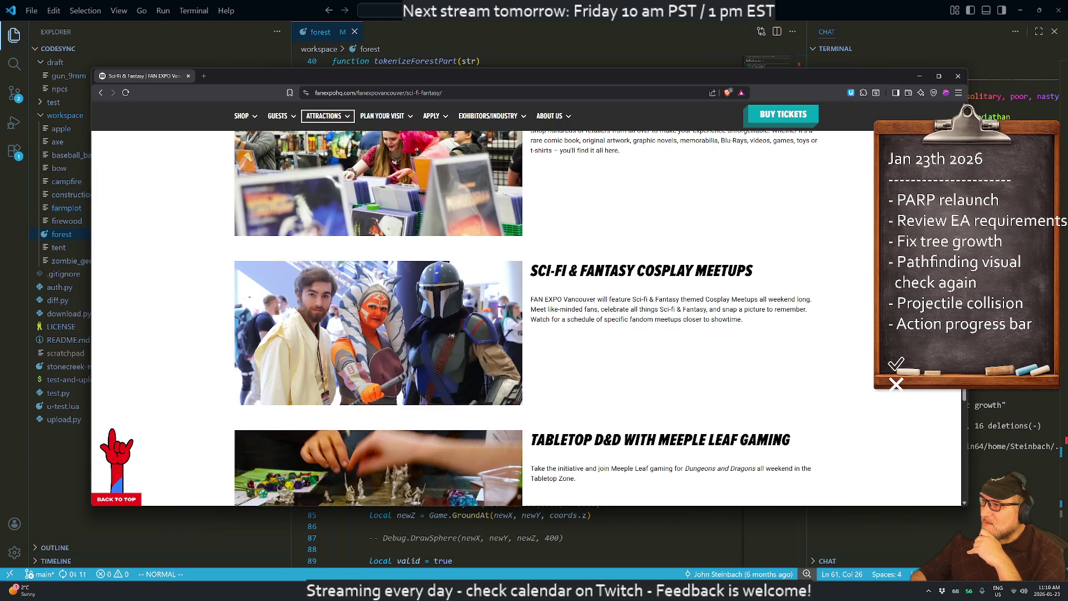
scroll(542, 312, "up", 20)
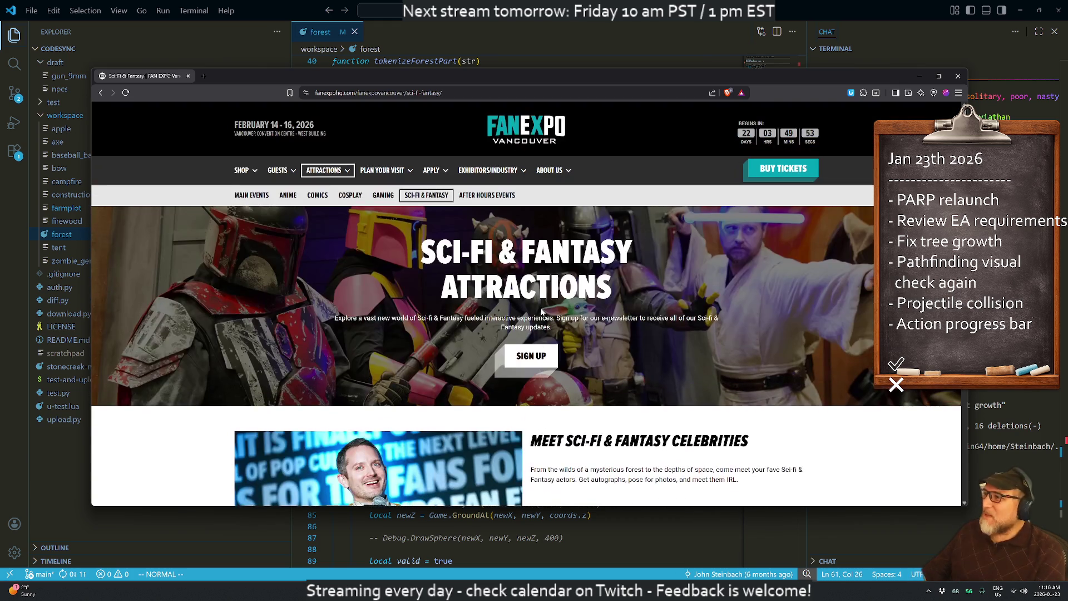
mouse_move(245, 176)
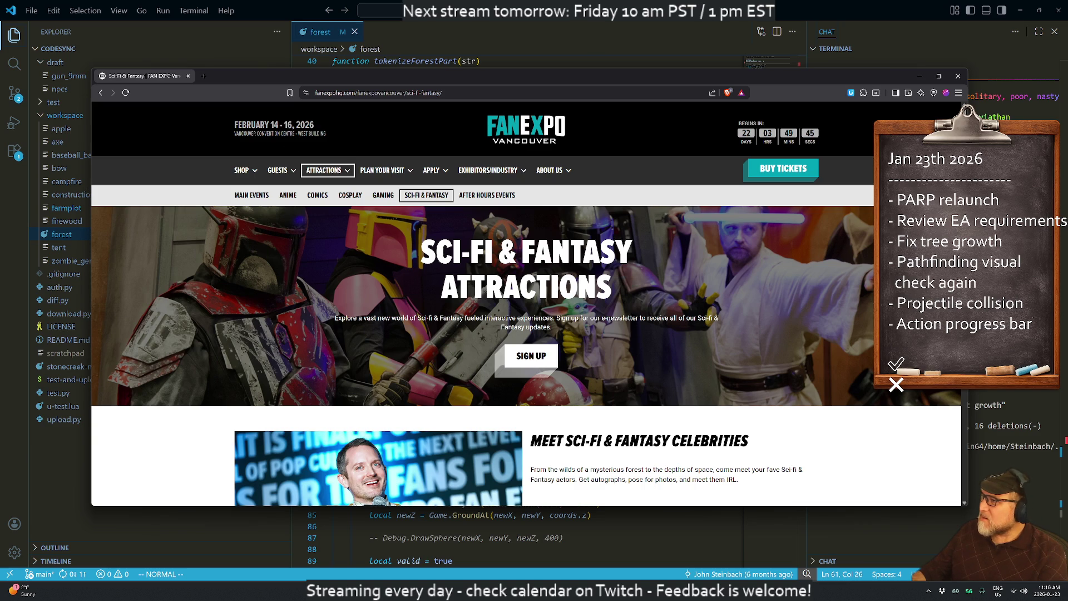
left_click_drag(235, 124, 295, 125)
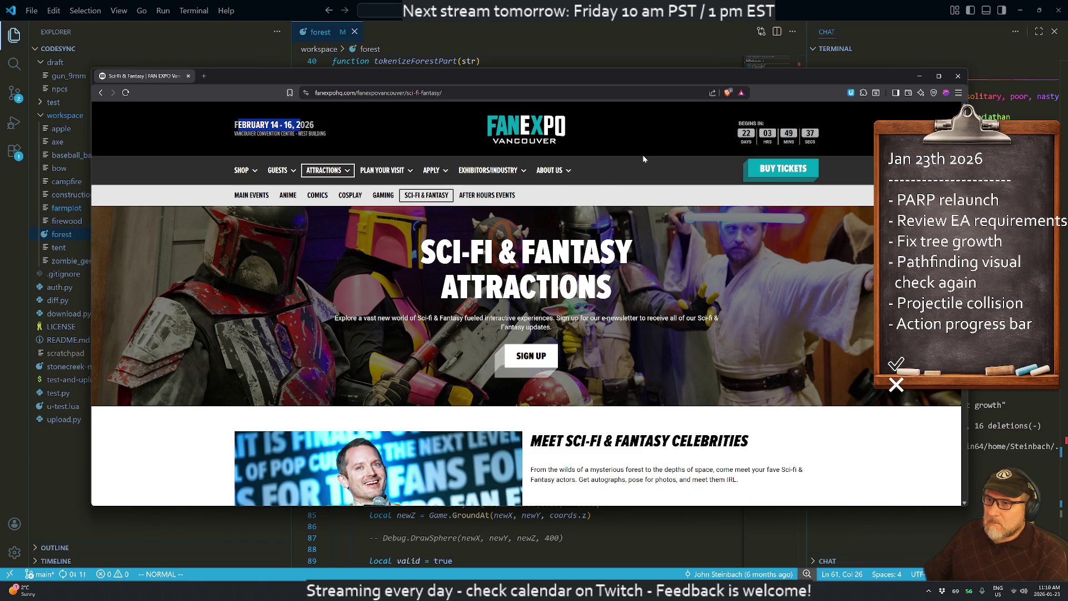
scroll(634, 152, "down", 5)
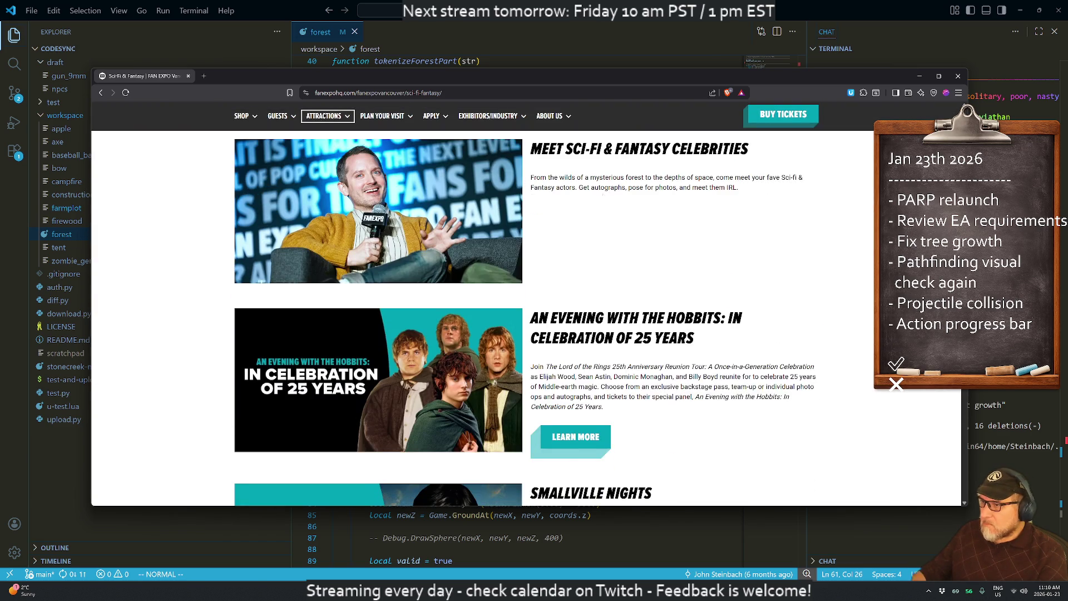
scroll(272, 120, "up", 5)
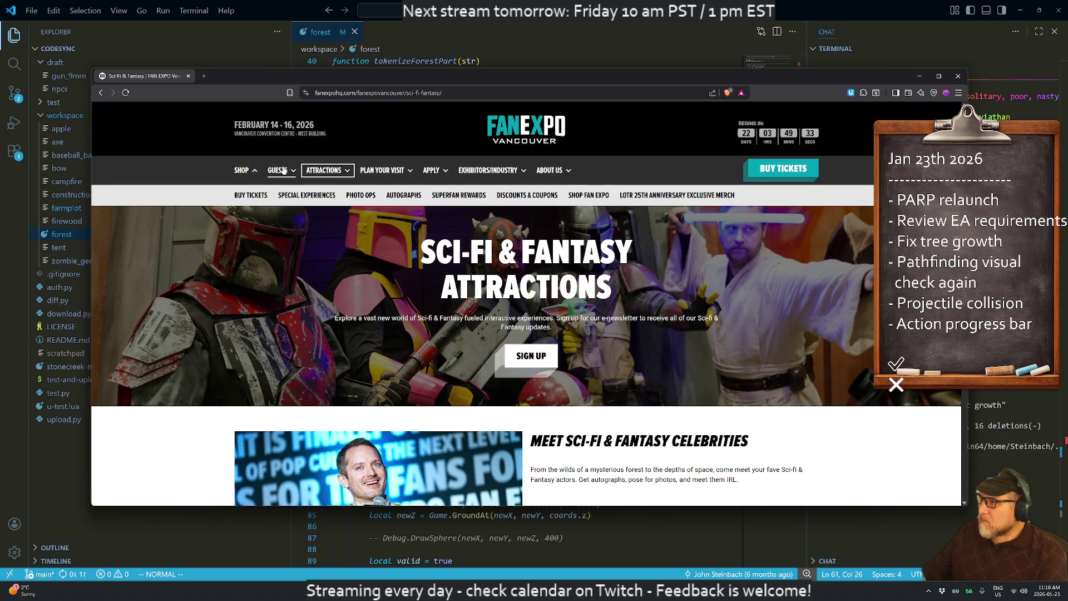
left_click(547, 127)
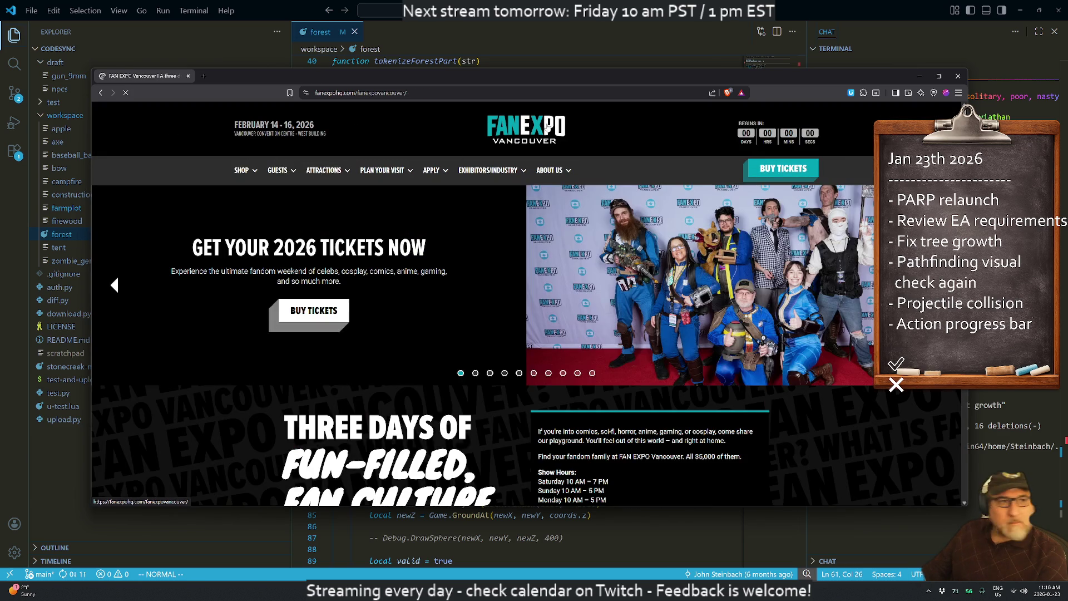
- Search Google for 'vancouver fanexpo first edition' and expand the AI Overview
left_click(204, 76)
type("vancouver fanexpo")
key("Return")
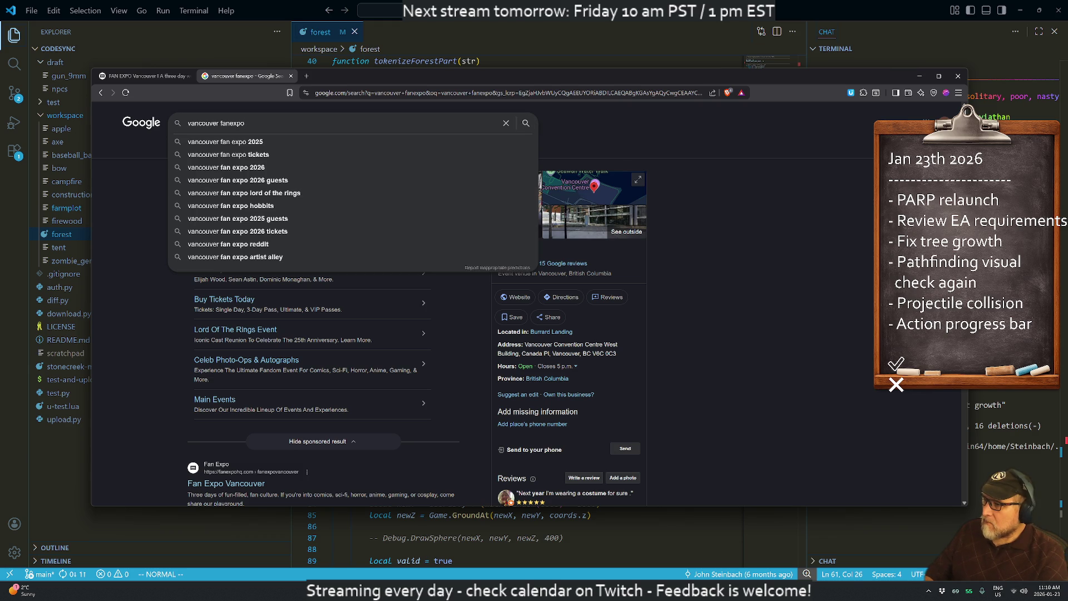
type(" first edition")
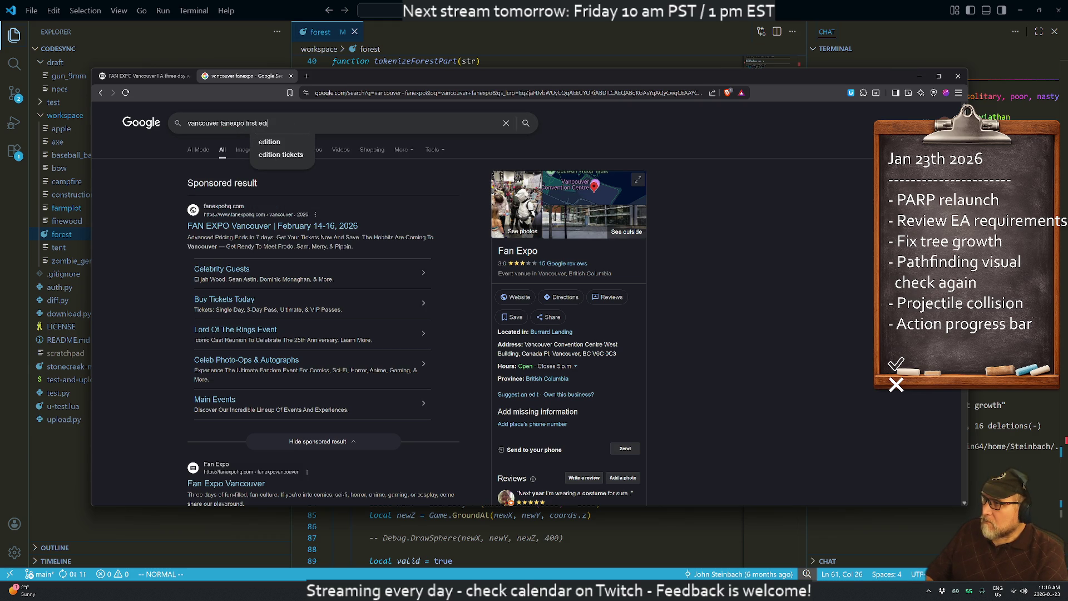
key("Return")
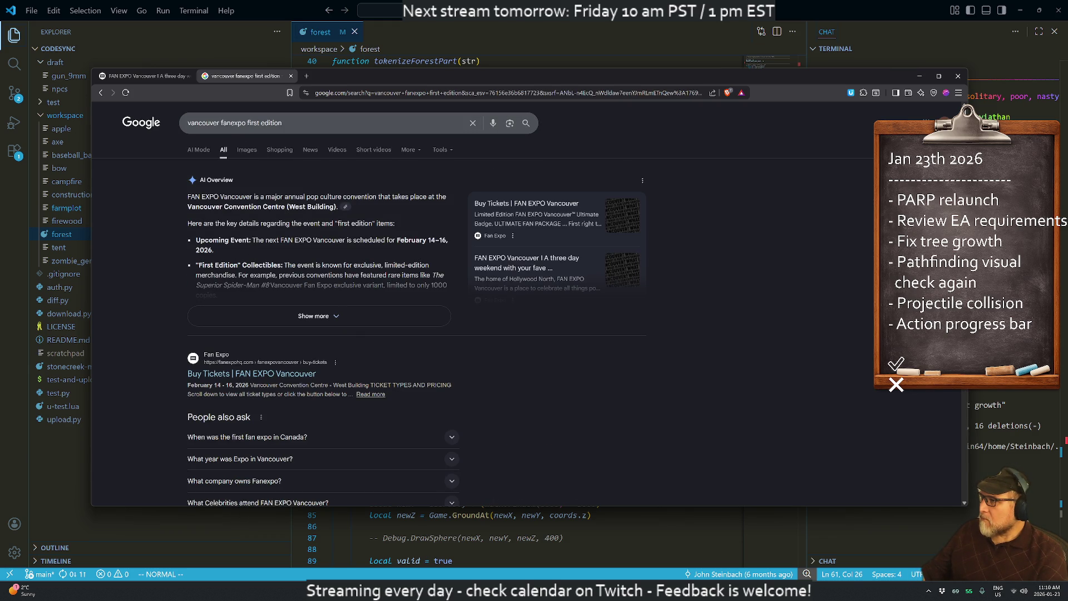
mouse_move(261, 197)
left_mouse_down()
mouse_move(339, 207)
mouse_move(302, 223)
mouse_move(310, 240)
left_mouse_up()
scroll(309, 219, "down", 2)
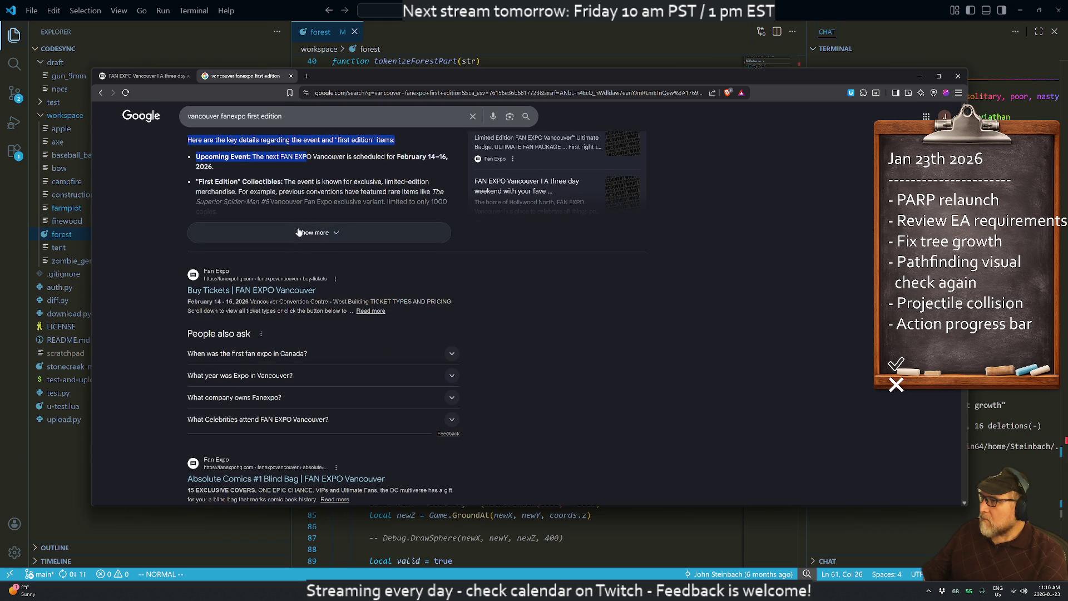
left_click(312, 232)
- Search Google for 'when did vancouver fanexpo start'
left_click(311, 93)
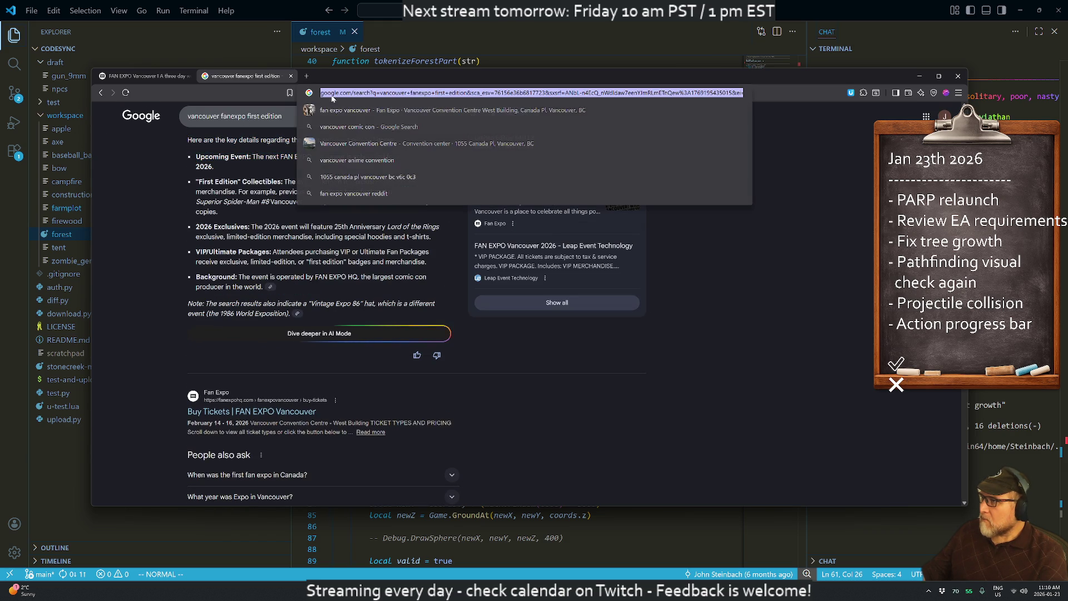
type("when did vancouver")
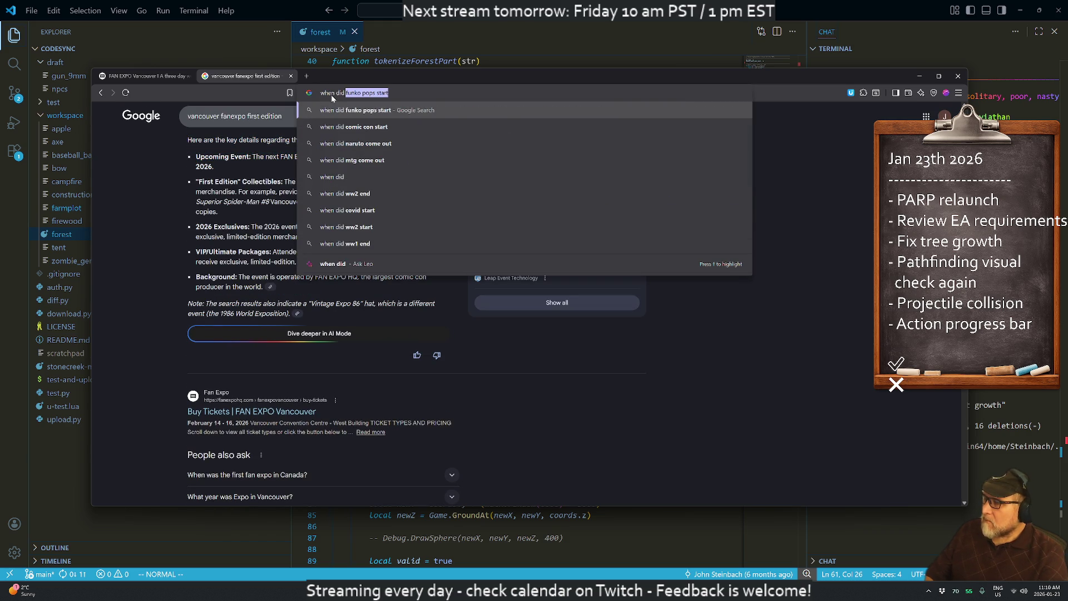
type(" fan")
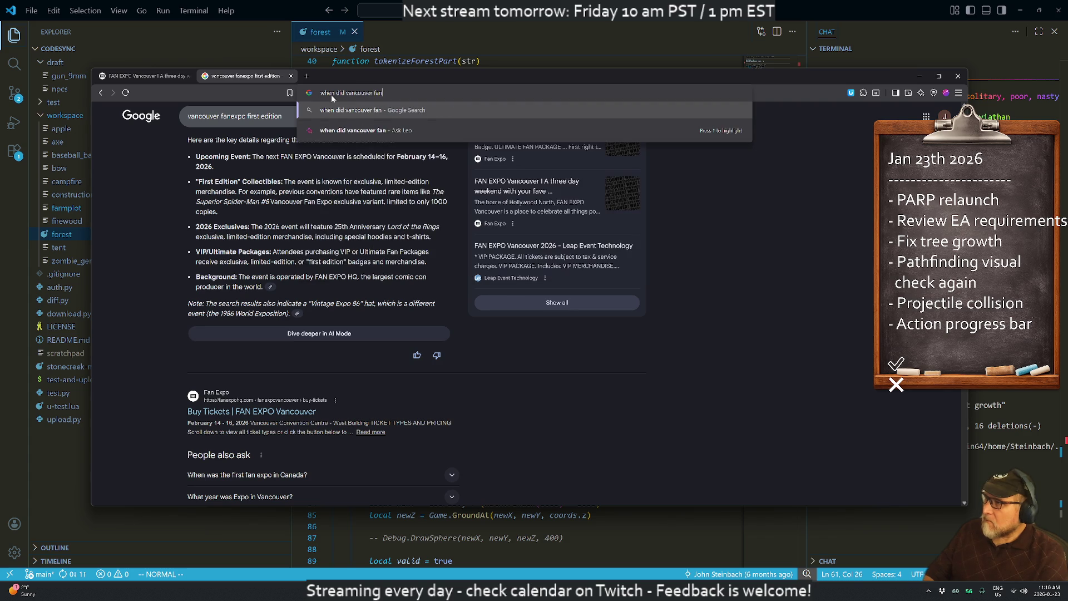
type("expo start")
key("Return")
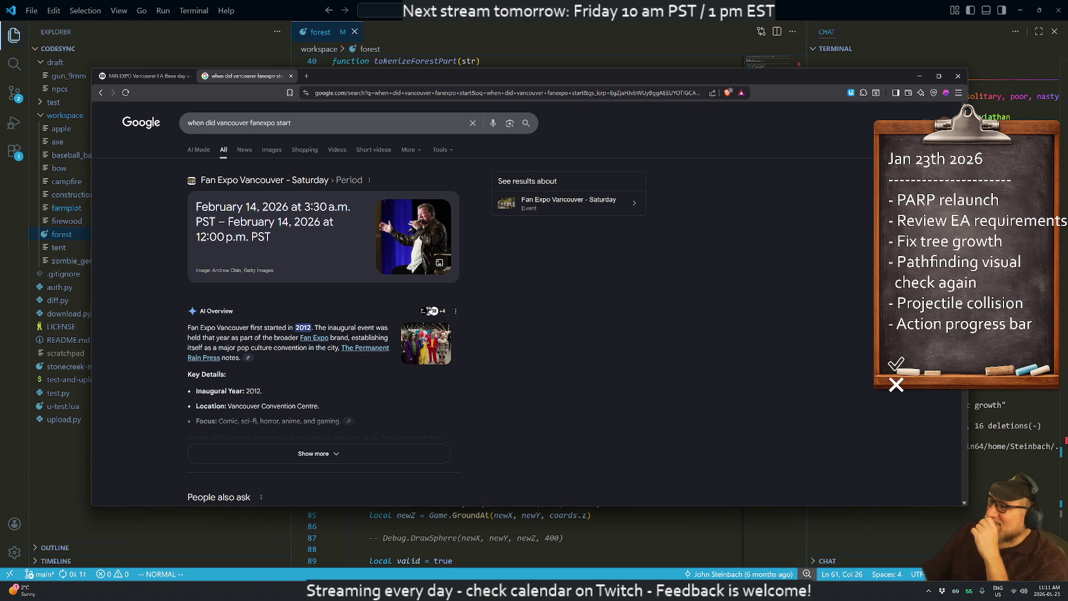
- Expand the AI Overview and read that Fan Expo Vancouver began in 2012
left_click(315, 454)
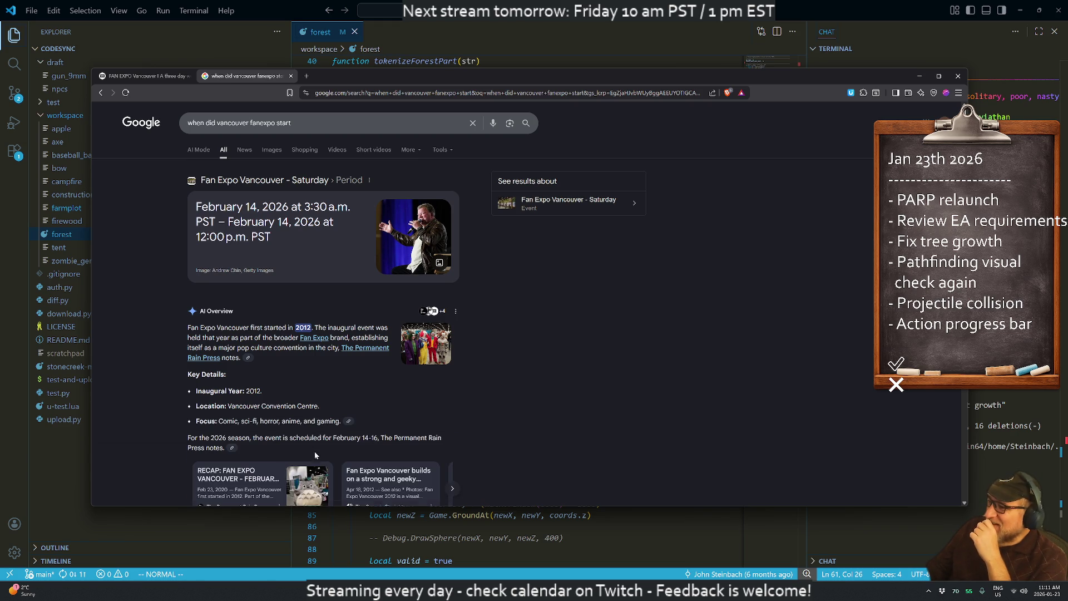
scroll(235, 393, "down", 3)
scroll(234, 391, "down", 3)
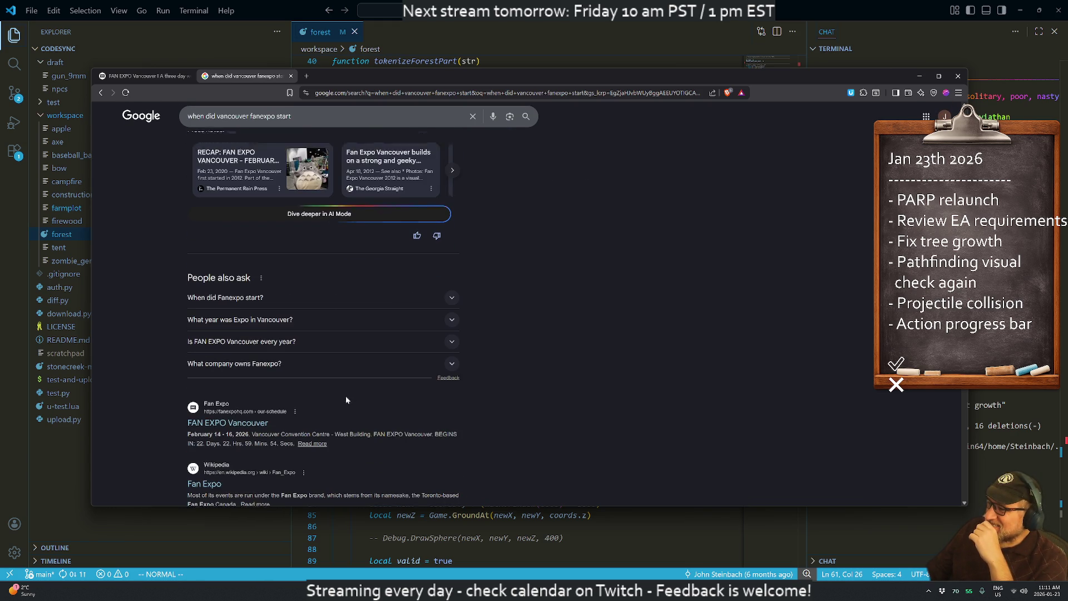
scroll(303, 381, "down", 3)
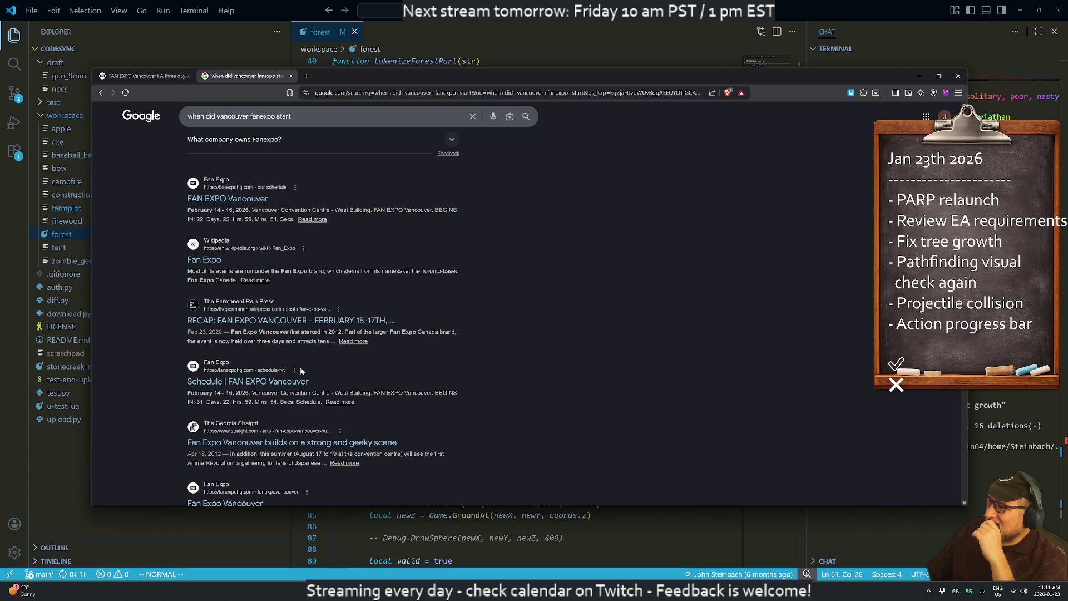
scroll(301, 371, "down", 2)
scroll(304, 362, "up", 10)
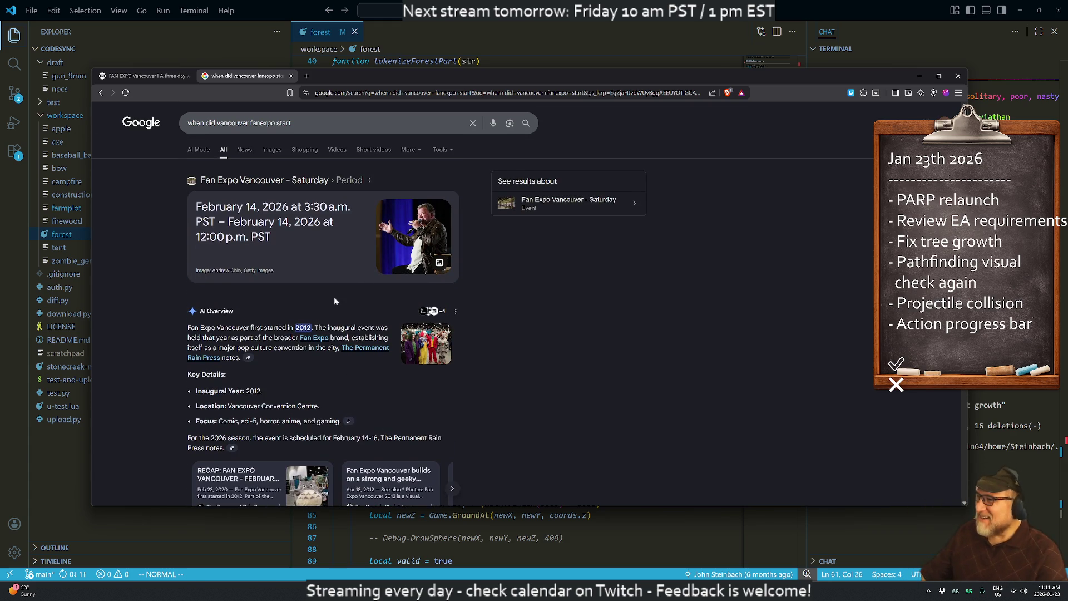
- Enlarge the event photo, return to the Fan Expo tab, and drag the browser aside to reveal VS Code
left_click(418, 236)
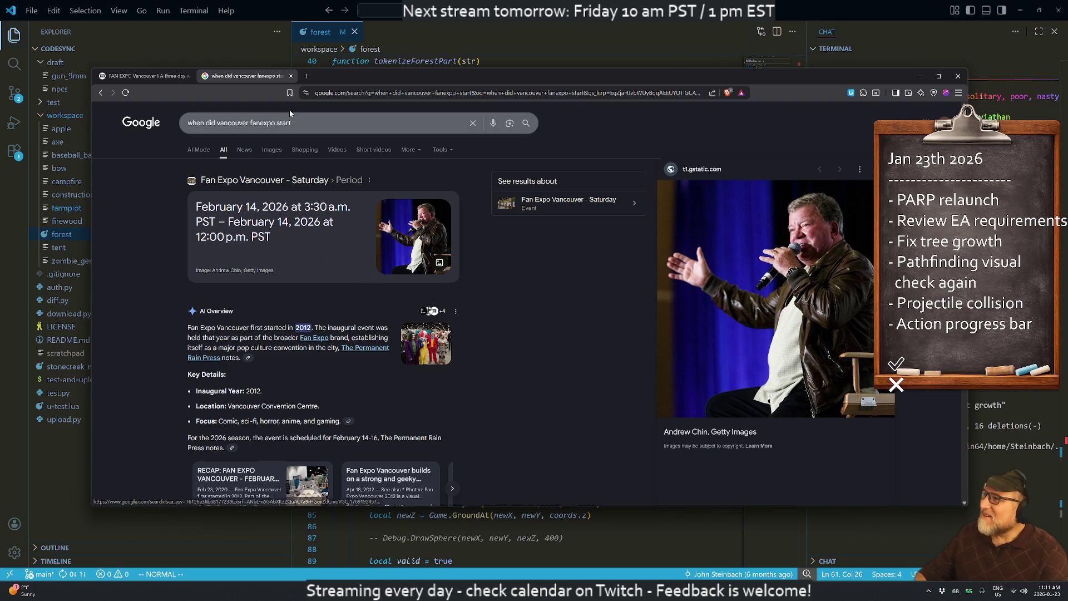
key("ctrl+shift+Tab")
mouse_move(162, 76)
left_mouse_down()
mouse_move(585, 125)
mouse_move(1067, 101)
left_mouse_up()
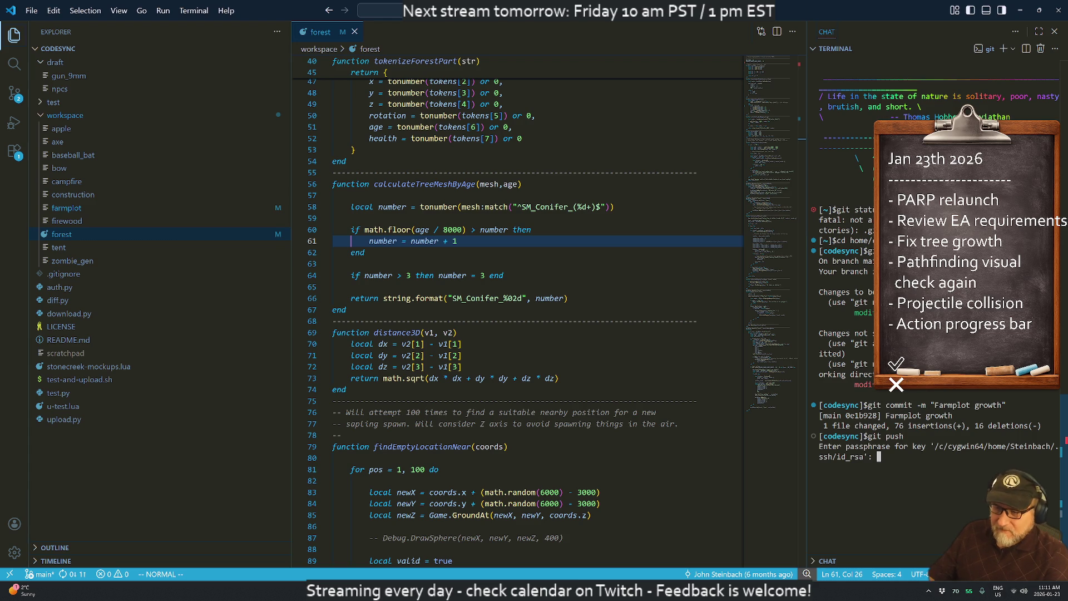
- Rerun git push with the SSH passphrase to push the Farmplot growth commit to main
key("Return")
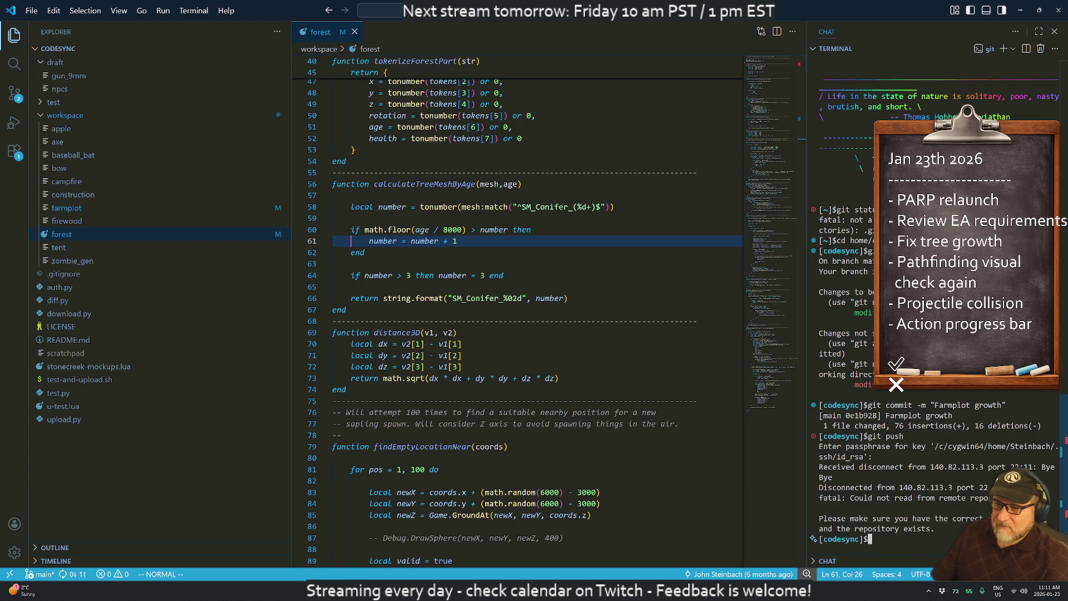
key("Up")
key("Return")
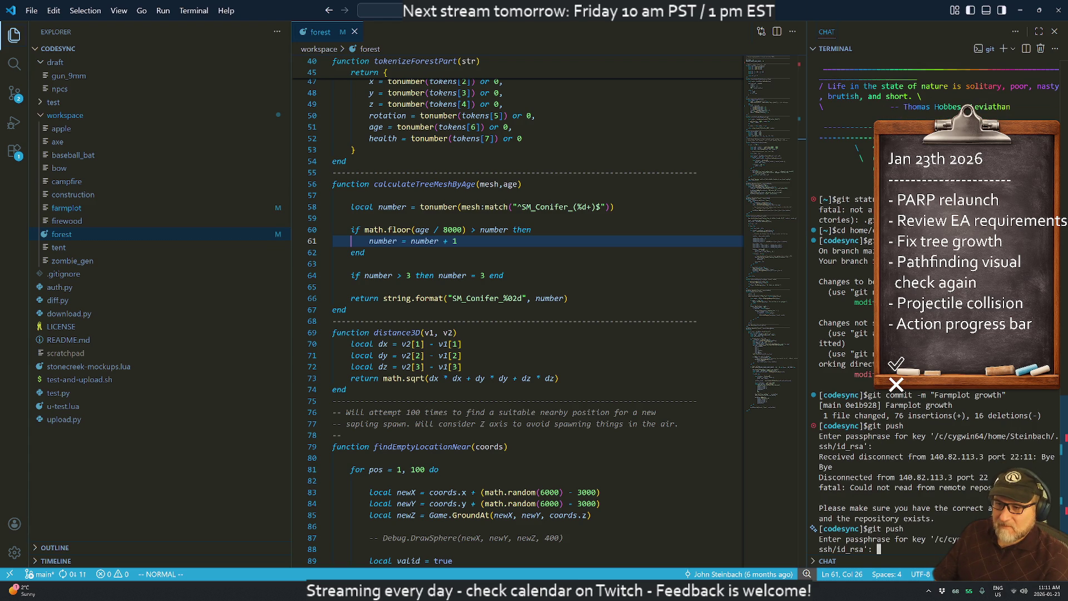
key("Return")
key("Return")
key("Return")
key("Return")
left_click(454, 241)
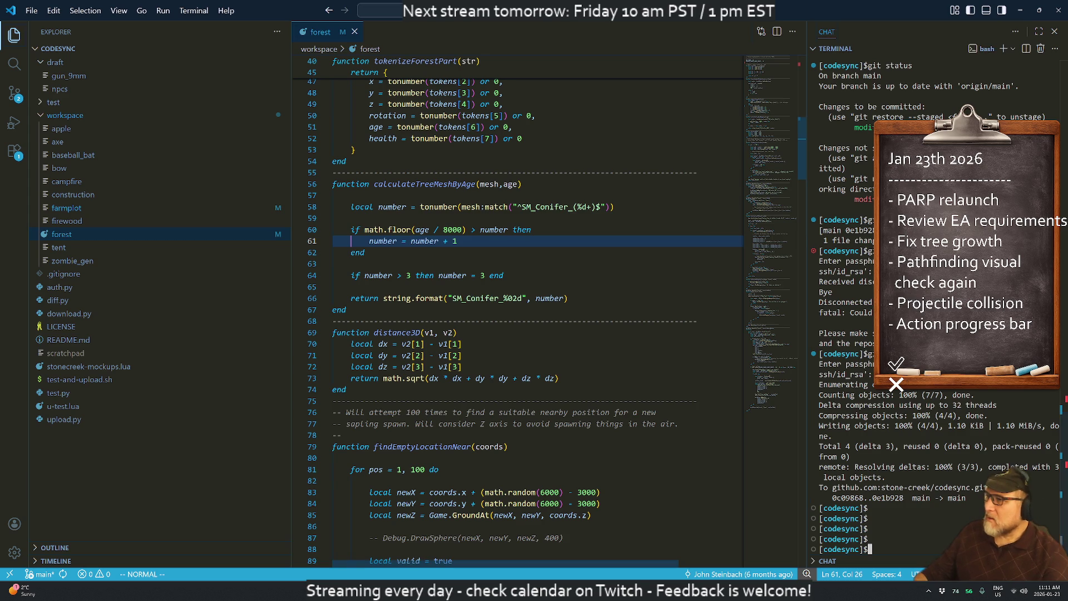
key("alt+Tab")
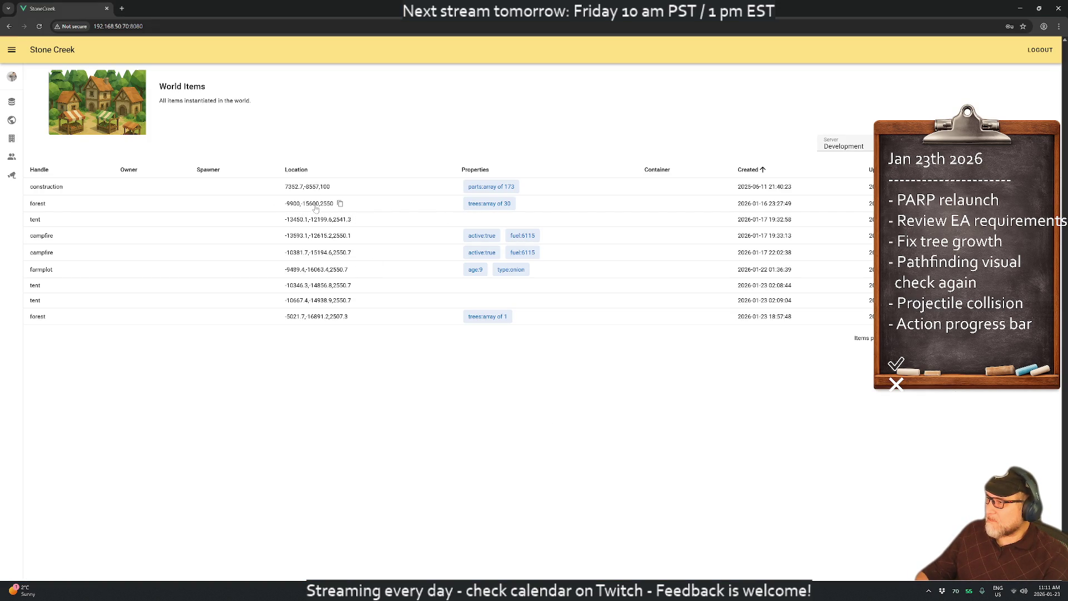
- Save the first tree at 0,0,0 with age 9000 and the third tree at age 25000
left_click(417, 204)
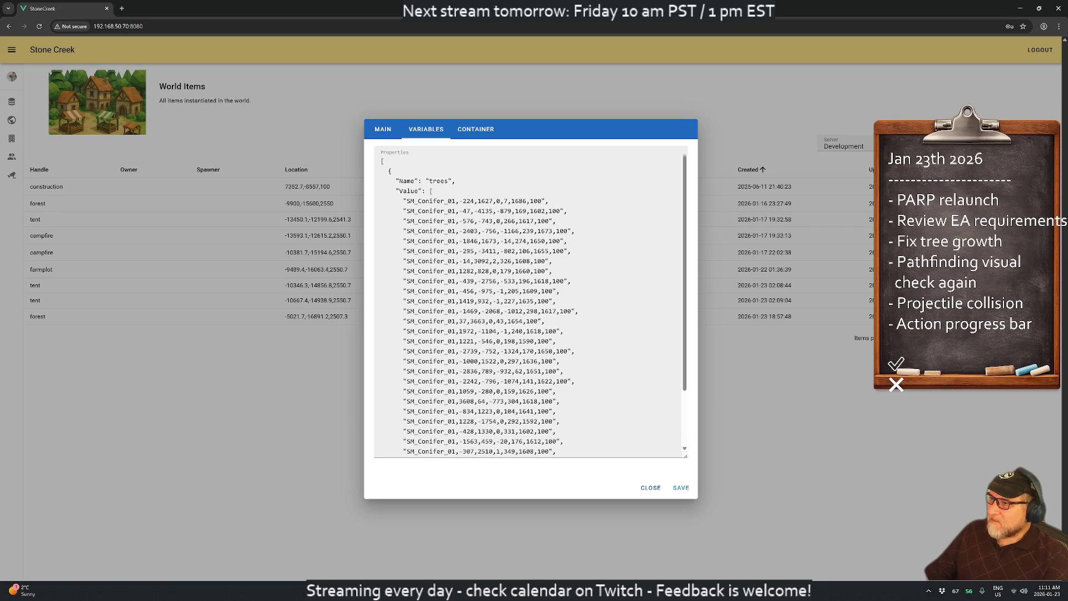
left_click_drag(511, 201, 545, 210)
type("9000")
type("17000")
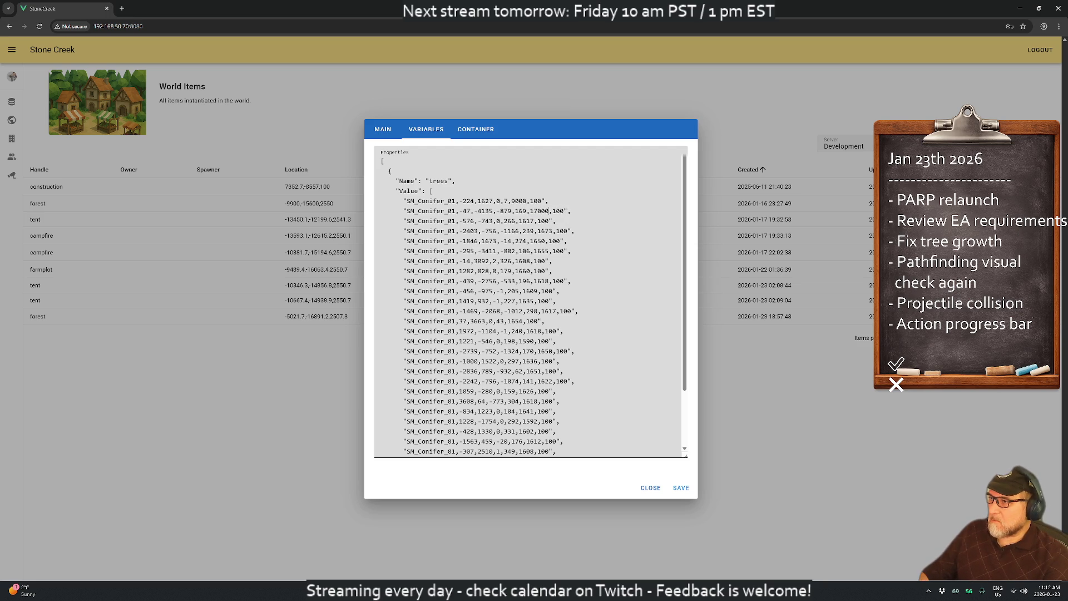
left_click_drag(519, 221, 534, 221)
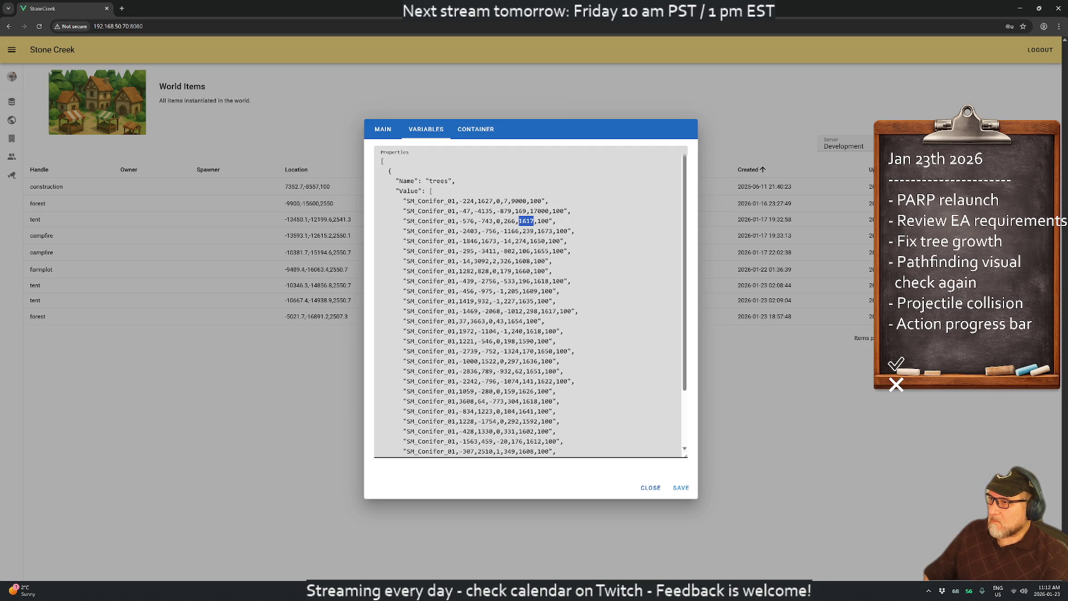
type("25000")
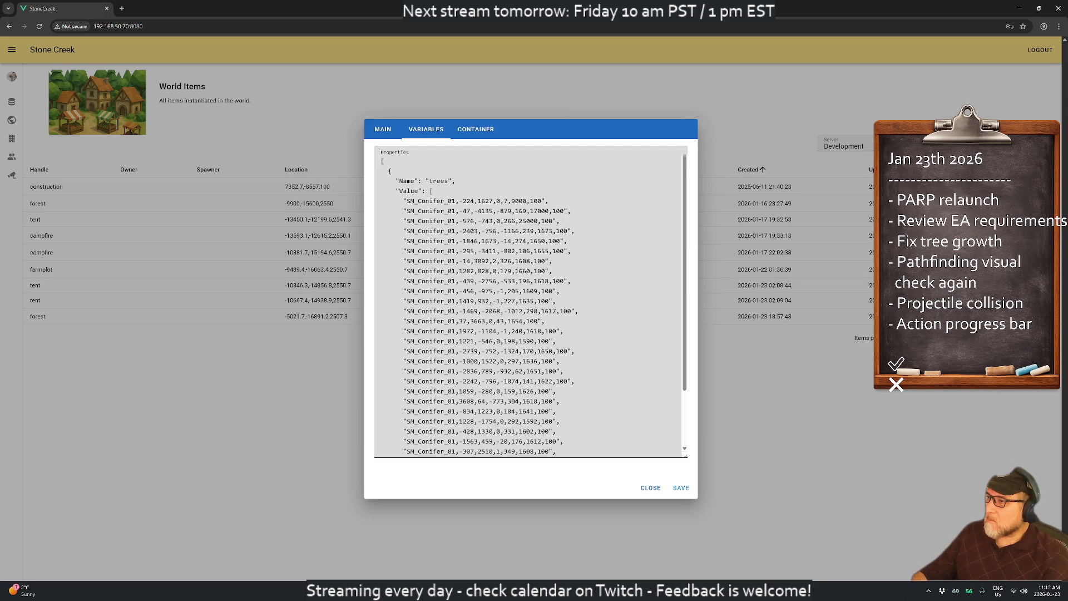
left_click_drag(460, 201, 480, 201)
type("00")
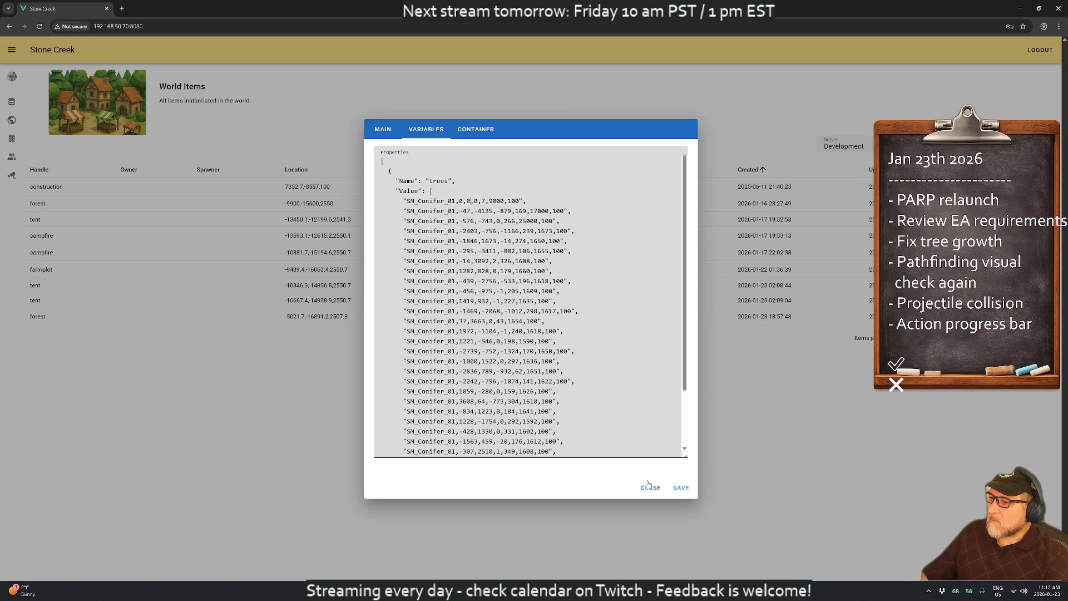
left_click(682, 489)
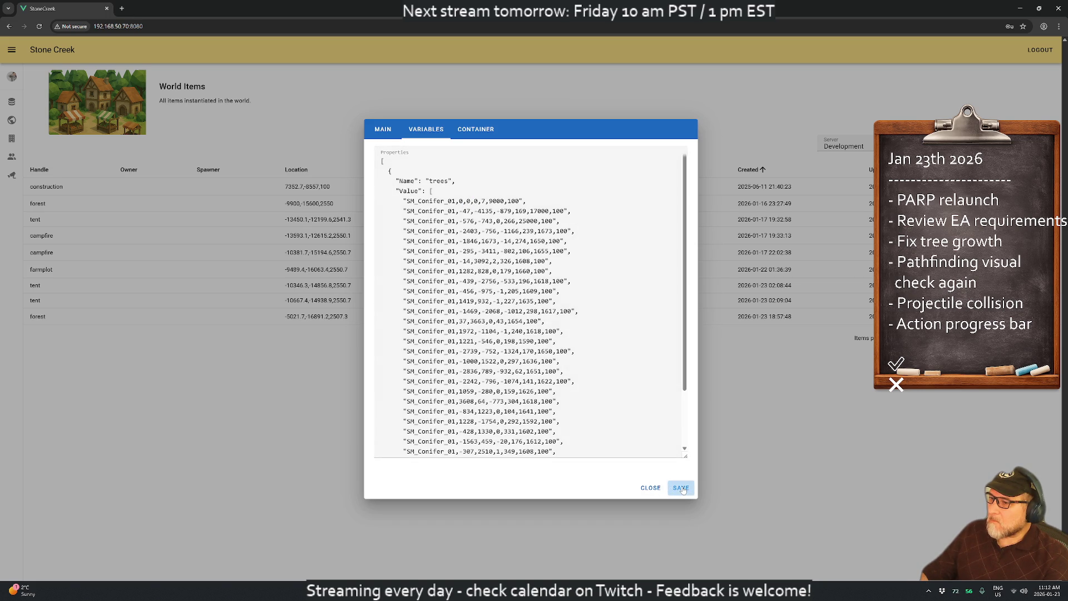
- Restart the Unreal play-in-editor session with Stop and then Play
key("alt+Tab")
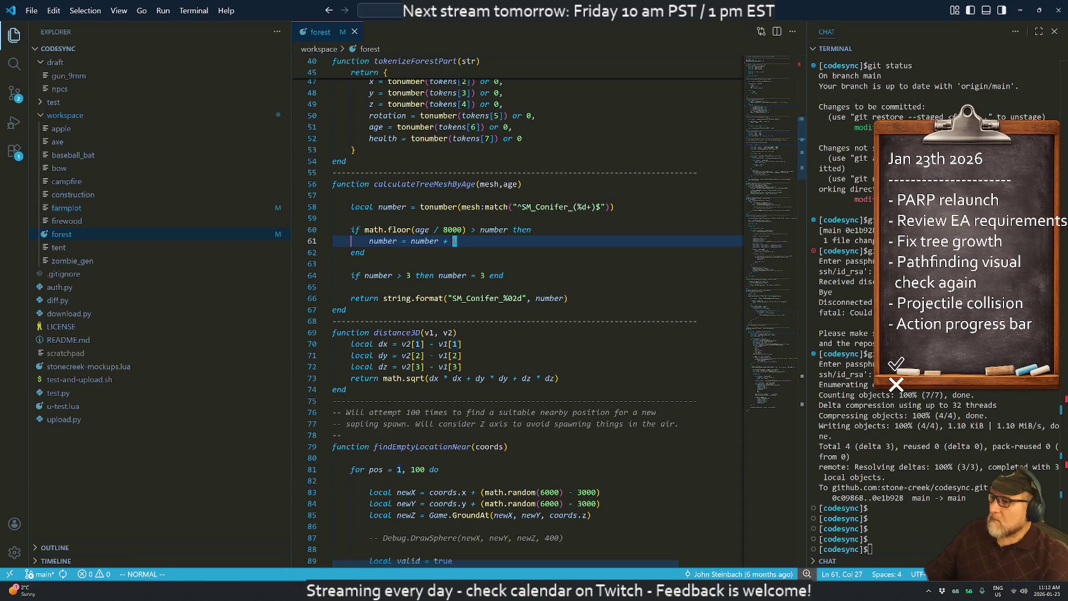
key("alt+Tab")
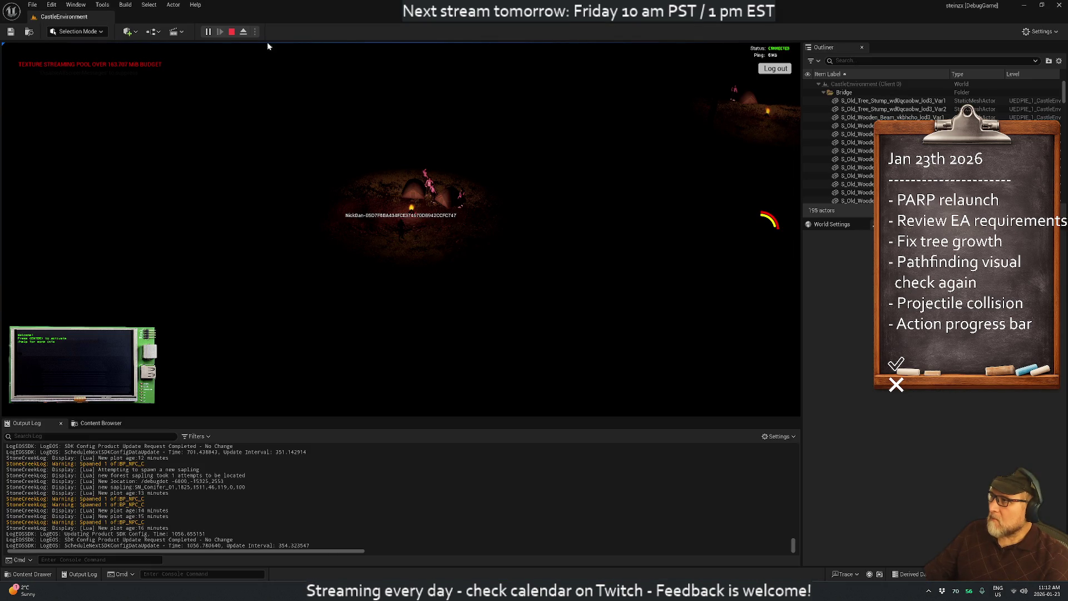
left_click(232, 31)
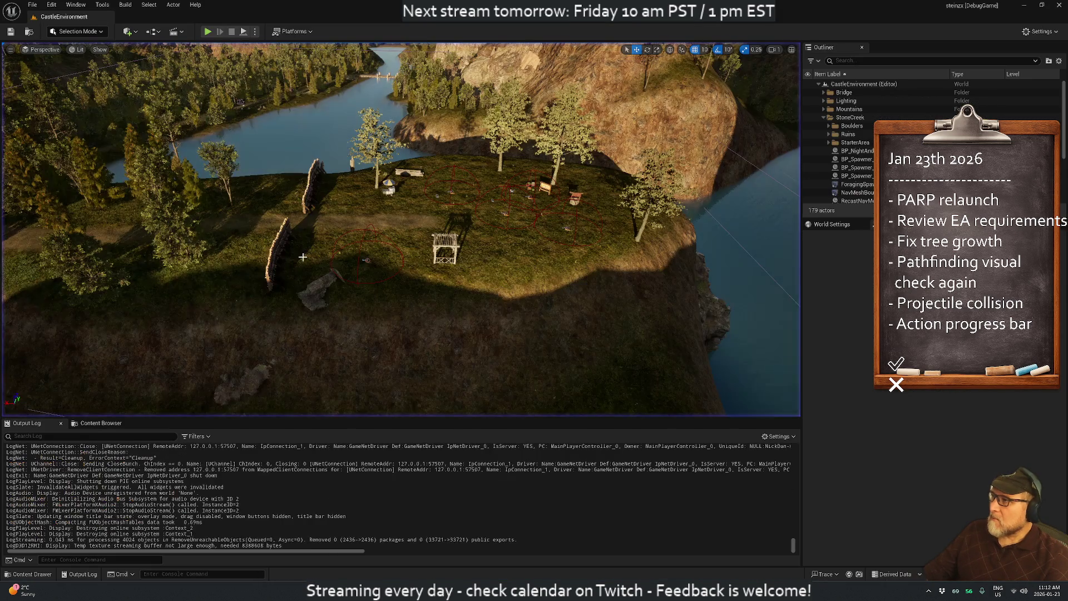
left_click(207, 32)
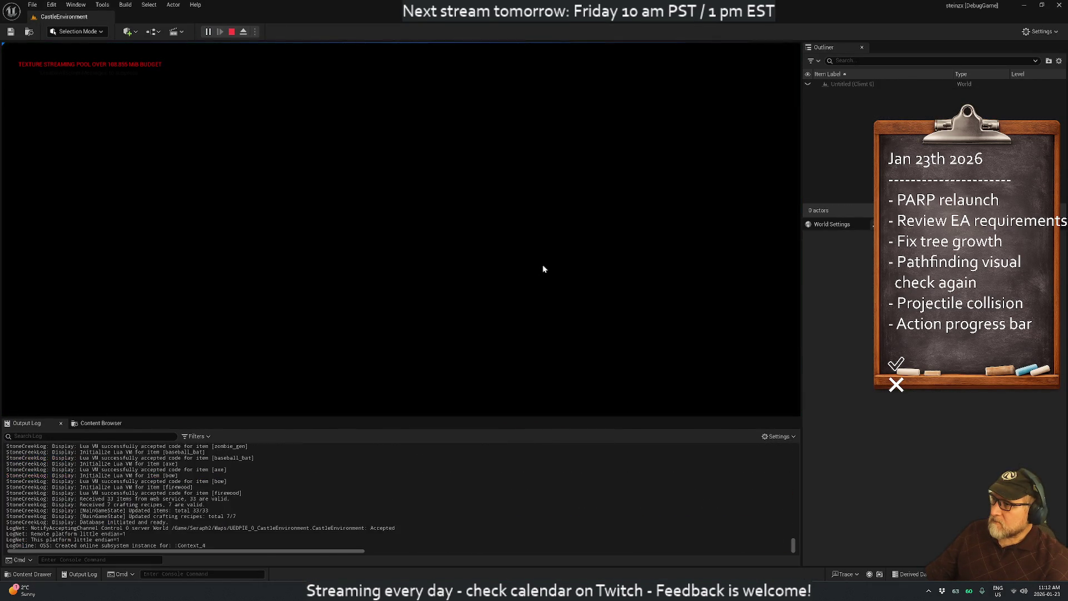
- Rotate the camera around the campfire, stop play, and select BP_NightAndDay in the StoneCreek folder
key("q")
key("q")
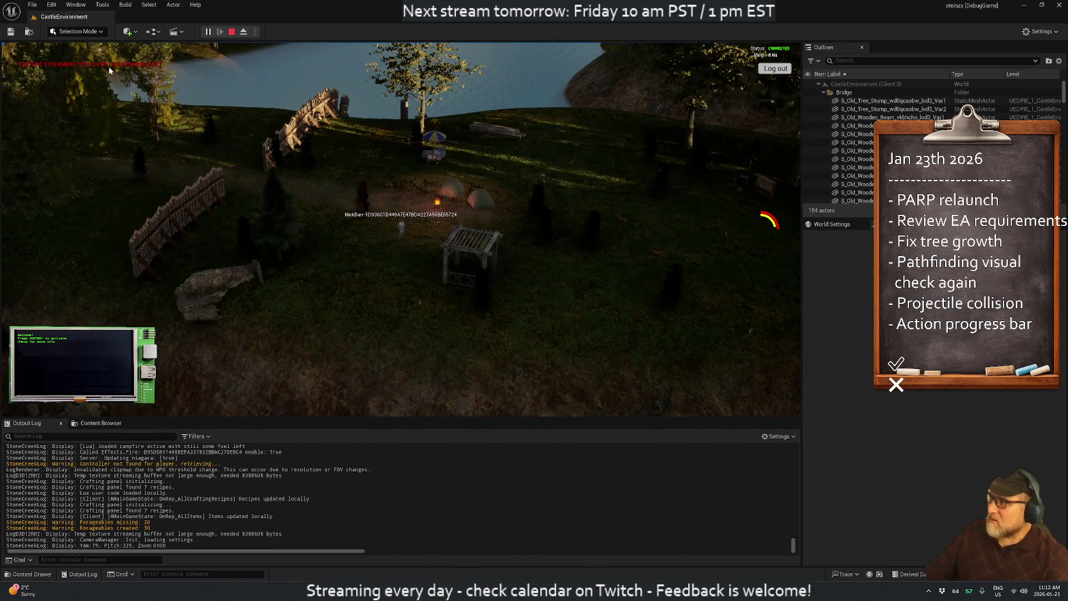
key("Escape")
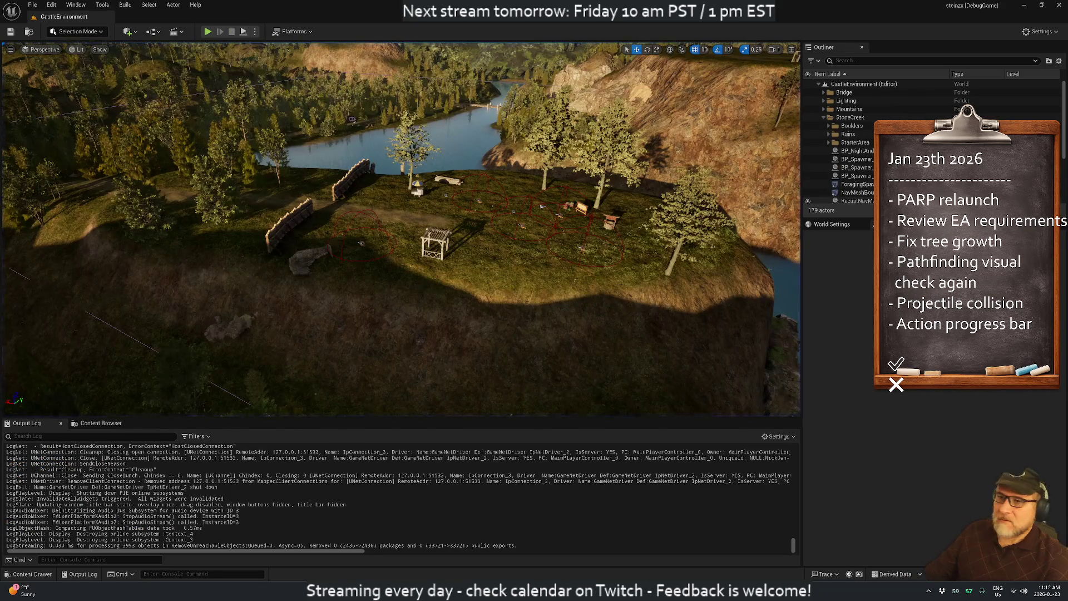
left_click(846, 117)
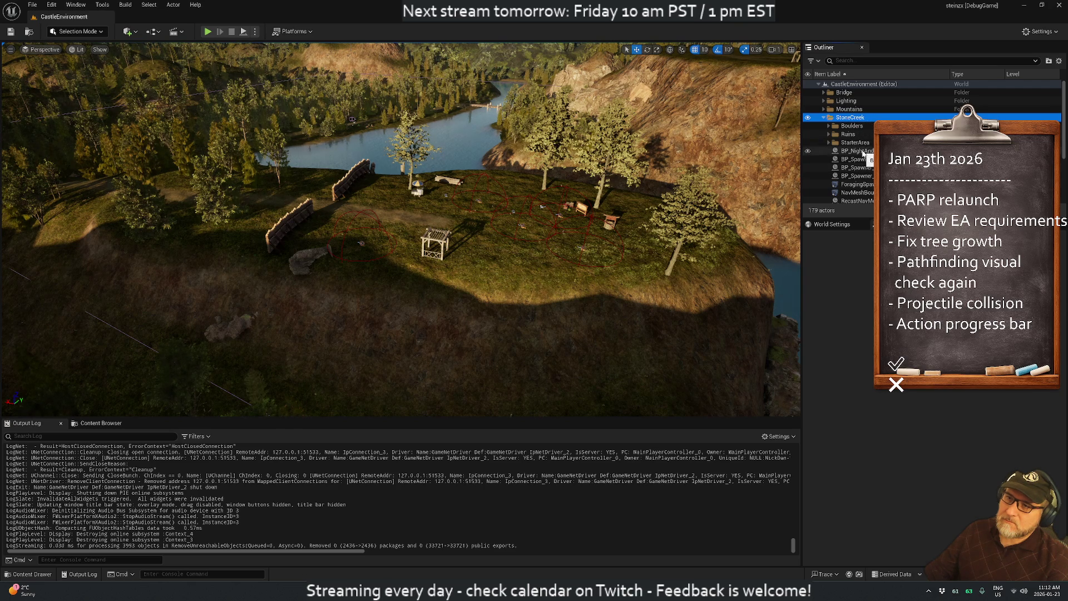
left_click(857, 151)
- Set BP_NightAndDay's Days Per Hour to 1.0 and test the day cycle in a play session
left_click(935, 397)
type("1")
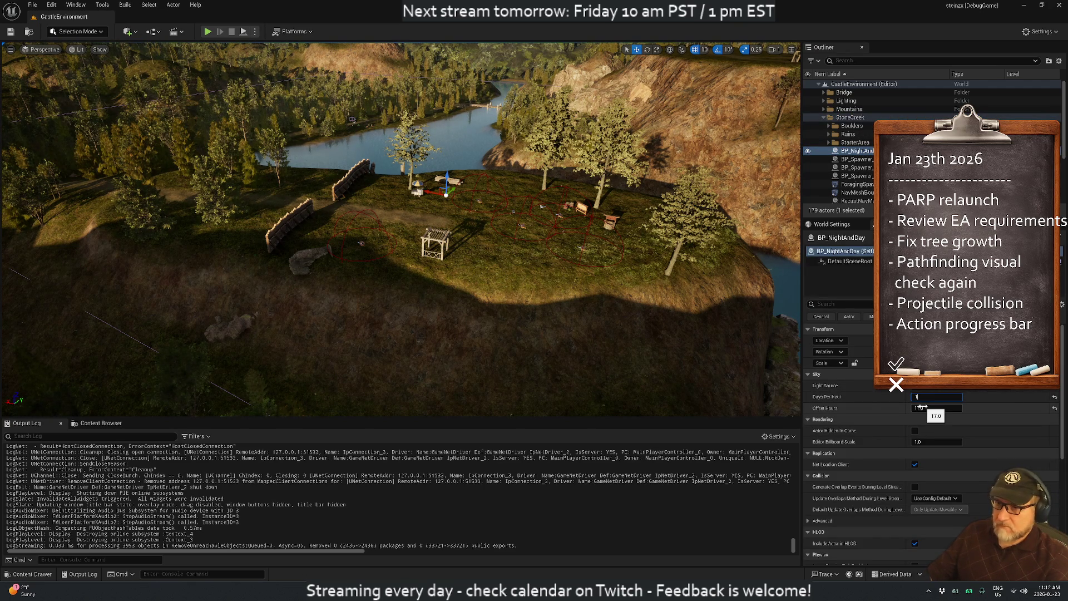
key("Return")
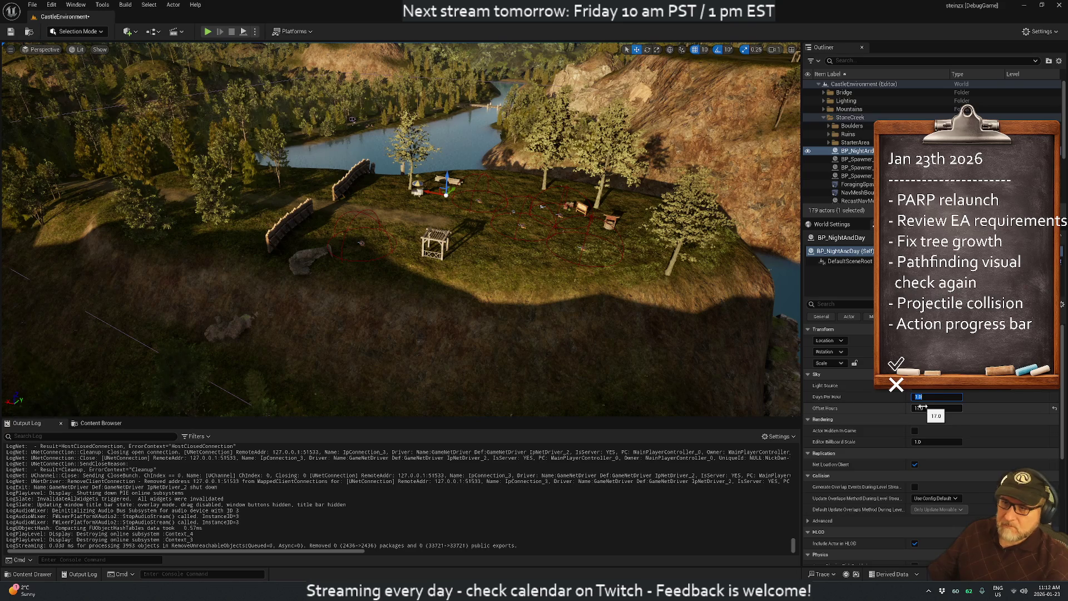
left_click(208, 31)
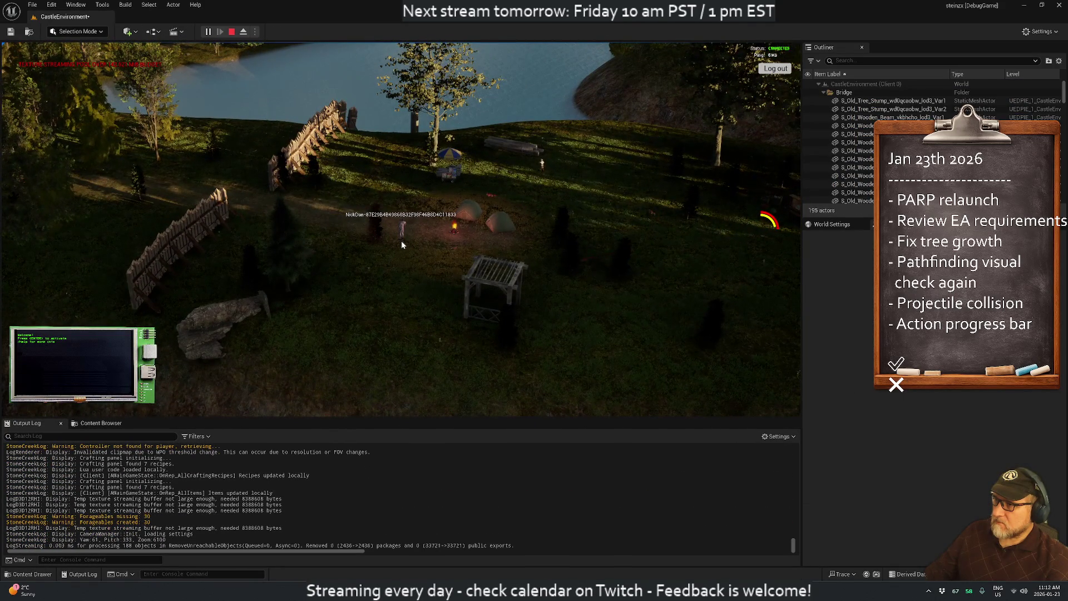
left_click(232, 32)
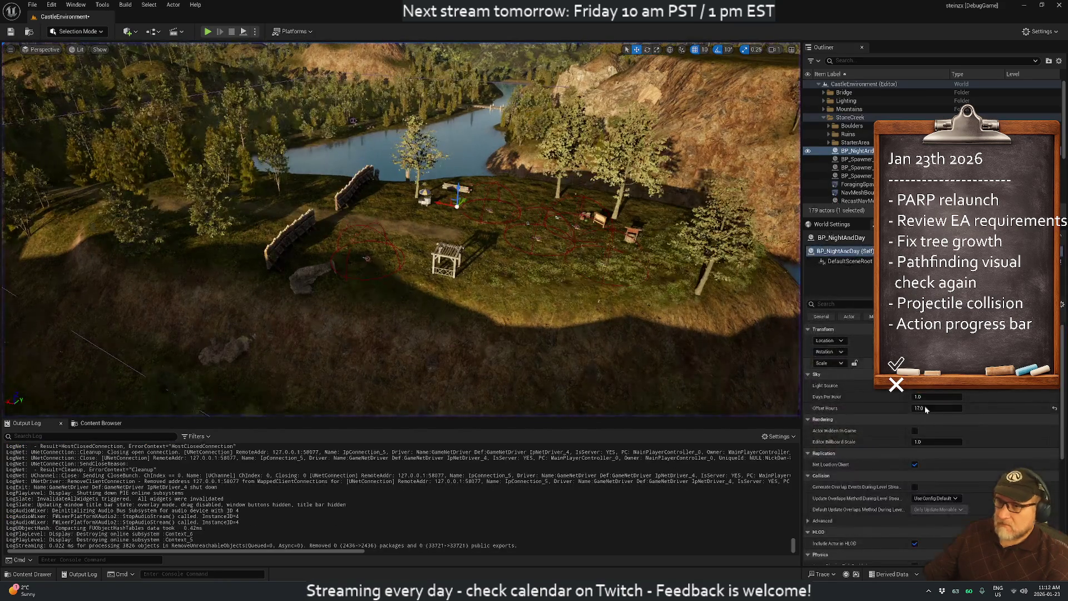
- Change BP_NightAndDay's Offset Hours from 17.0 to 14.0
left_click(926, 407)
type("14")
key("Return")
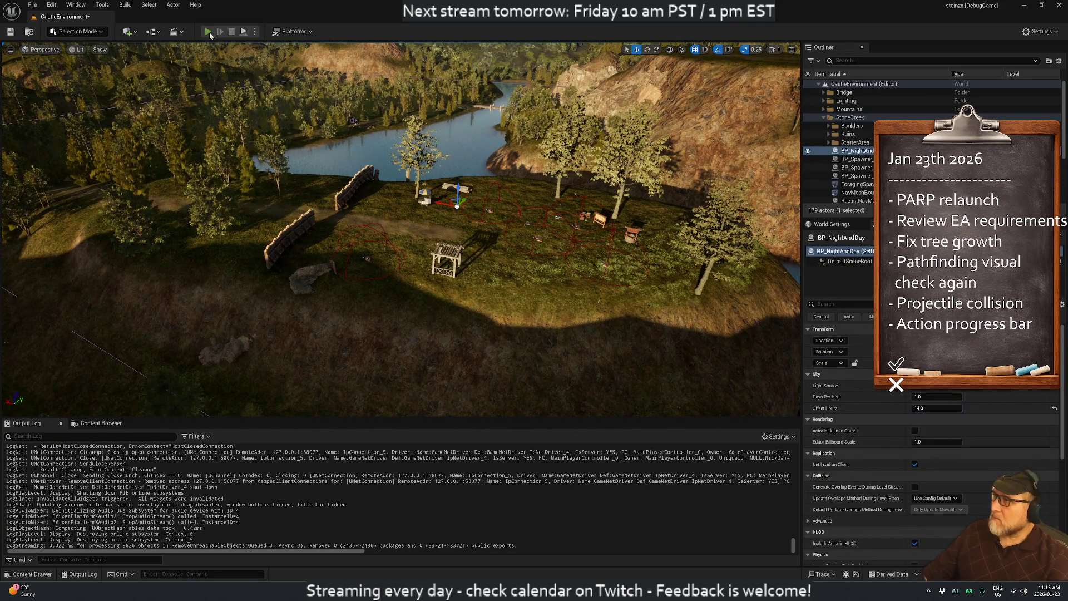
- In play mode, add a forest item with 'additem for' and plant it as a tree
left_click(208, 31)
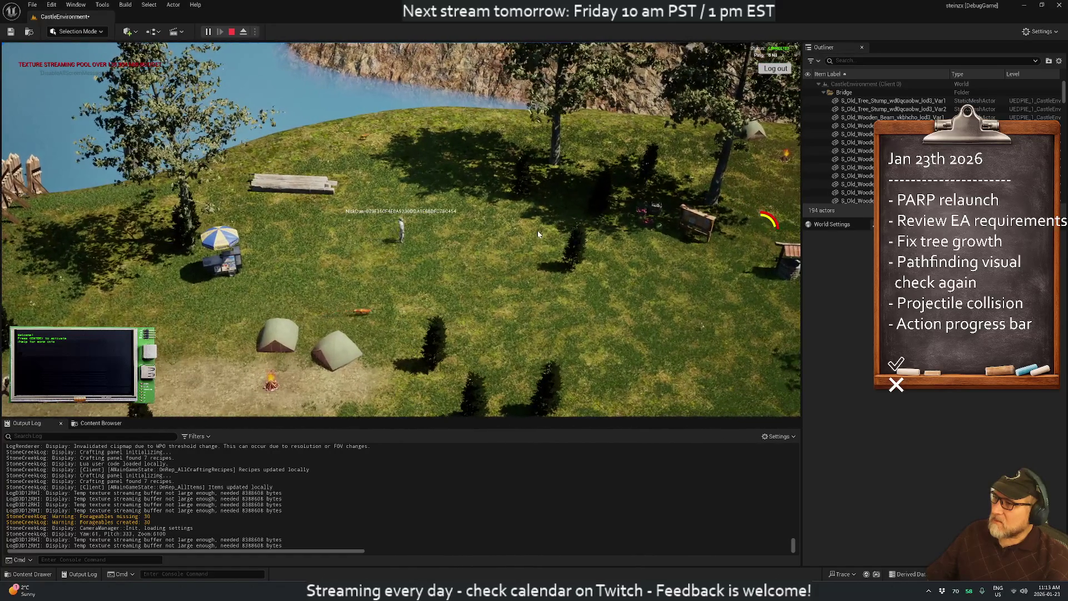
key("i")
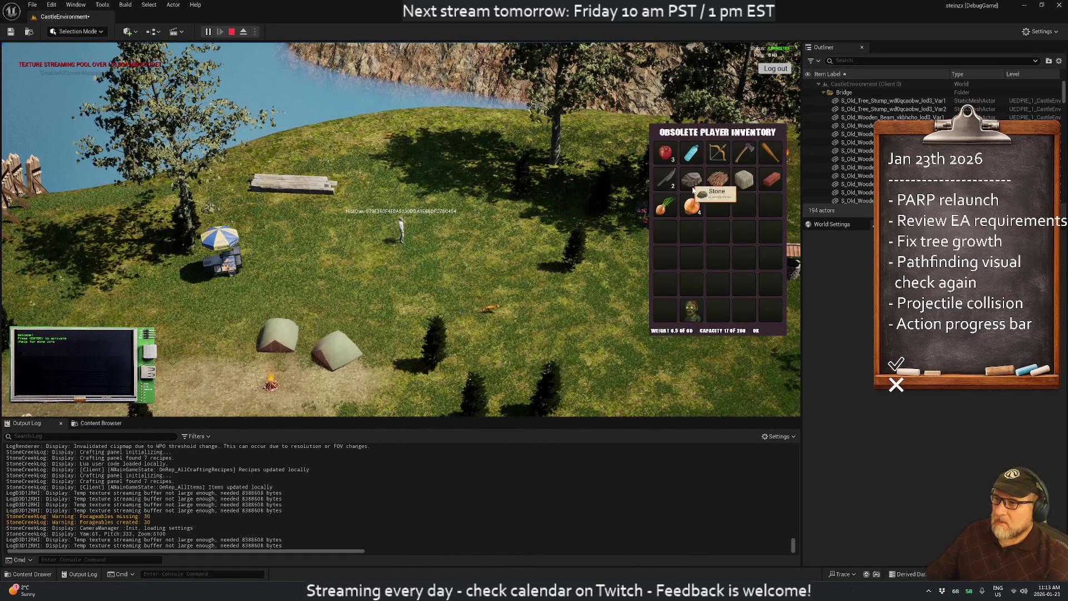
key("Return")
type("additem forest")
key("Return")
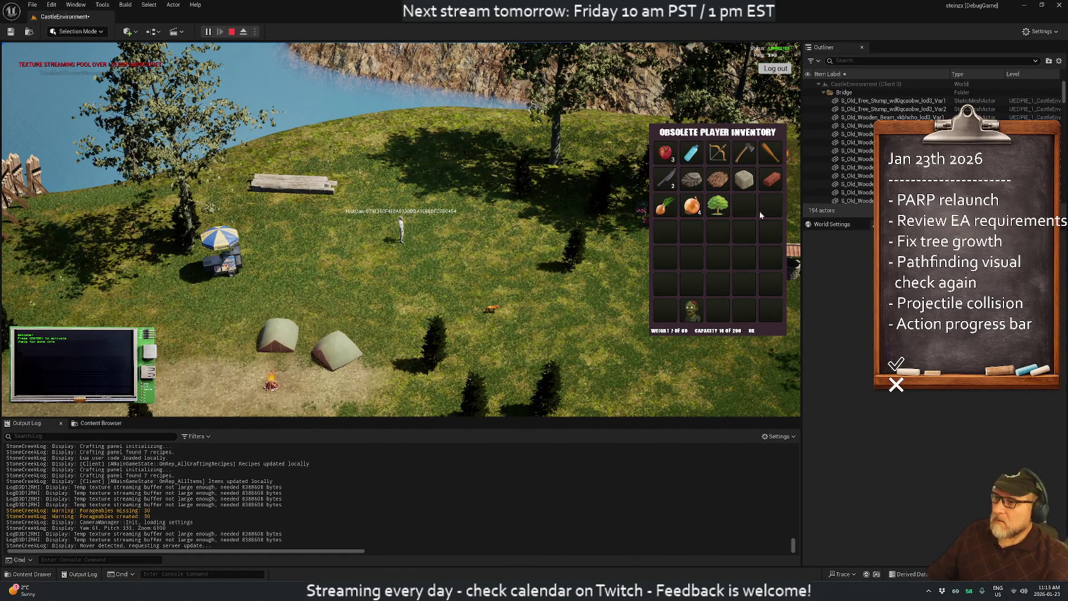
double_click(718, 213)
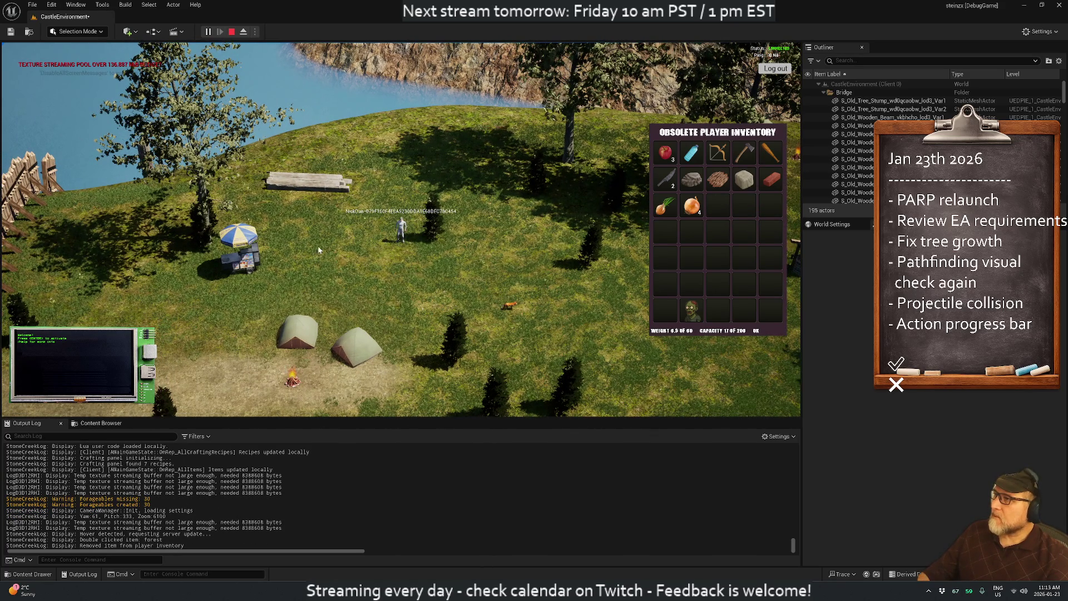
left_click(232, 32)
- Bring the StoneCreek admin World Items page to the front
key("alt+Tab")
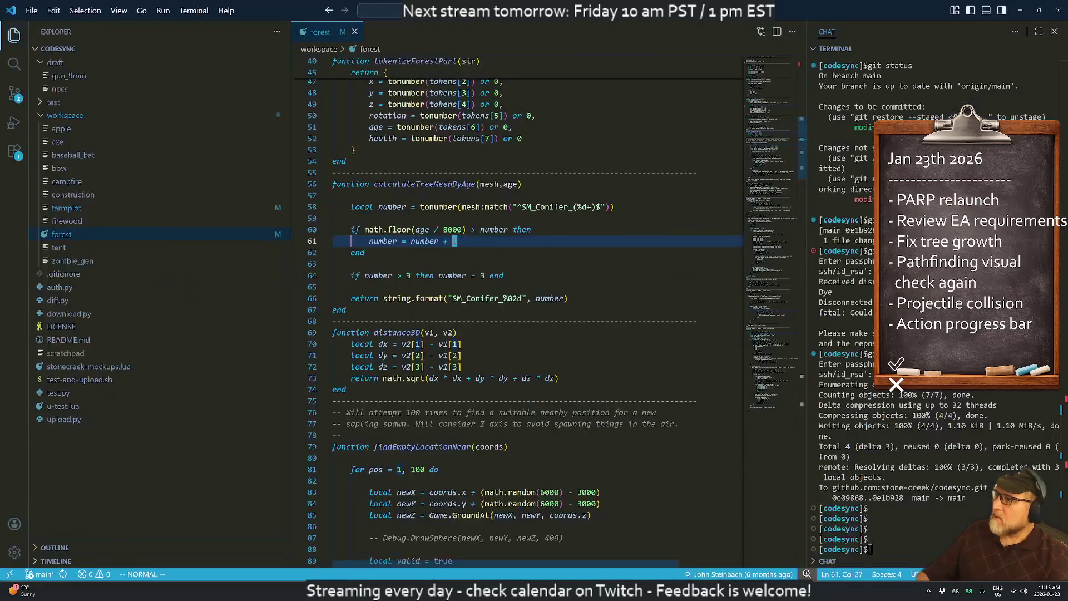
mouse_move(701, 591)
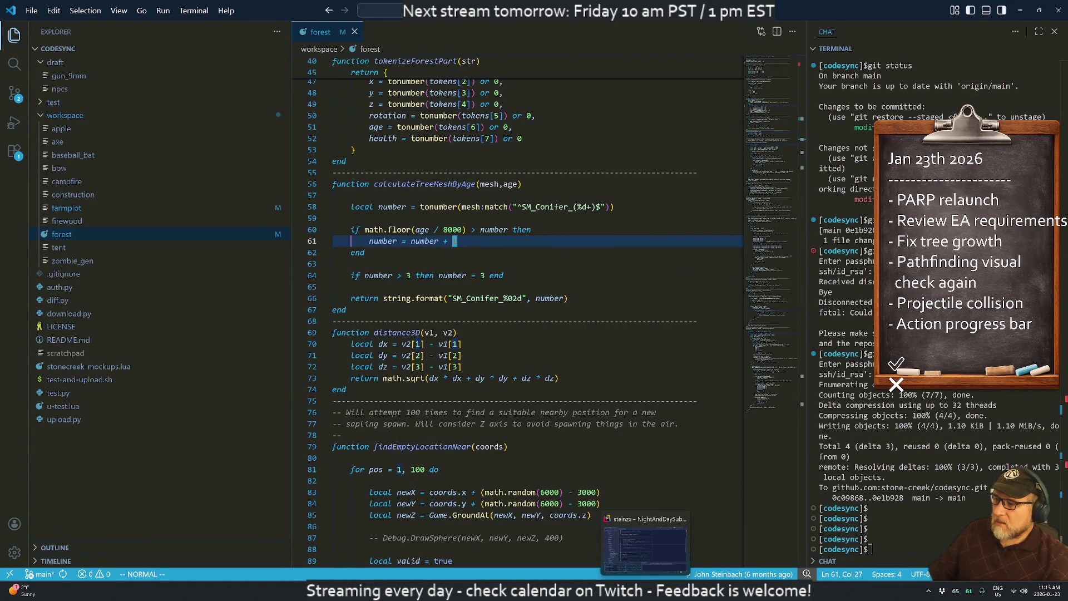
left_click(701, 550)
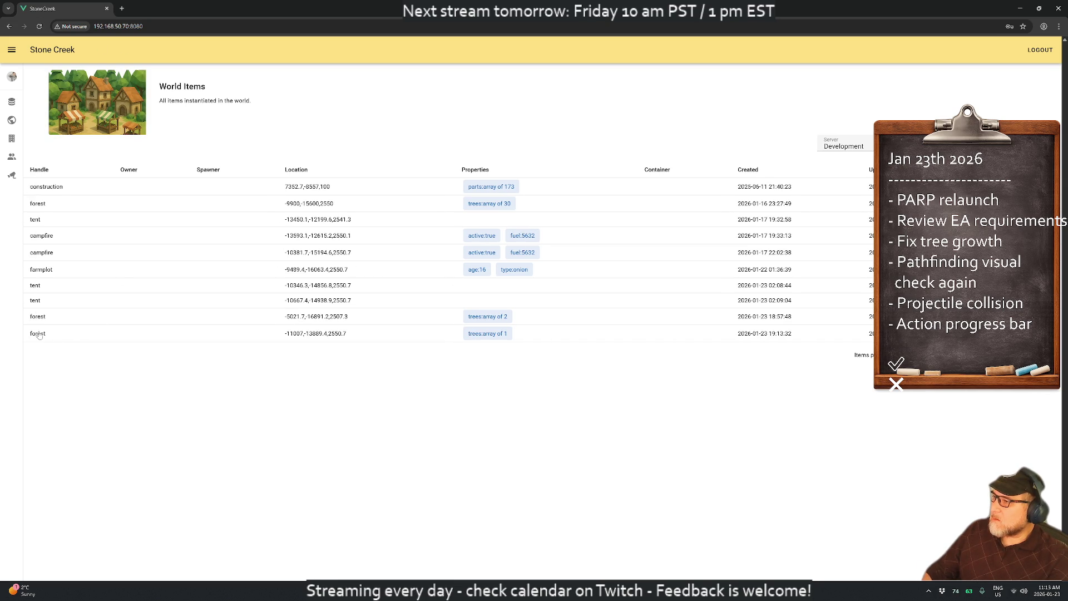
- Open the newest forest's trees JSON and paste in several copies of the SM_Conifer_01 entry
left_click(41, 334)
left_click(426, 206)
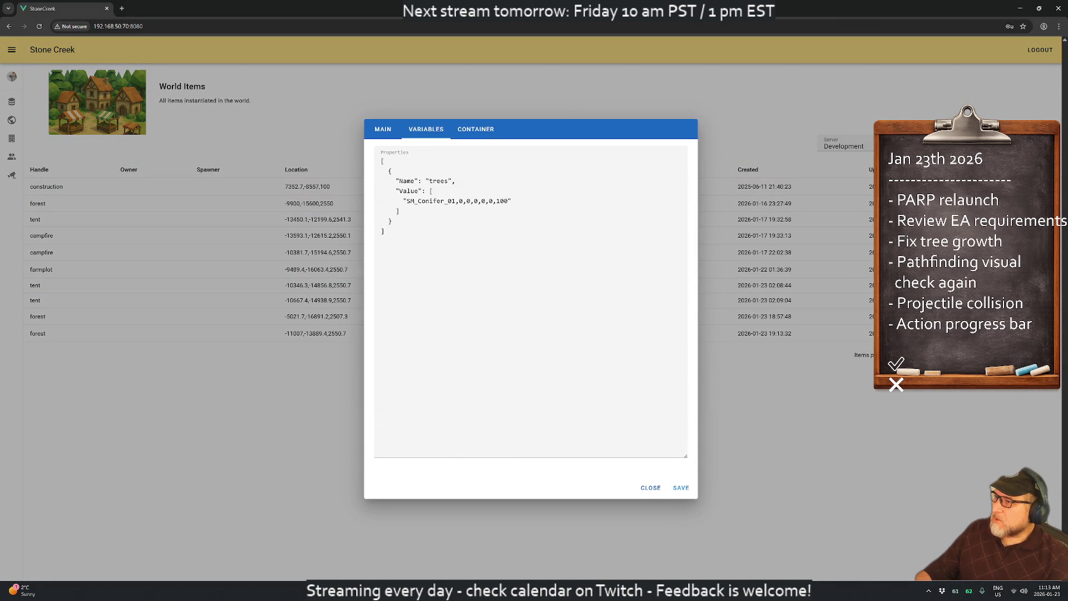
left_click(385, 231)
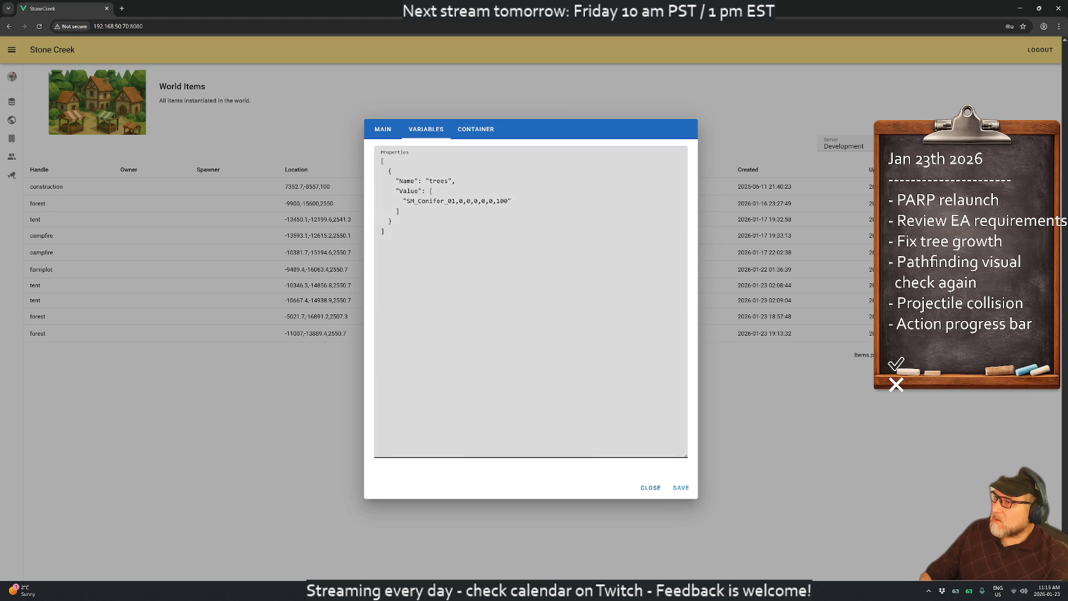
type(",")
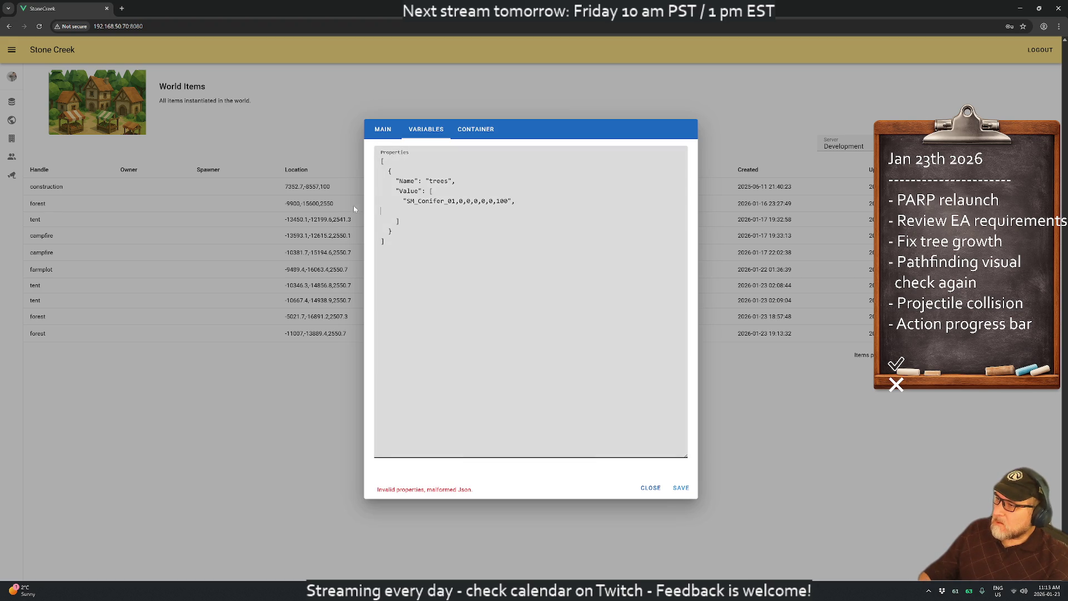
key("shift+Home")
key("ctrl+c")
key("BackSpace")
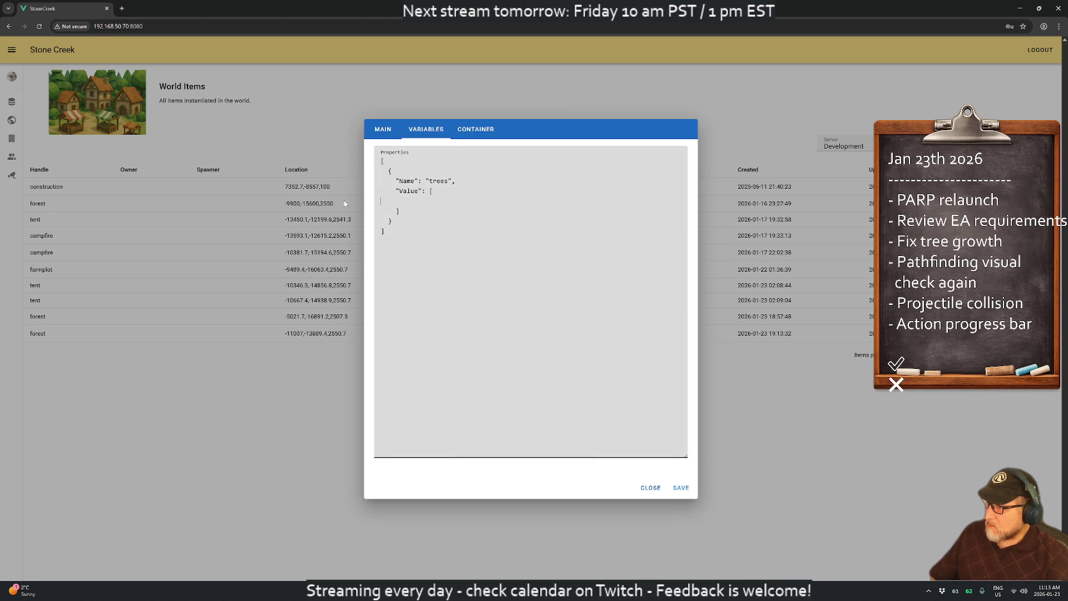
key("ctrl+v")
key("ctrl+v")
key("ctrl+v")
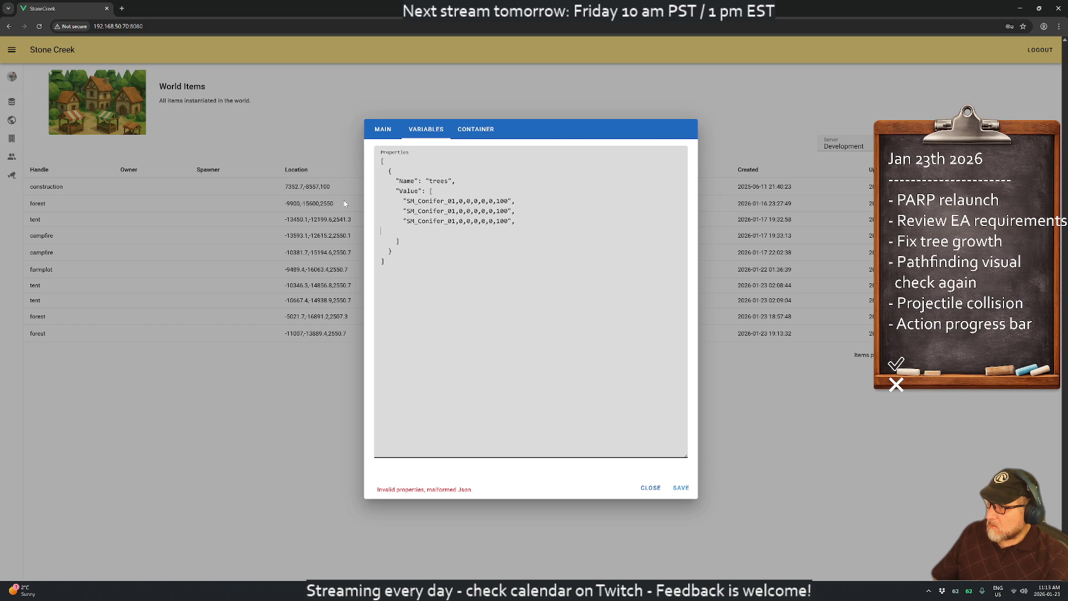
key("ctrl+v")
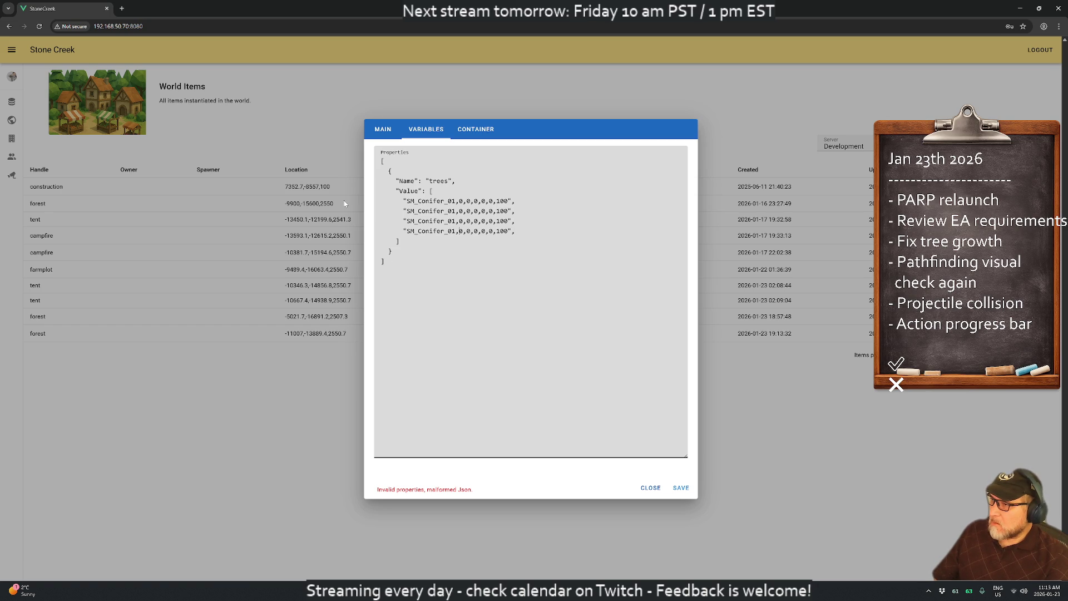
- Set the second conifer entry to 200 and duplicate the first two entries below
key("BackSpace")
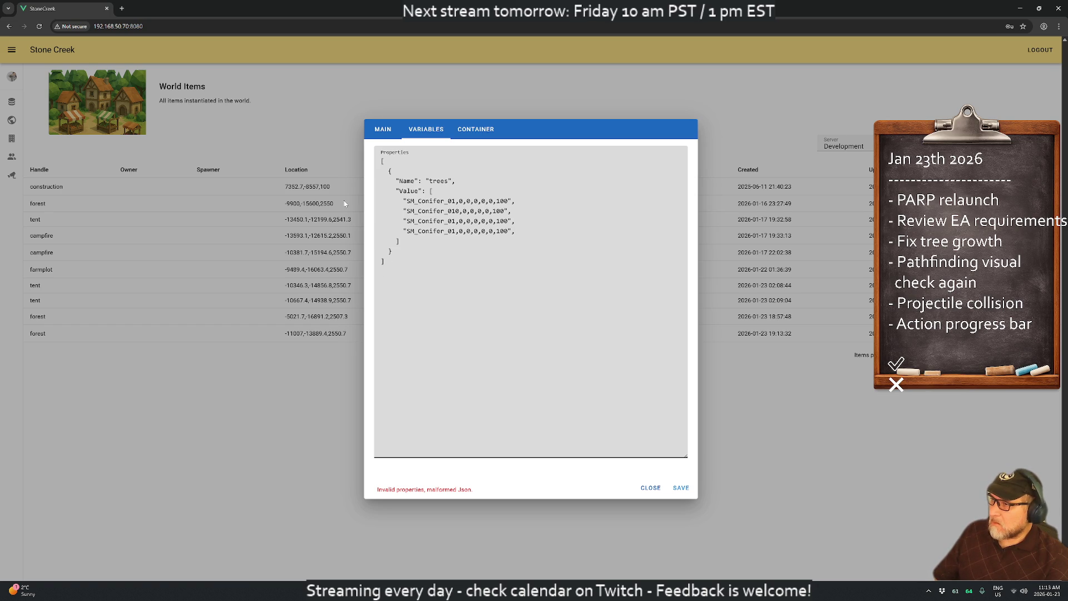
type(",1")
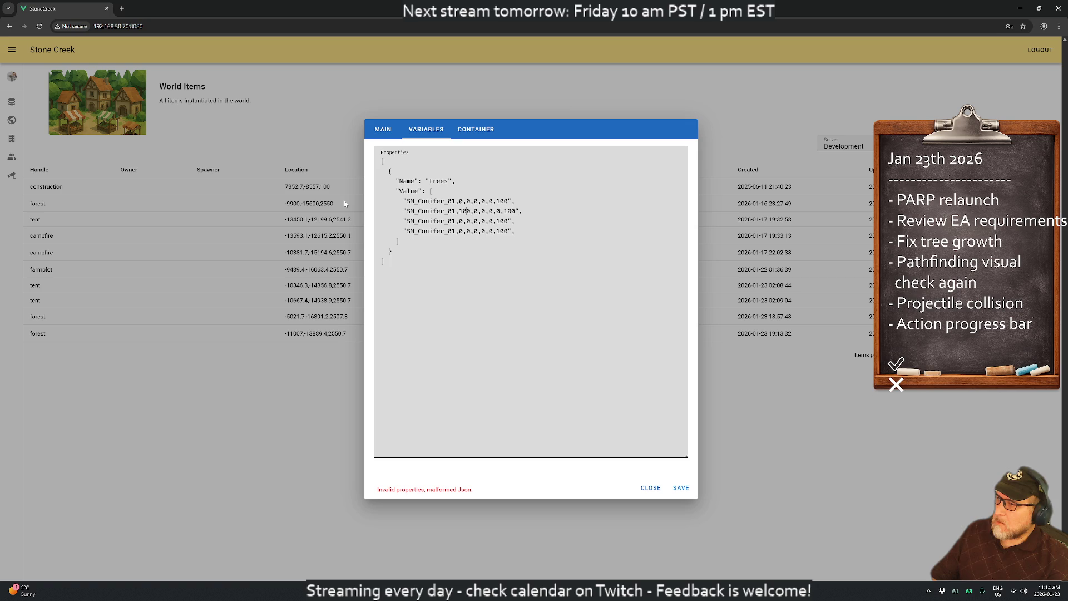
key("BackSpace")
type("20")
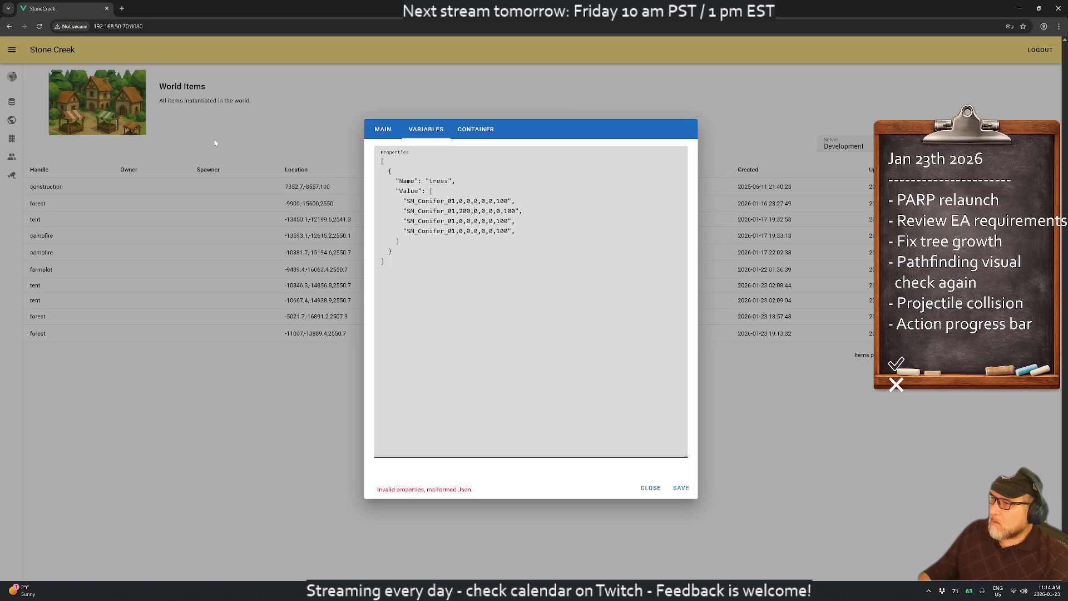
left_click_drag(523, 211, 353, 203)
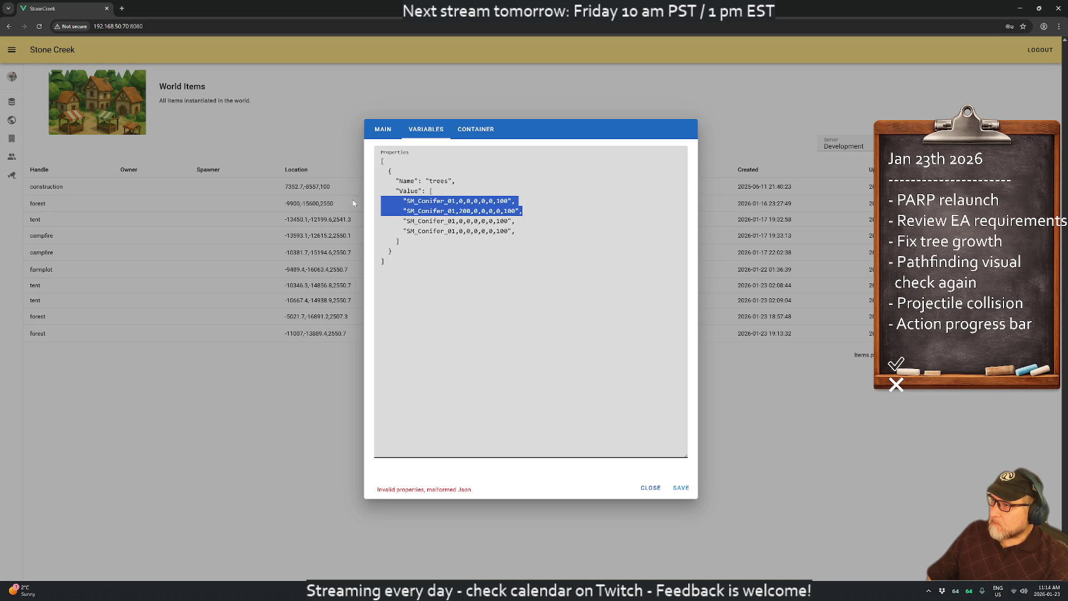
key("ctrl+x")
key("ctrl+v")
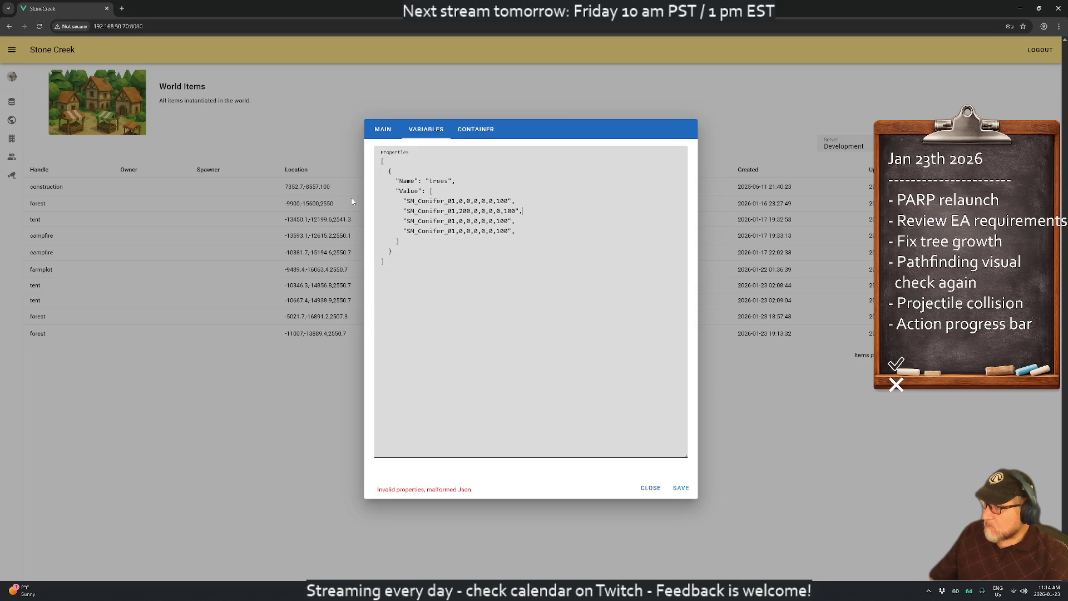
key("Return")
key("ctrl+v")
key("ctrl+v")
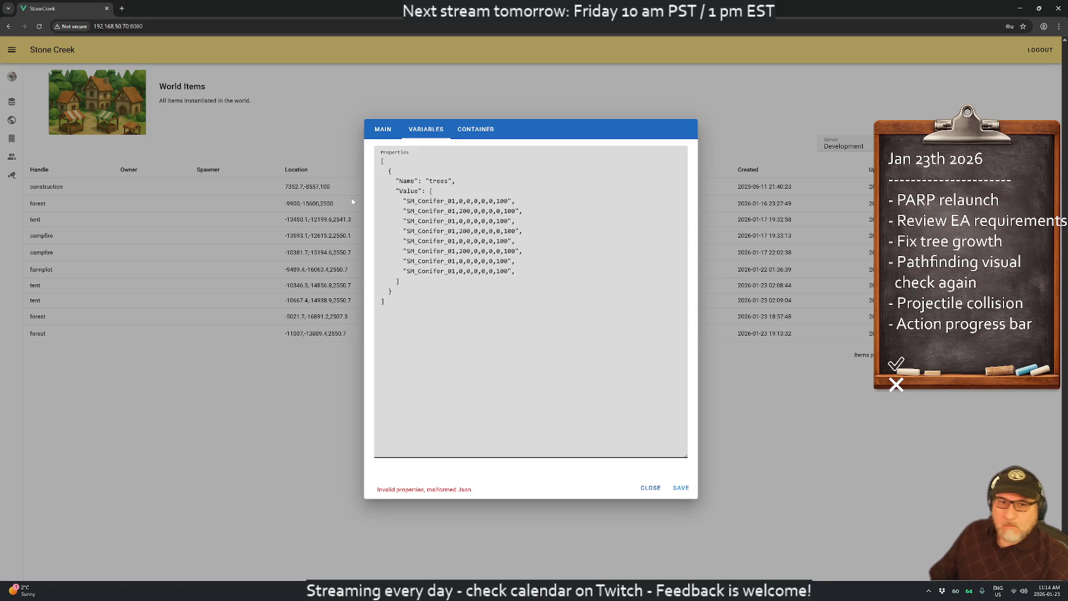
- Briefly switch to another window, then resume editing the trees properties JSON
key("alt+Tab")
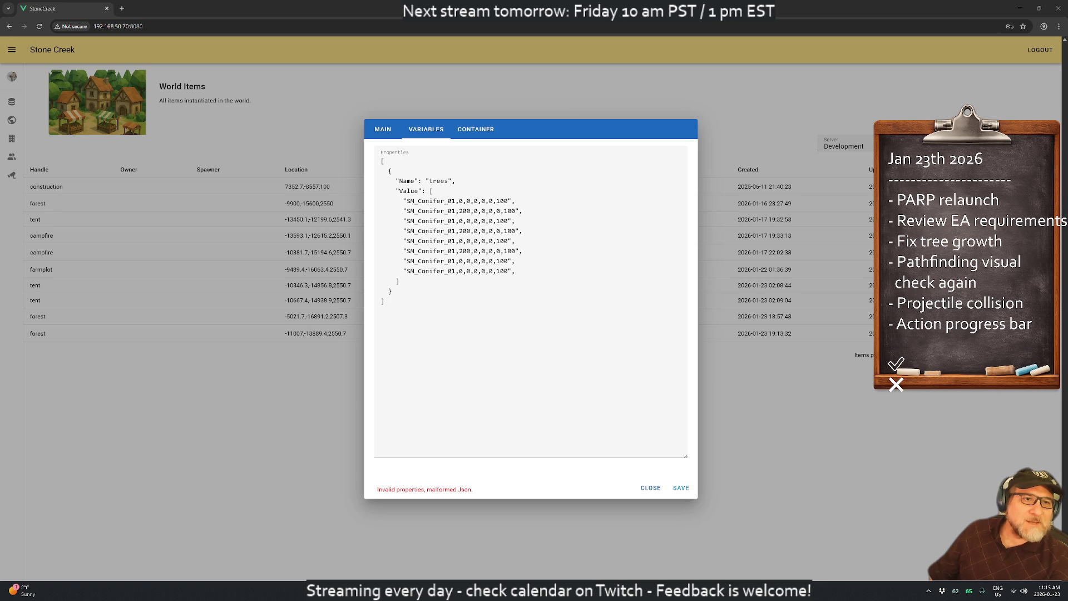
left_click(523, 251)
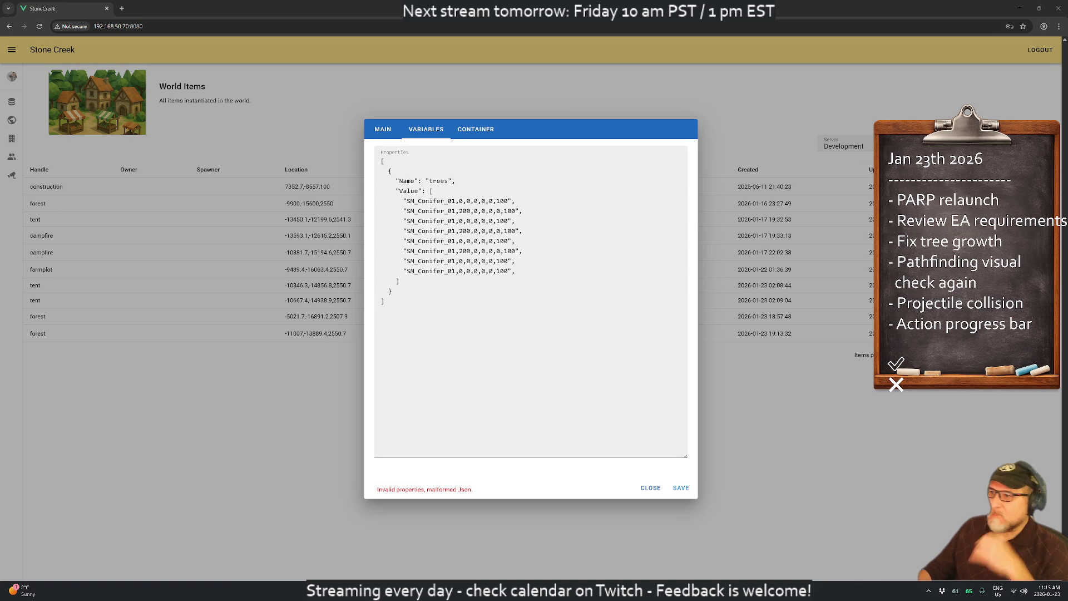
- Remove the trailing comma and extra tree entries, then discard those edits
left_click(515, 271)
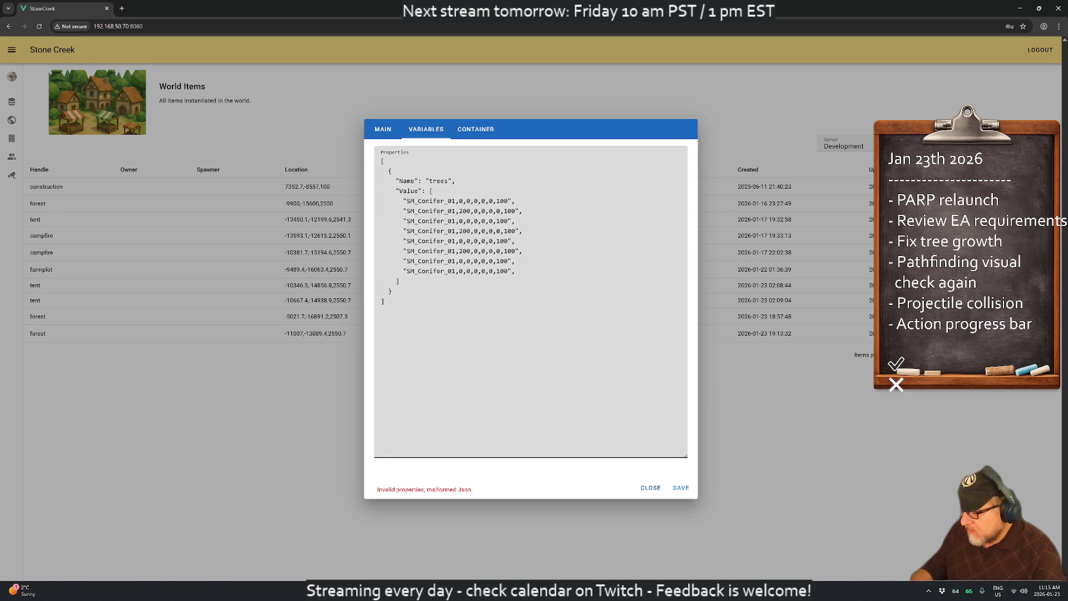
key("BackSpace")
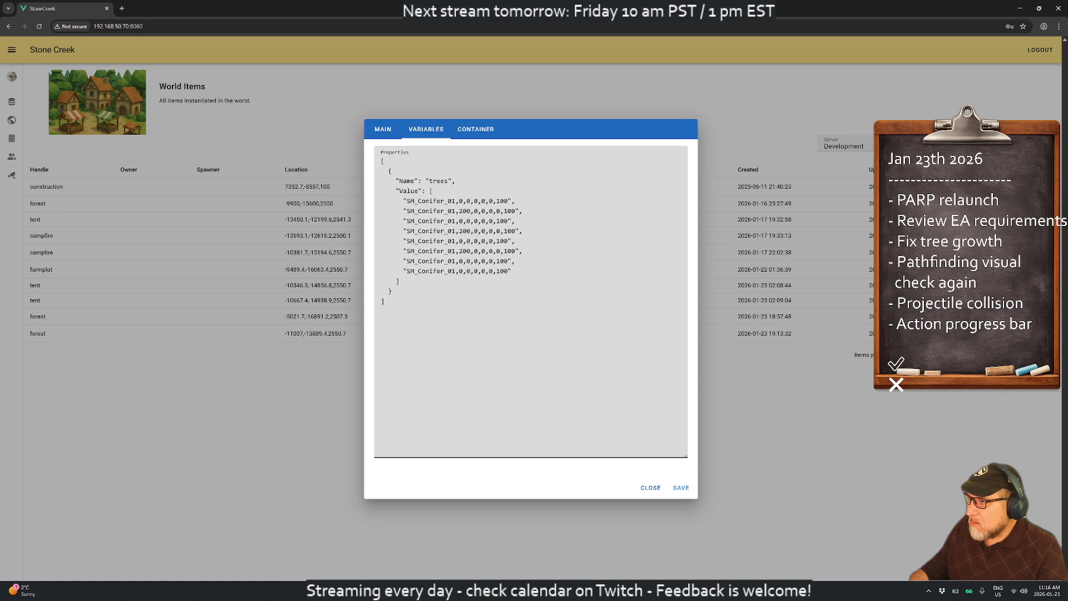
left_click_drag(516, 271, 304, 265)
key("BackSpace")
key("BackSpace")
key("BackSpace")
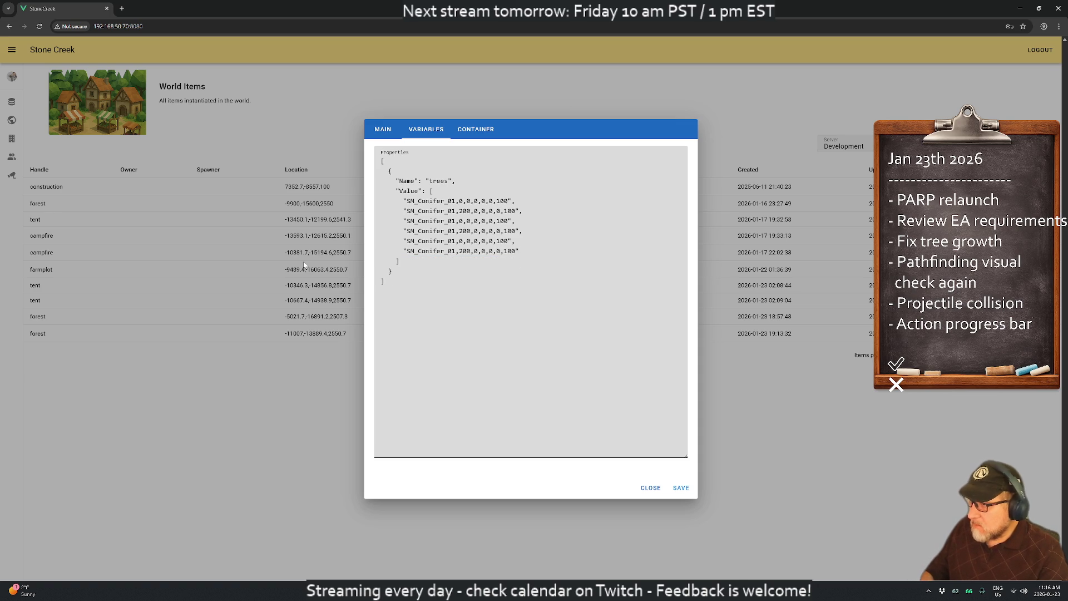
left_click_drag(519, 251, 384, 230)
key("Escape")
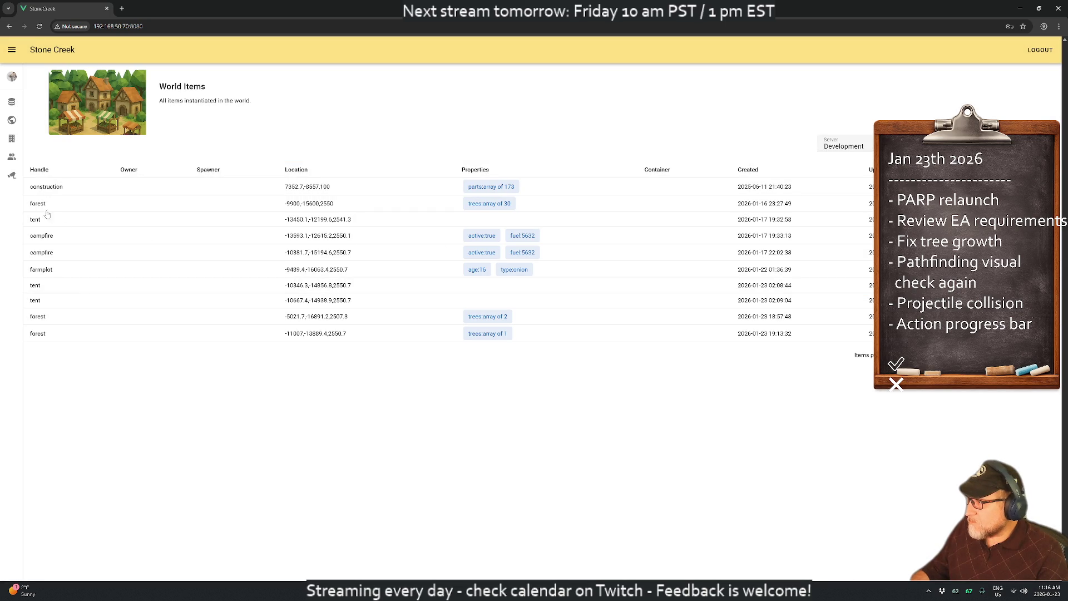
- Trim the forest to four SM_Conifer_01 trees aged 0, 8000, 16000 and 24000, and save
left_click(37, 334)
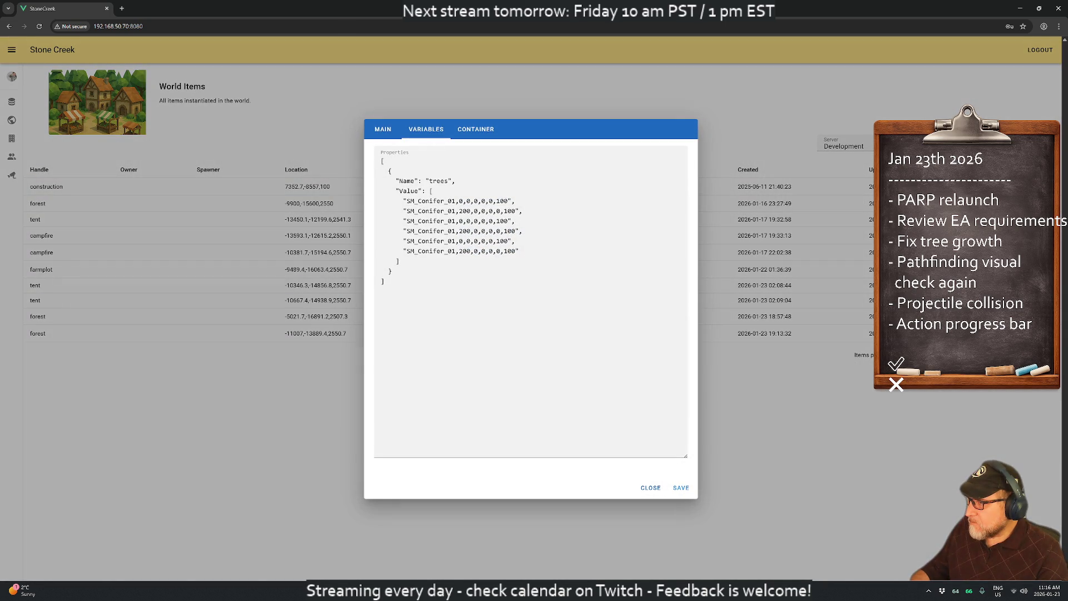
left_click_drag(519, 251, 309, 253)
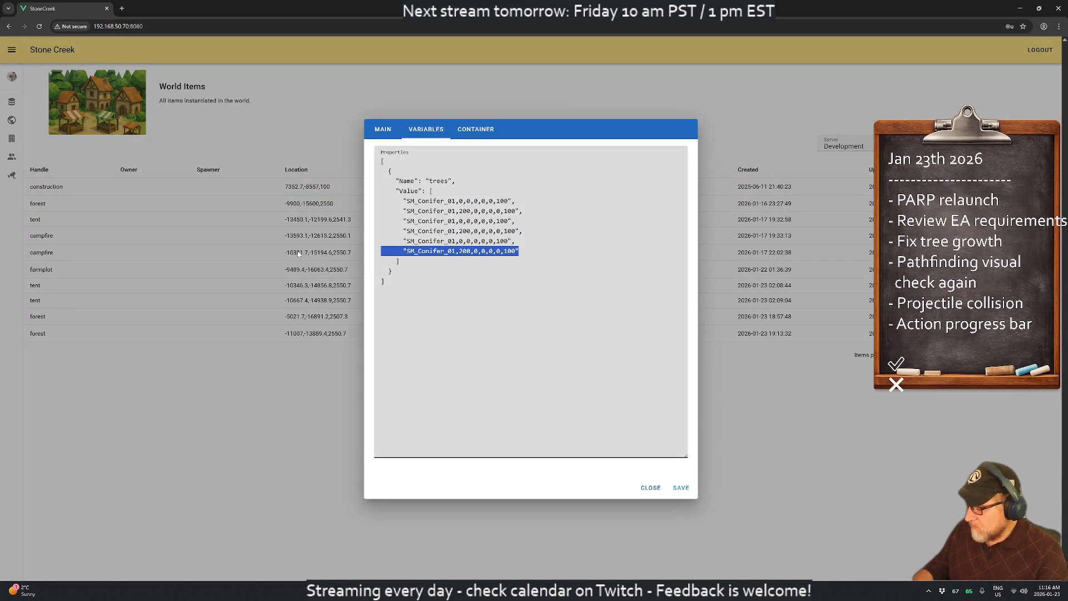
key("BackSpace")
key("BackSpace")
key("BackSpace")
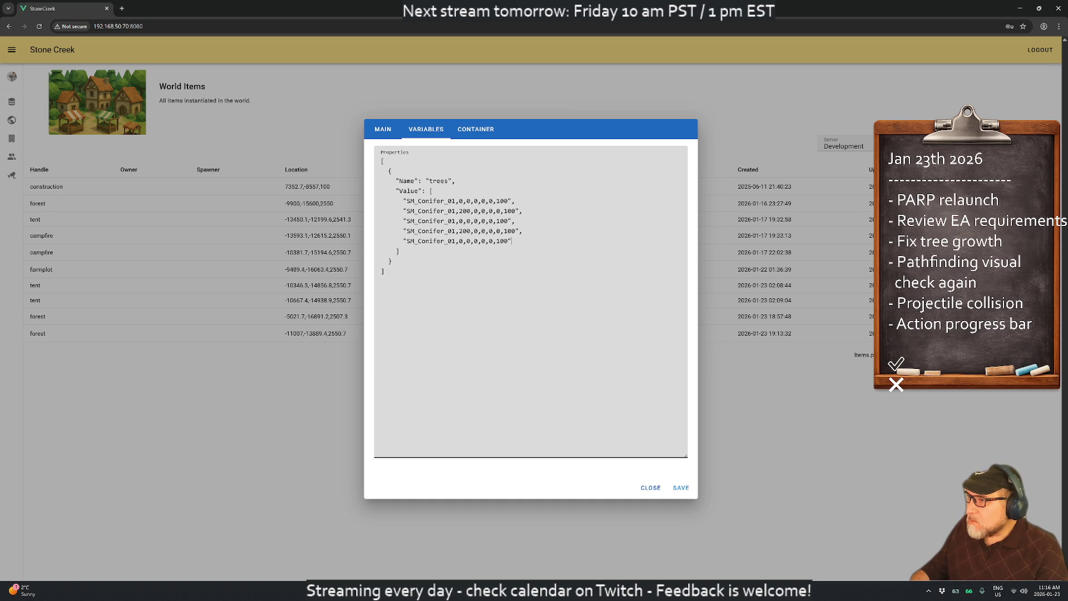
type("299")
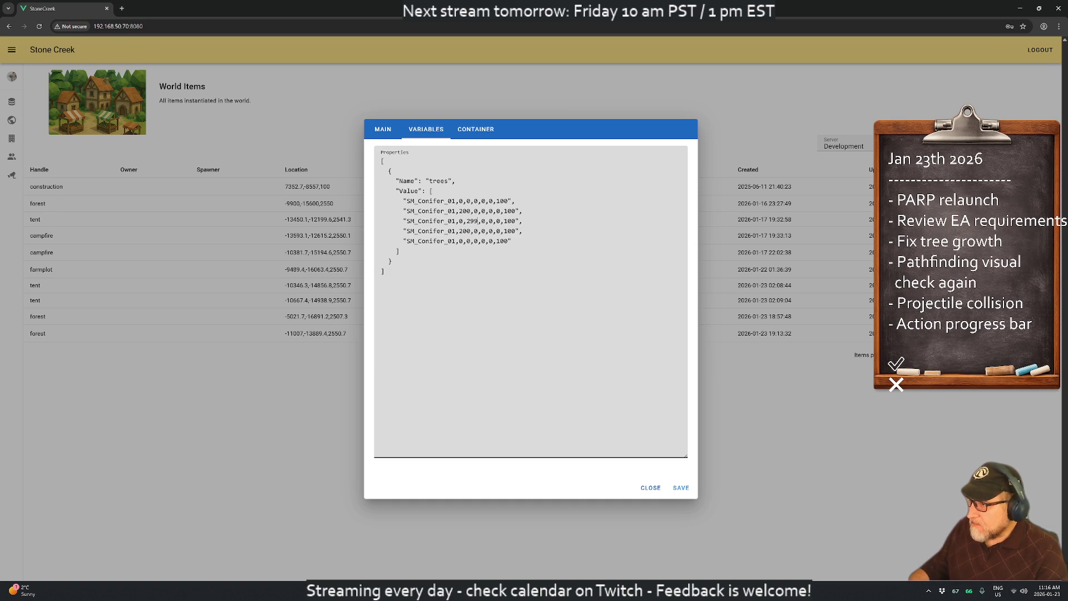
key("BackSpace")
key("BackSpace")
key("BackSpace")
type("00")
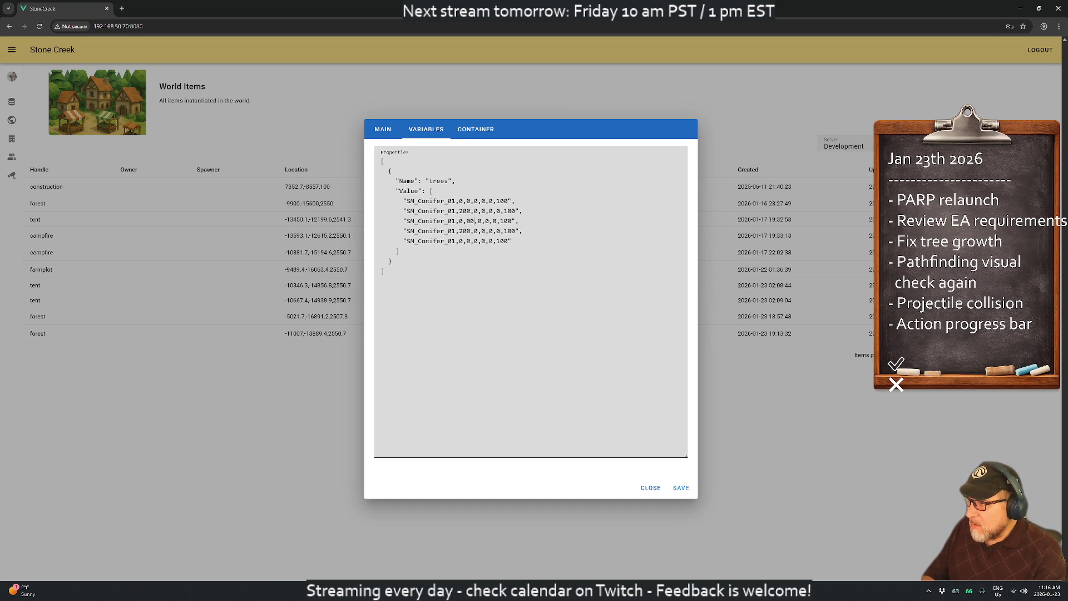
type("2")
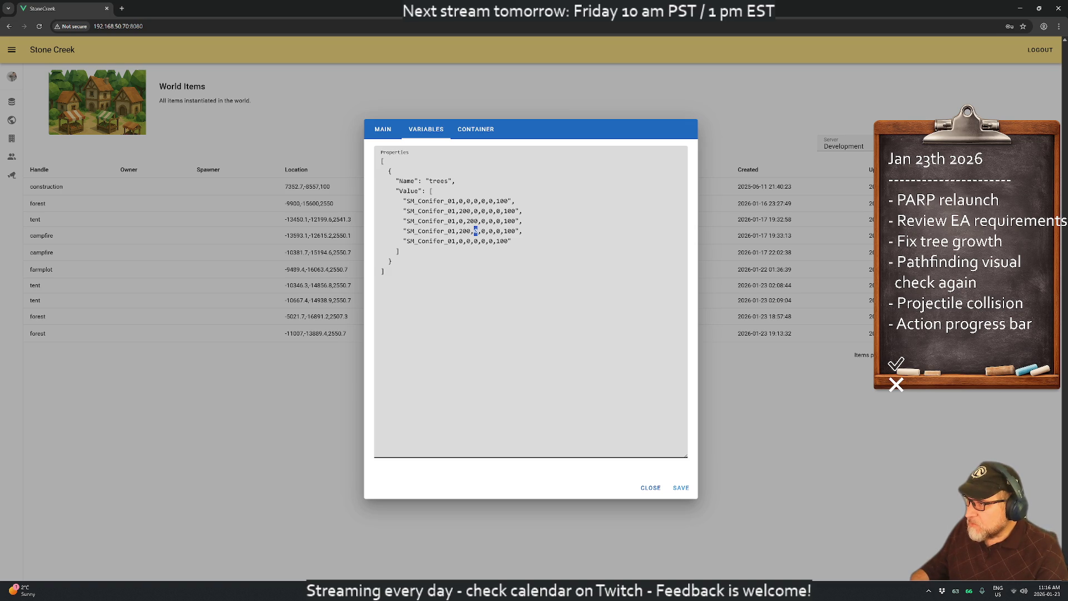
type("200")
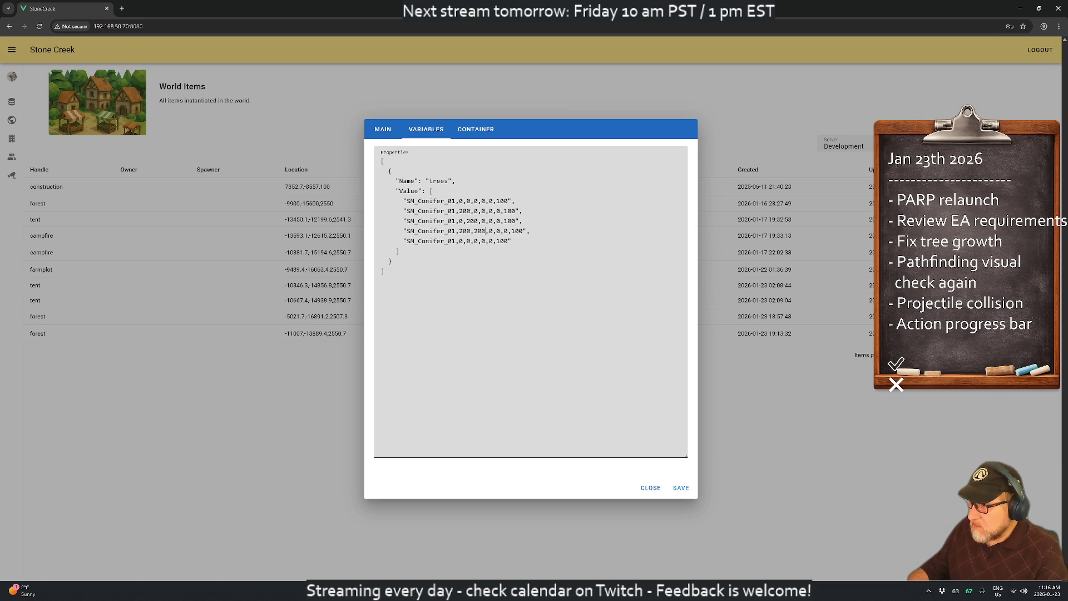
left_click_drag(512, 241, 344, 244)
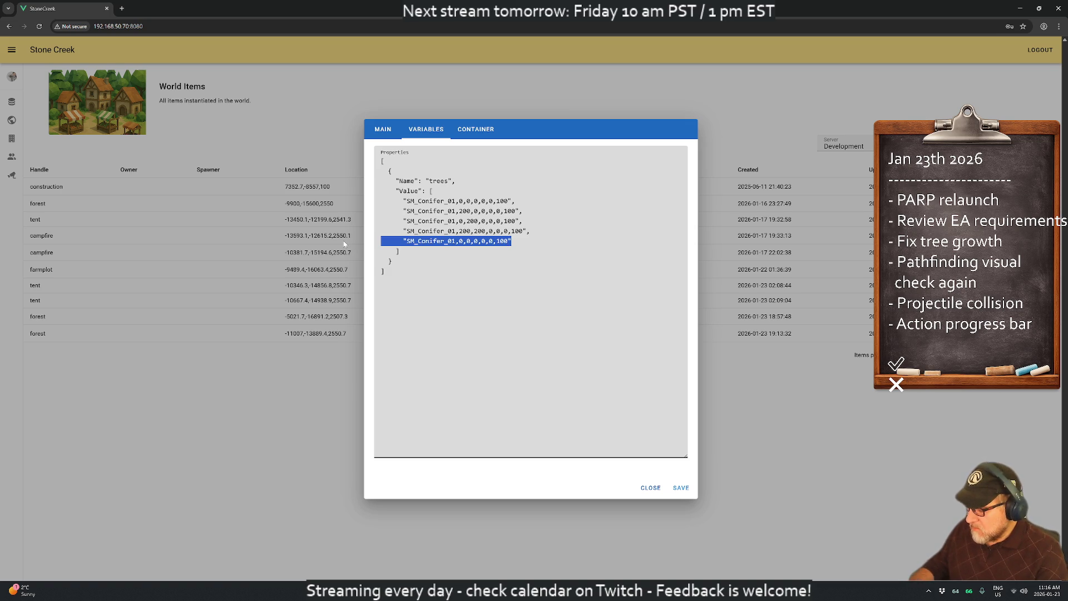
key("BackSpace")
key("BackSpace")
key("BackSpace")
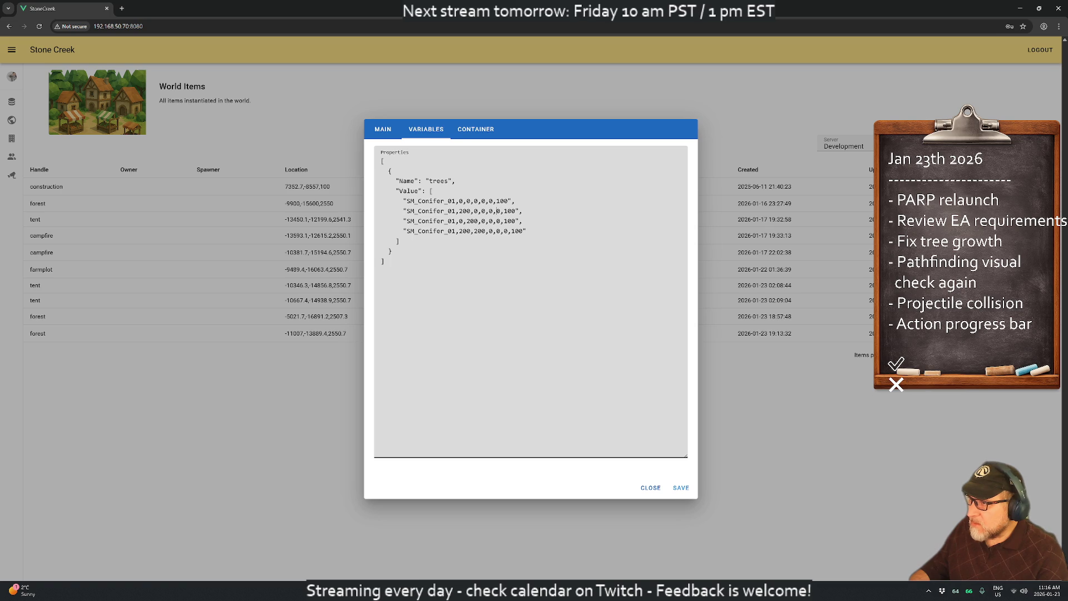
type("00")
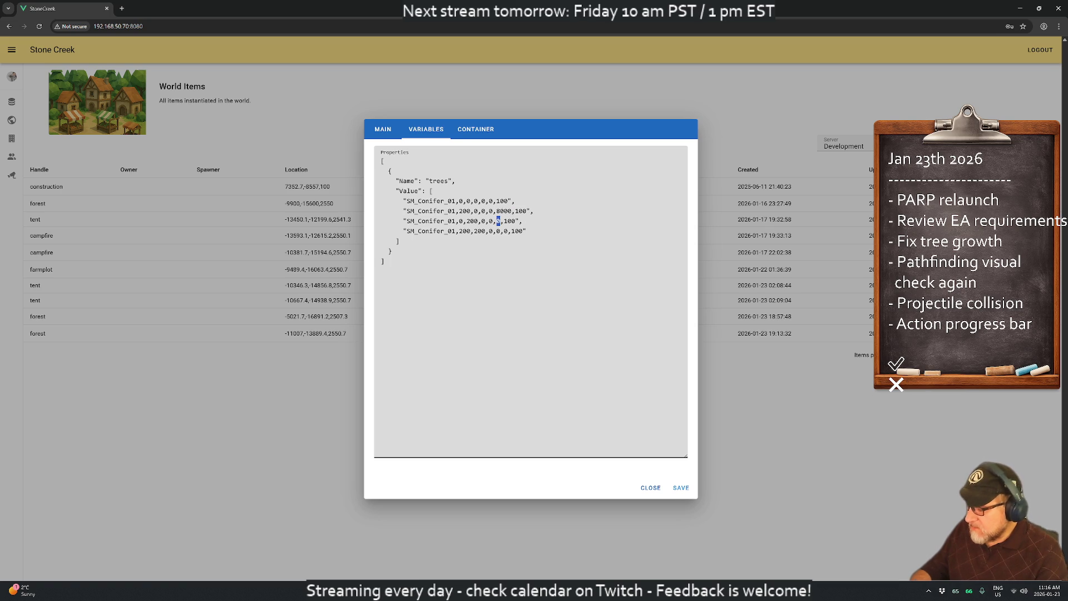
type("6000")
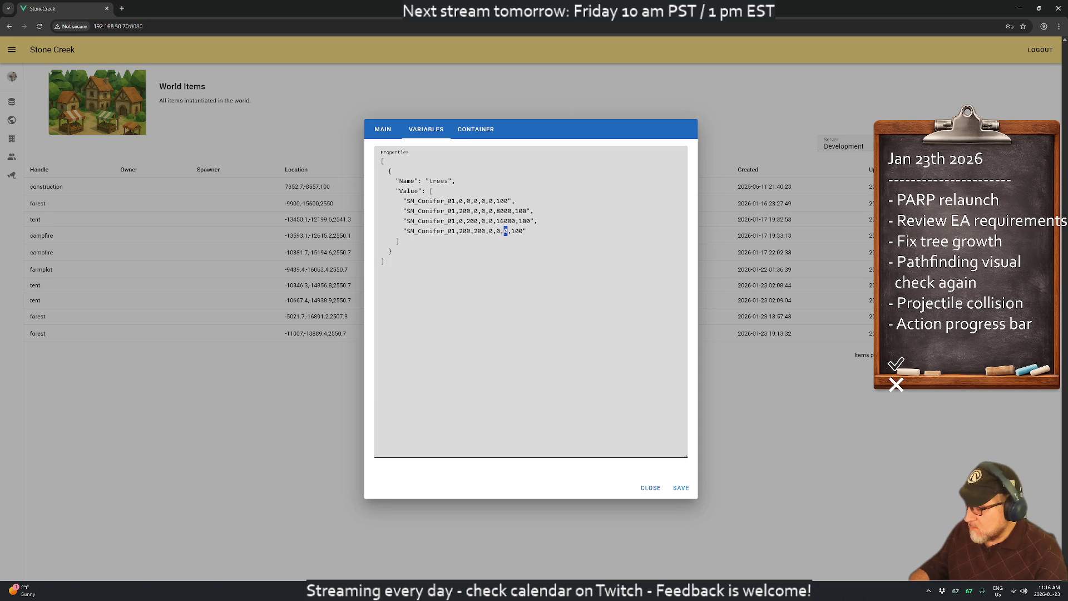
type("000")
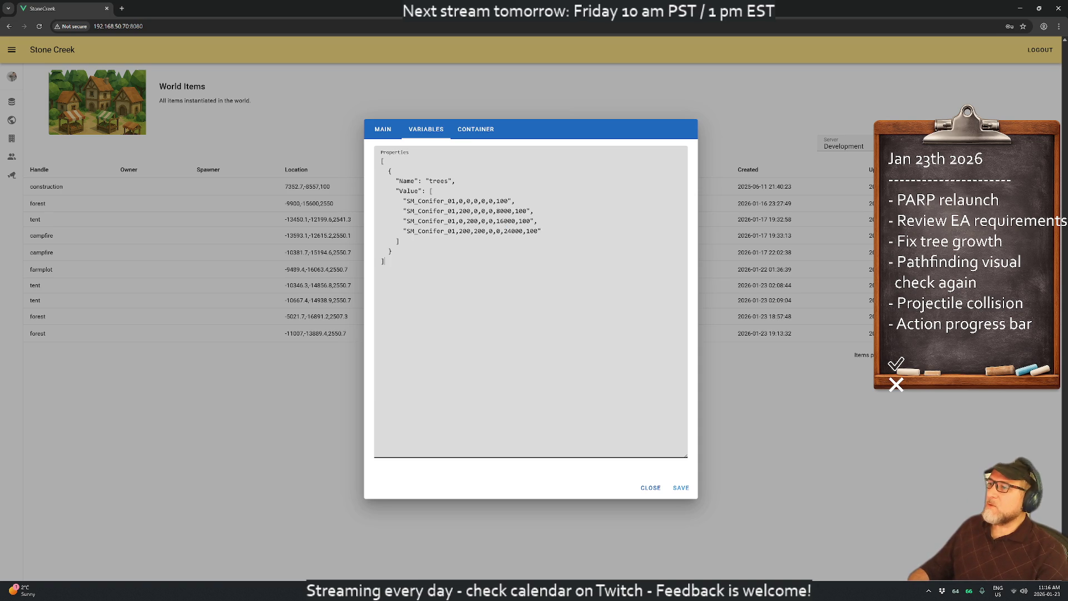
left_click(680, 490)
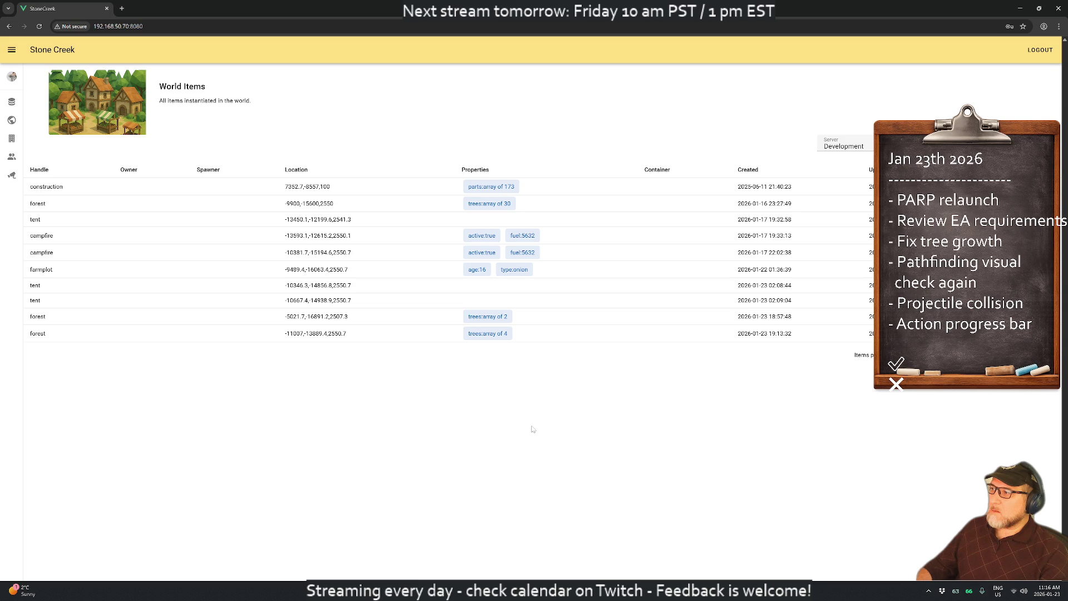
key("alt+Tab")
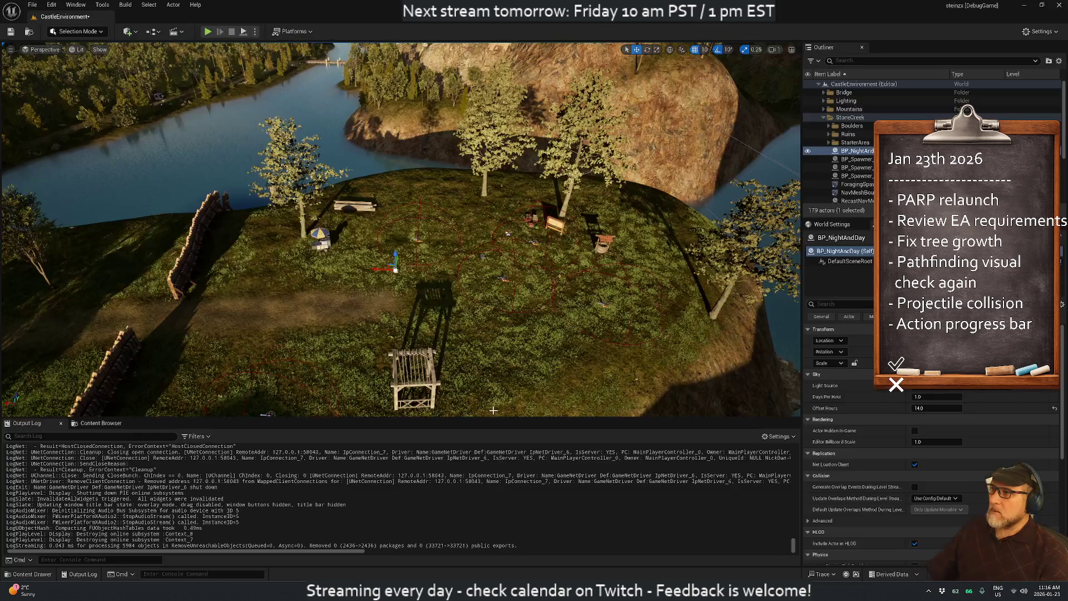
- Start play, then change each 200 in the last forest's tree entries to 400 and save
left_click(216, 33)
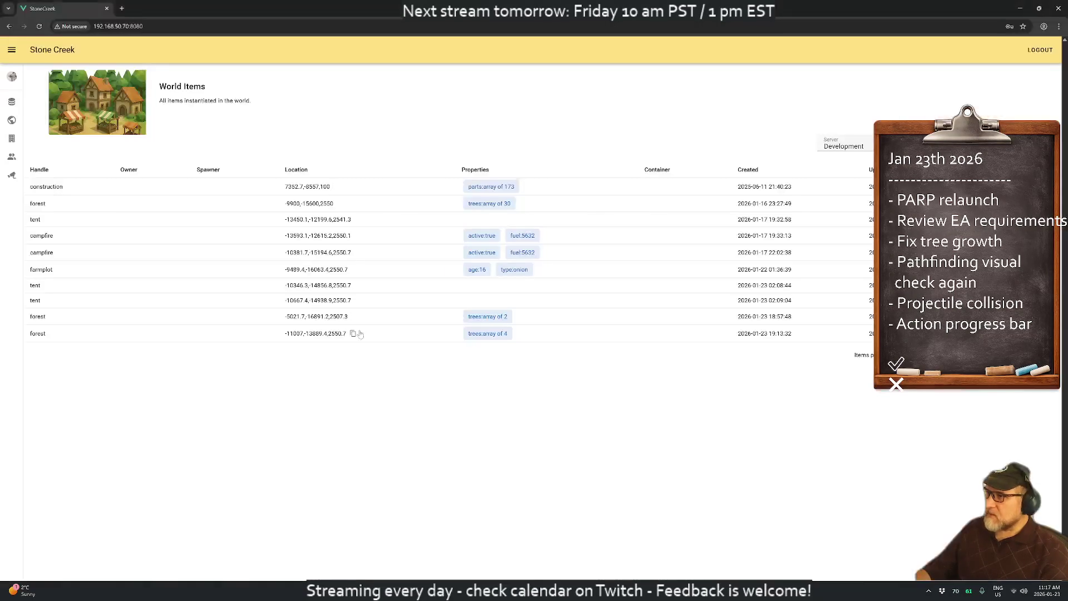
key("alt+Tab")
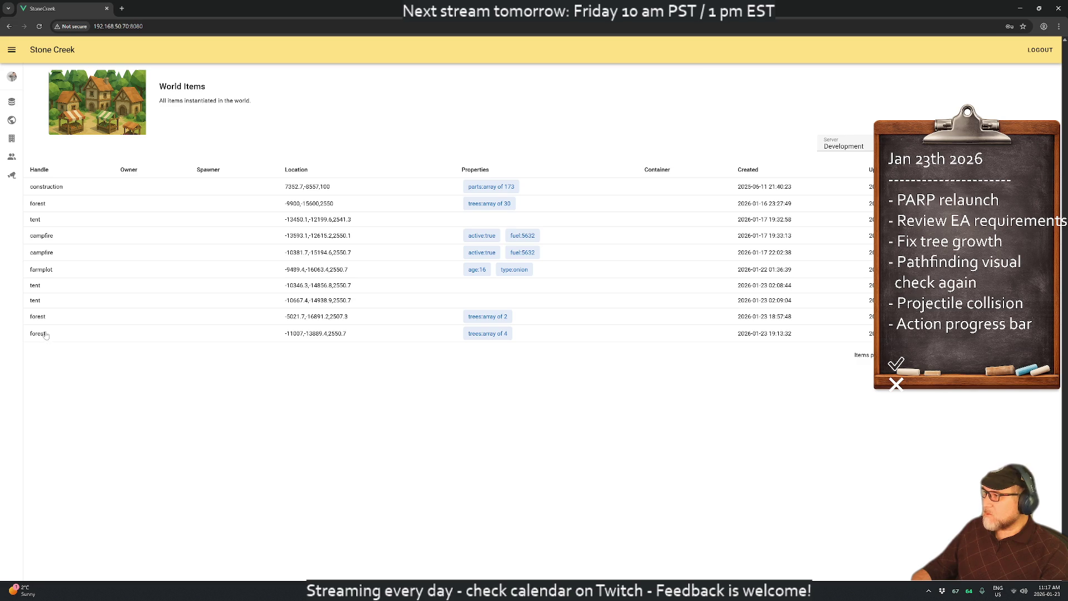
left_click(46, 335)
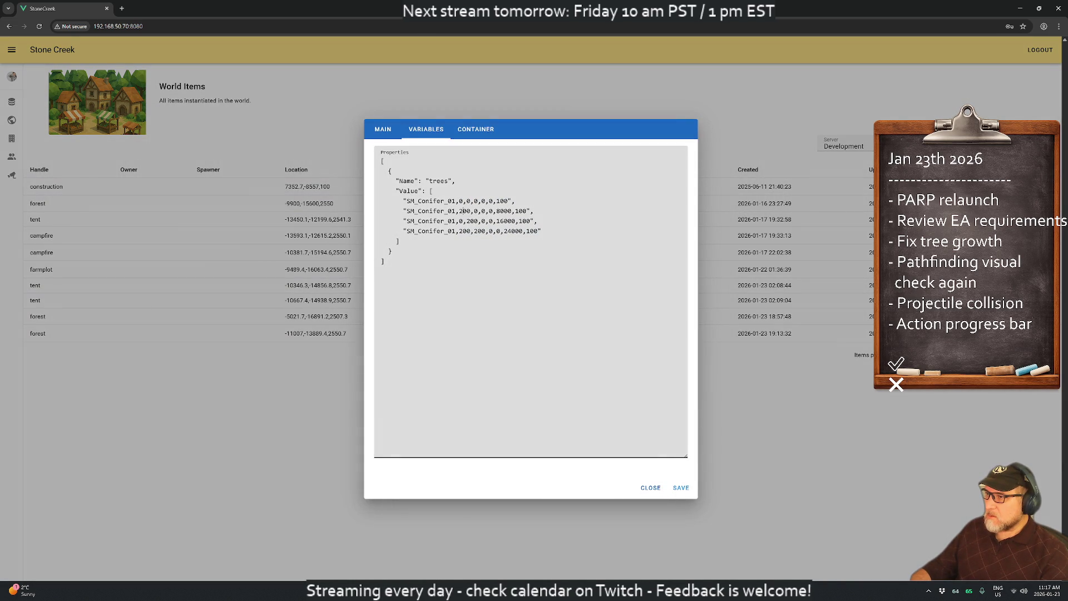
type("4")
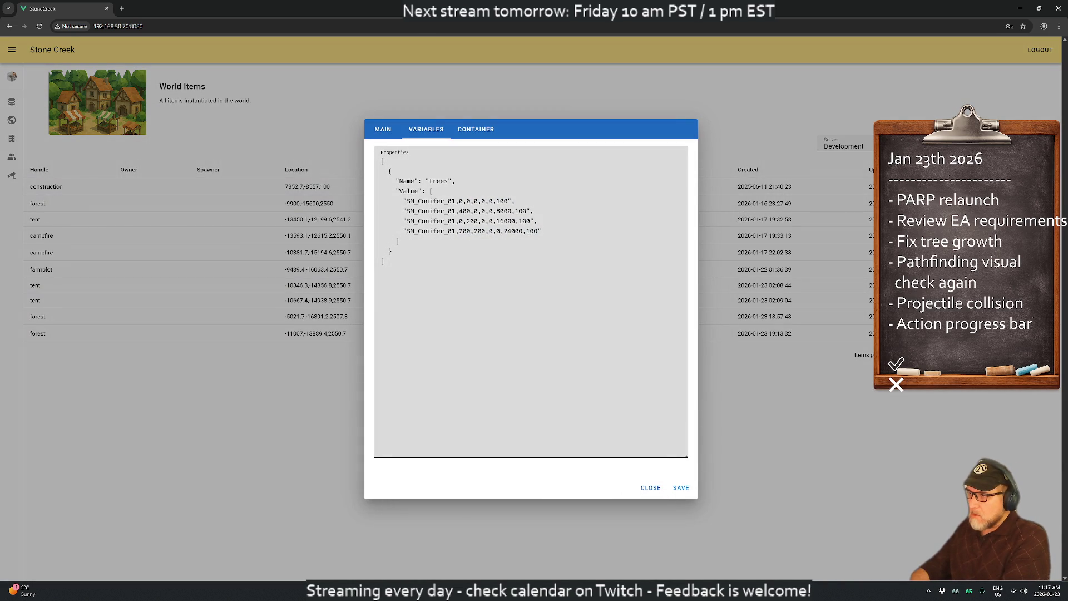
left_click_drag(466, 221, 471, 221)
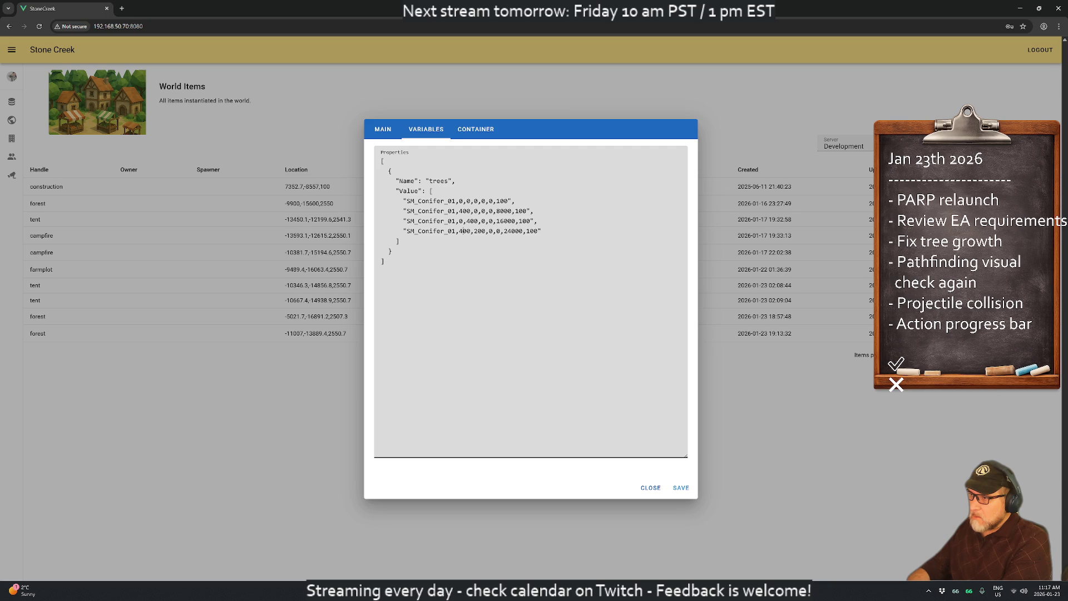
left_click_drag(474, 231, 478, 231)
type("4")
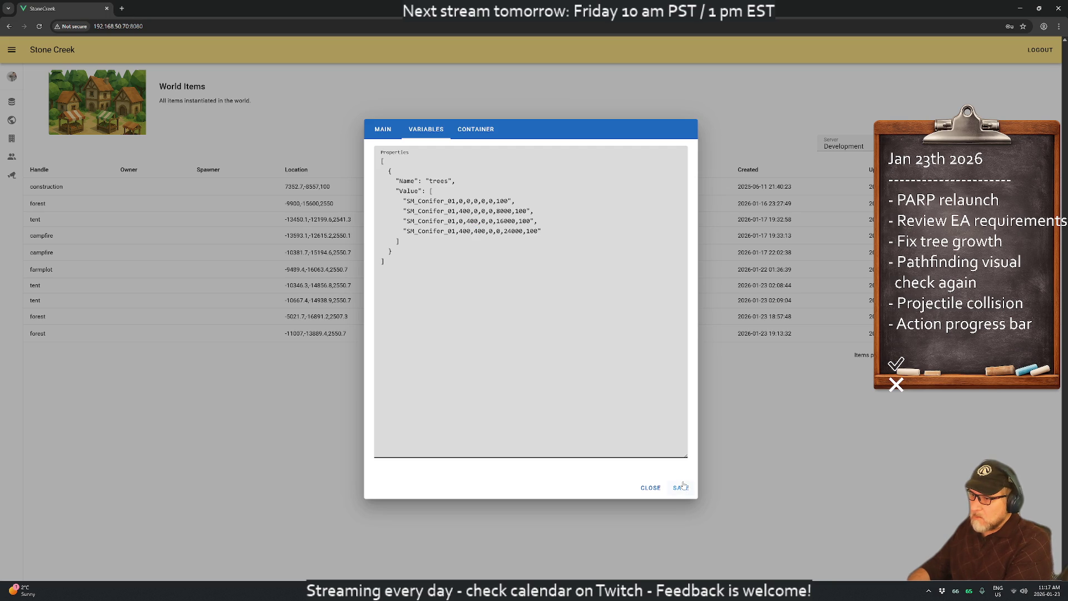
left_click(681, 487)
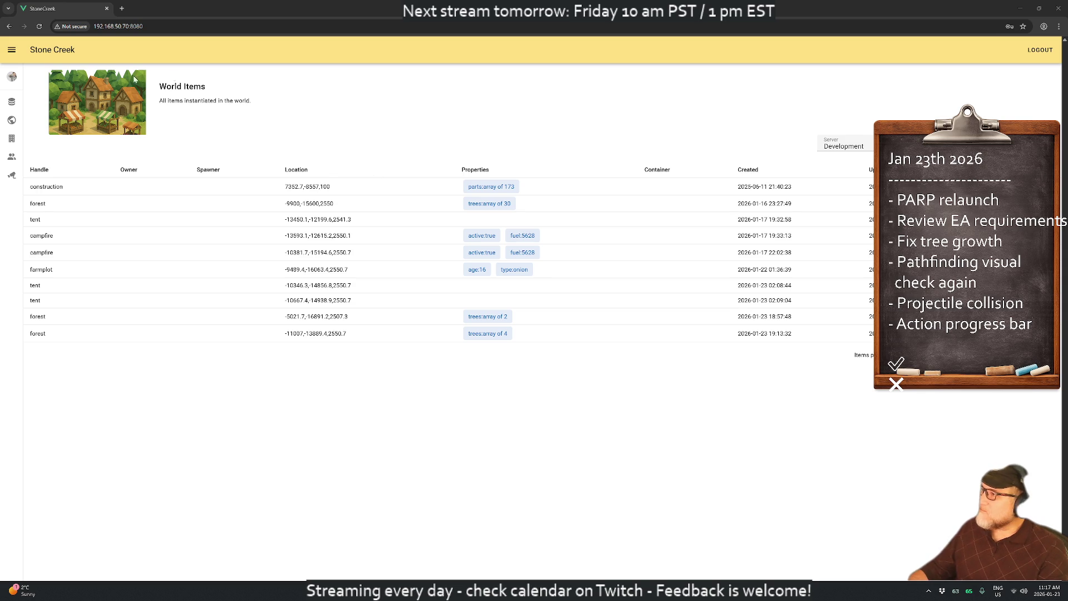
- Reload the World Items page and return to Unreal Editor
key("F5")
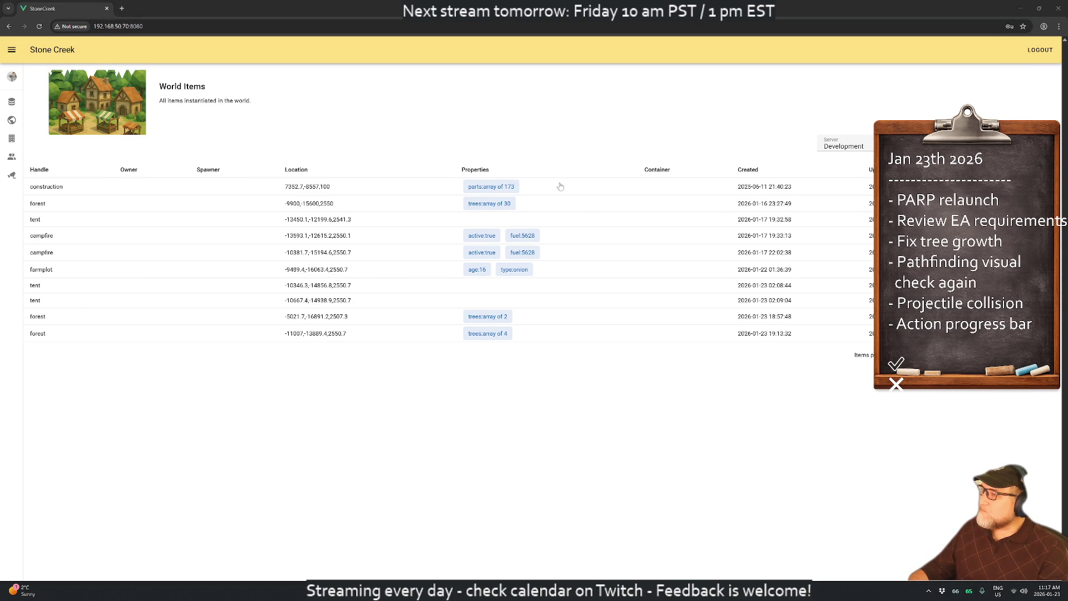
mouse_move(627, 590)
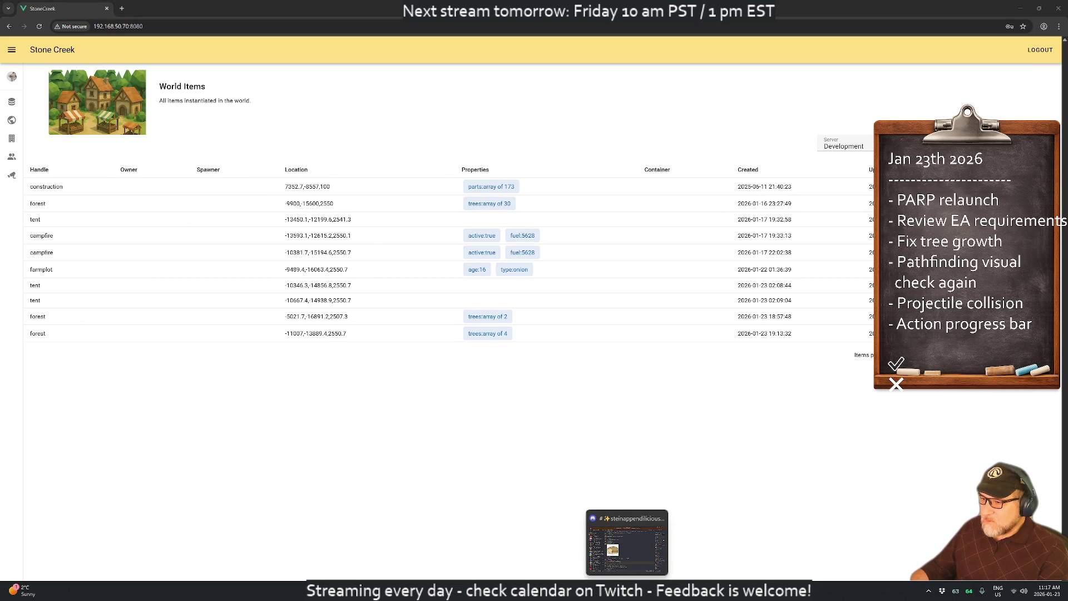
key("alt+Tab")
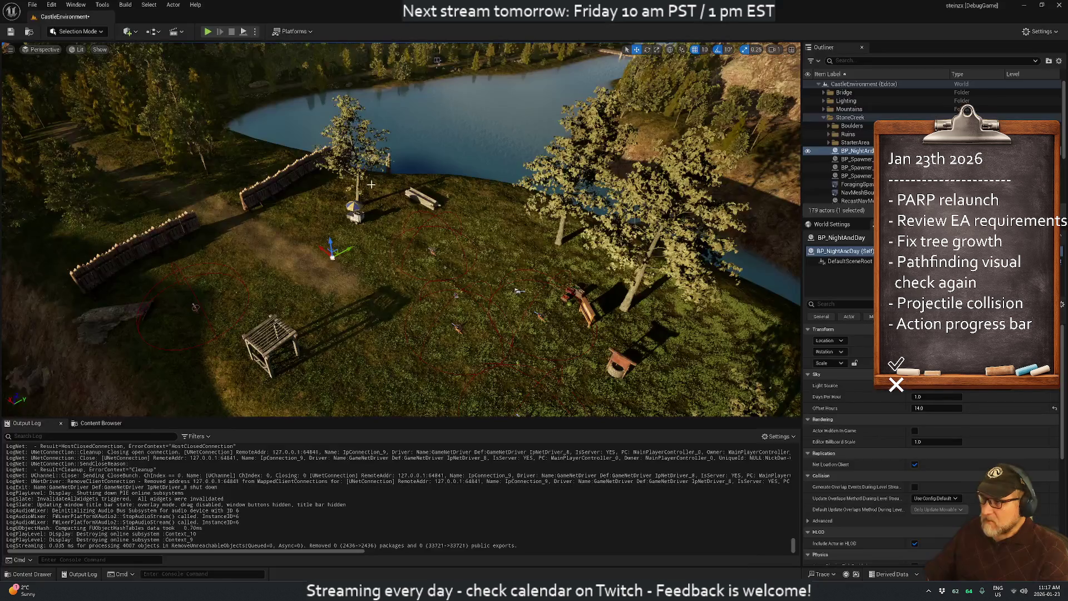
- Start play and zoom and orbit the camera around the player in the forest
left_click(207, 31)
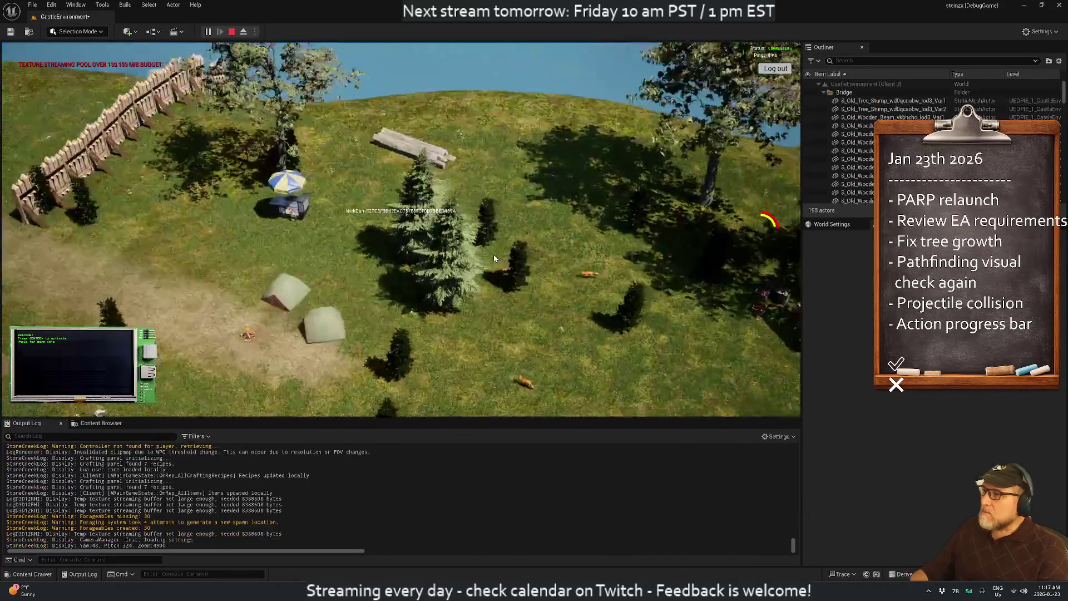
scroll(328, 244, "up", 3)
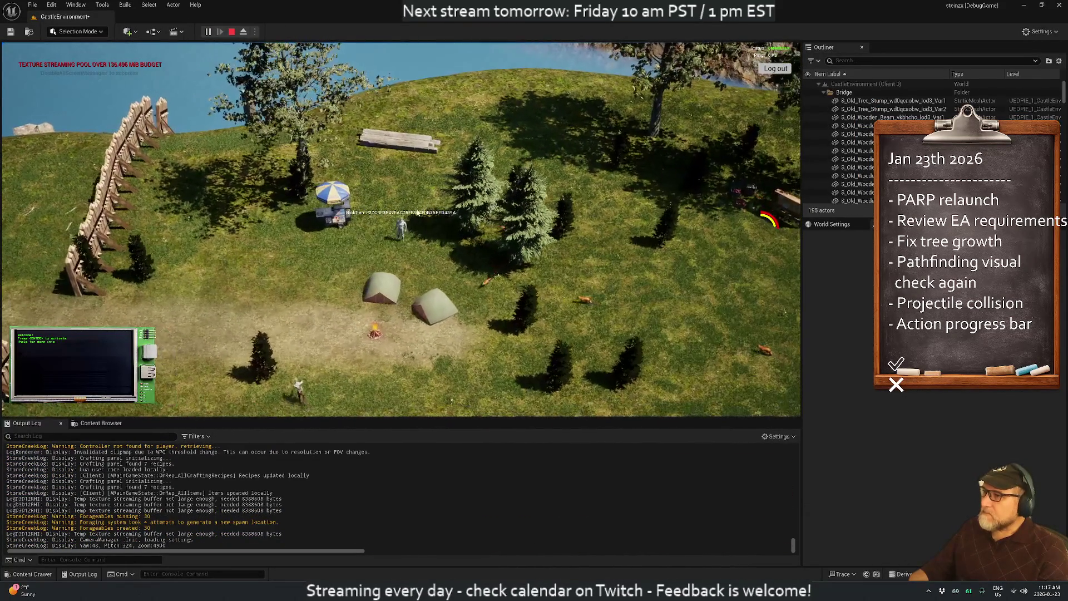
scroll(434, 245, "up", 5)
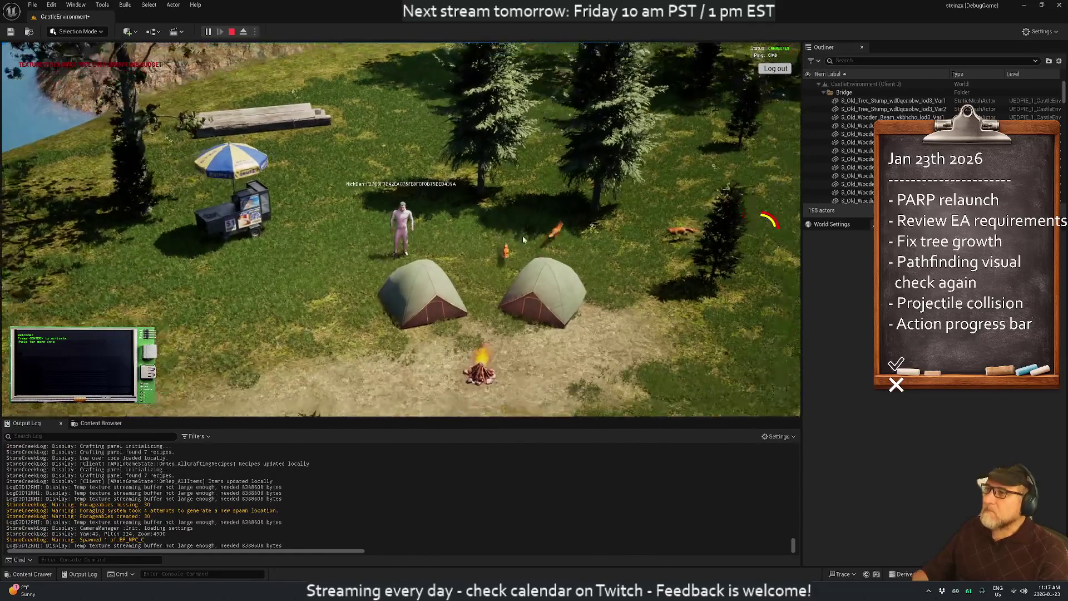
scroll(520, 238, "down", 3)
mouse_move(324, 238)
left_mouse_down()
mouse_move(361, 232)
mouse_move(5, 152)
mouse_move(136, 135)
mouse_move(110, 167)
left_mouse_up()
scroll(383, 289, "up", 5)
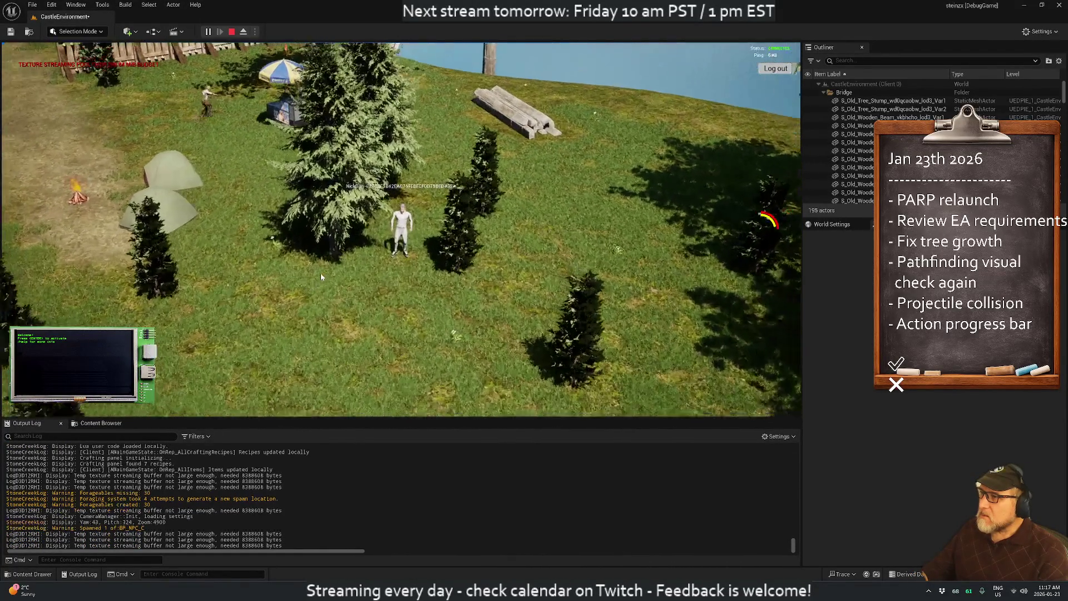
key("a")
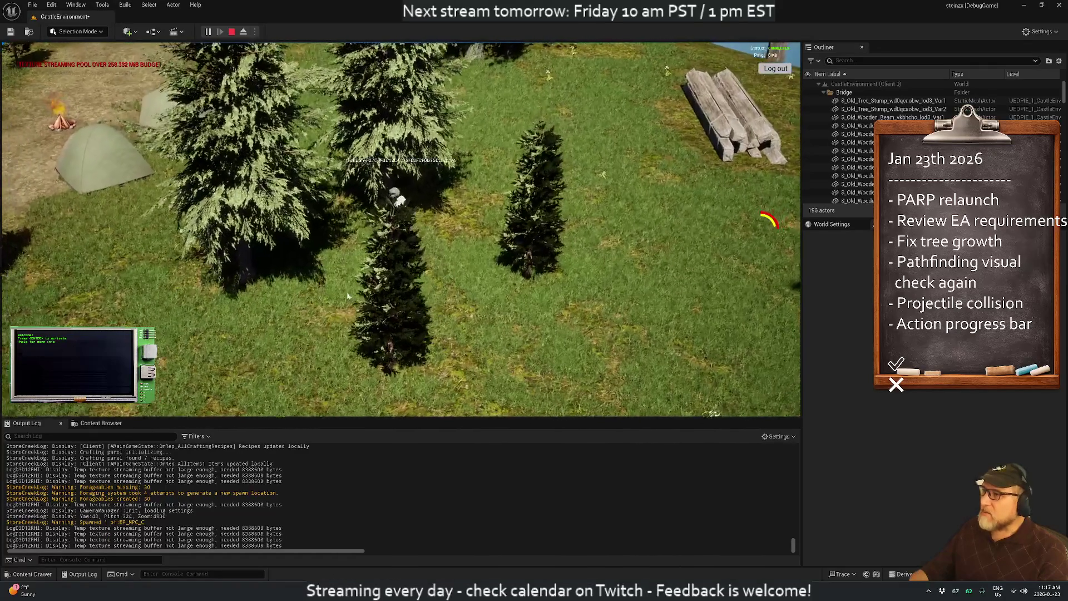
scroll(255, 301, "down", 5)
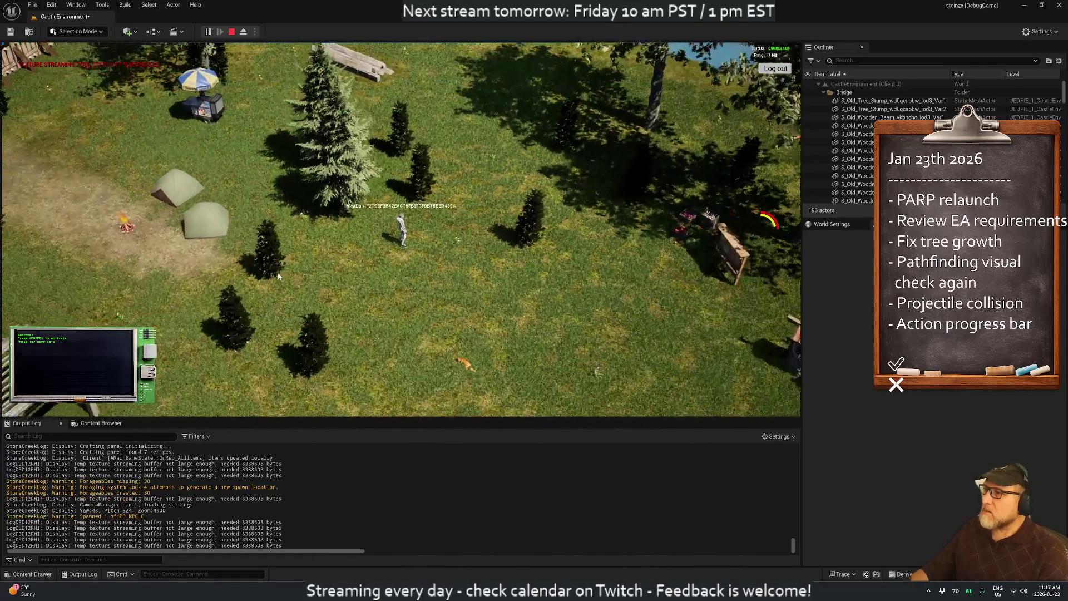
left_click_drag(278, 276, 442, 278)
key("alt+Tab")
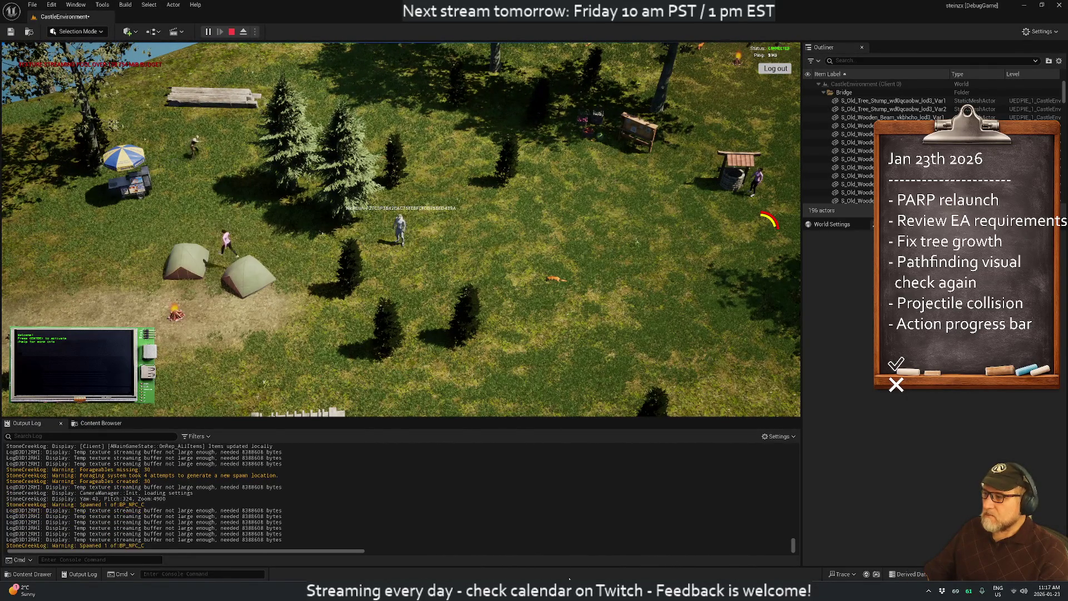
- Walk the player across the field toward the tents to compare the conifers' sizes
left_click_drag(424, 379, 282, 258)
key("w")
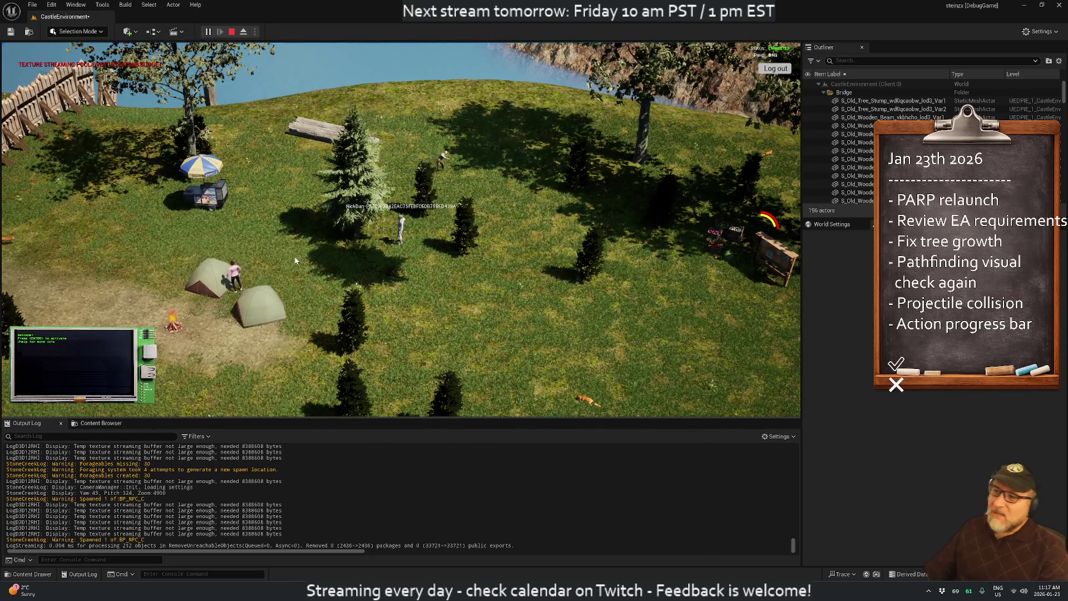
key("d")
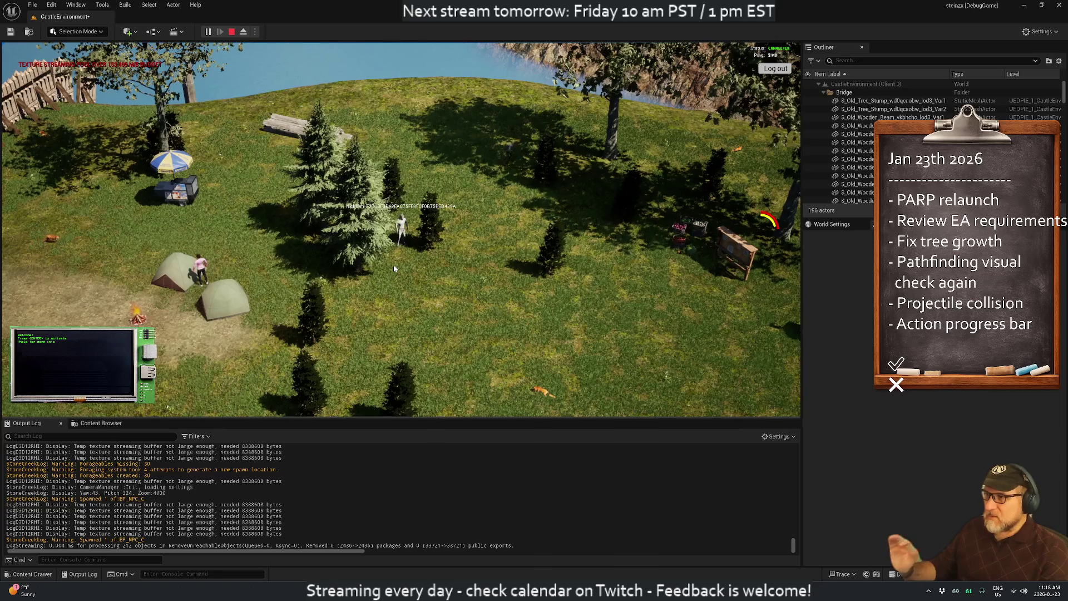
key("a")
key("d")
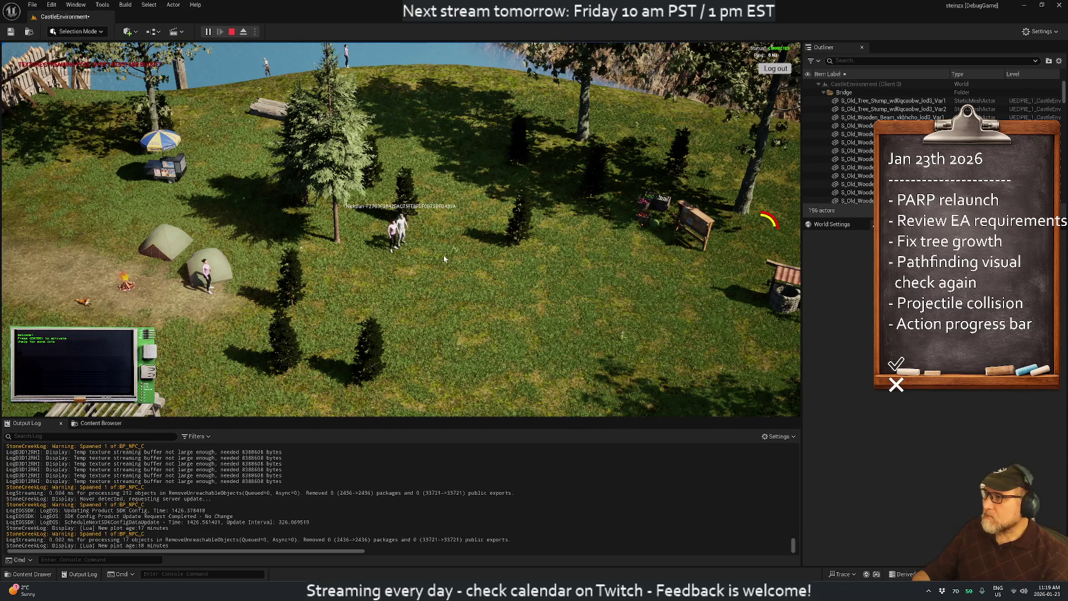
- Zoom and rotate the game camera, then walk the player left past the tents and campfire
scroll(439, 266, "up", 5)
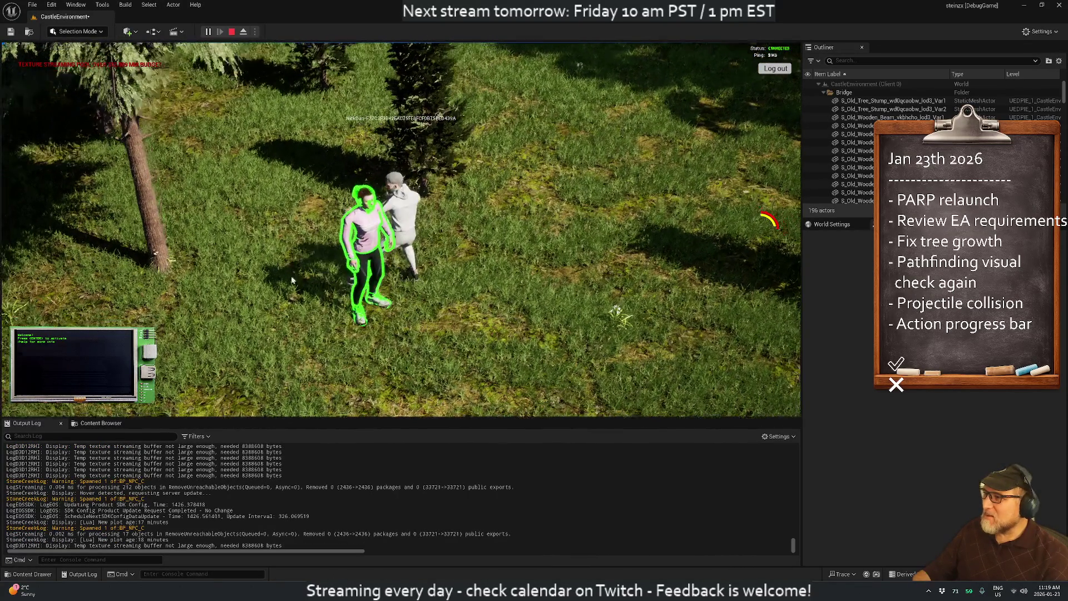
scroll(393, 284, "down", 5)
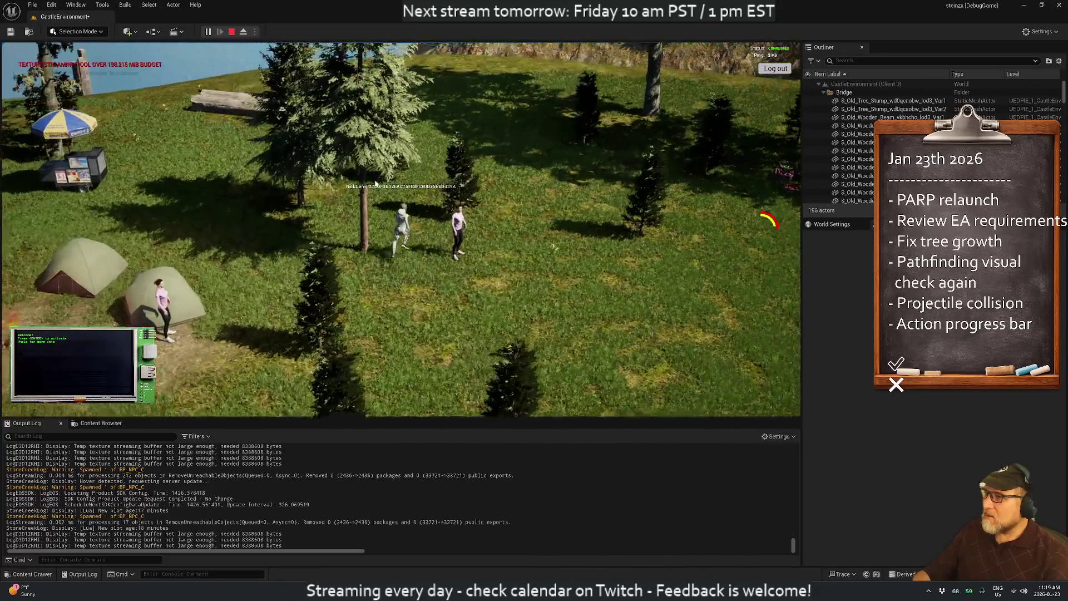
scroll(365, 293, "down", 5)
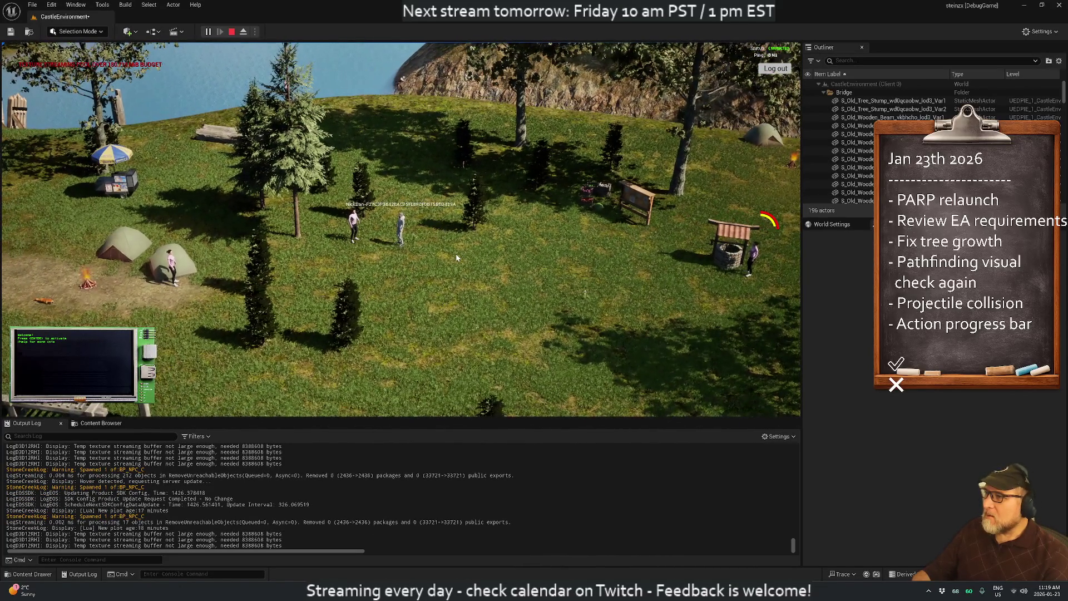
scroll(456, 258, "down", 3)
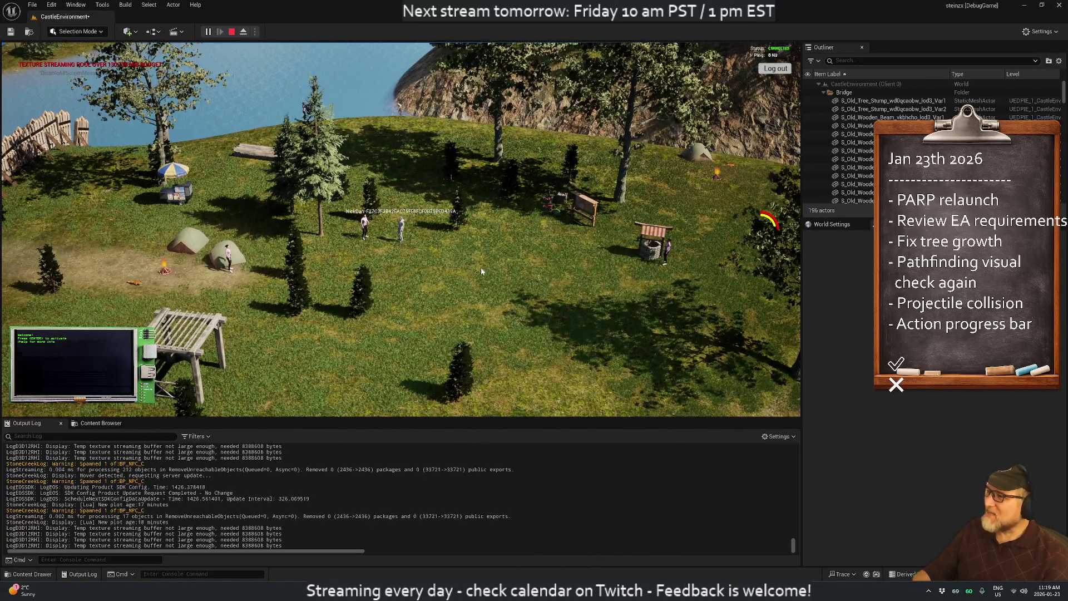
key("q")
scroll(316, 270, "up", 6)
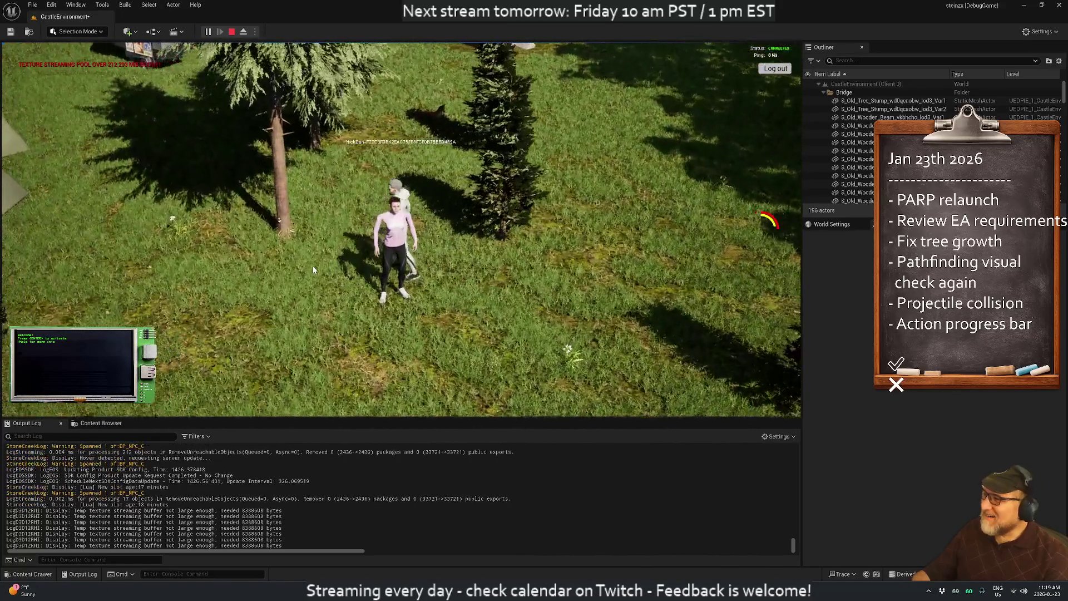
key("a")
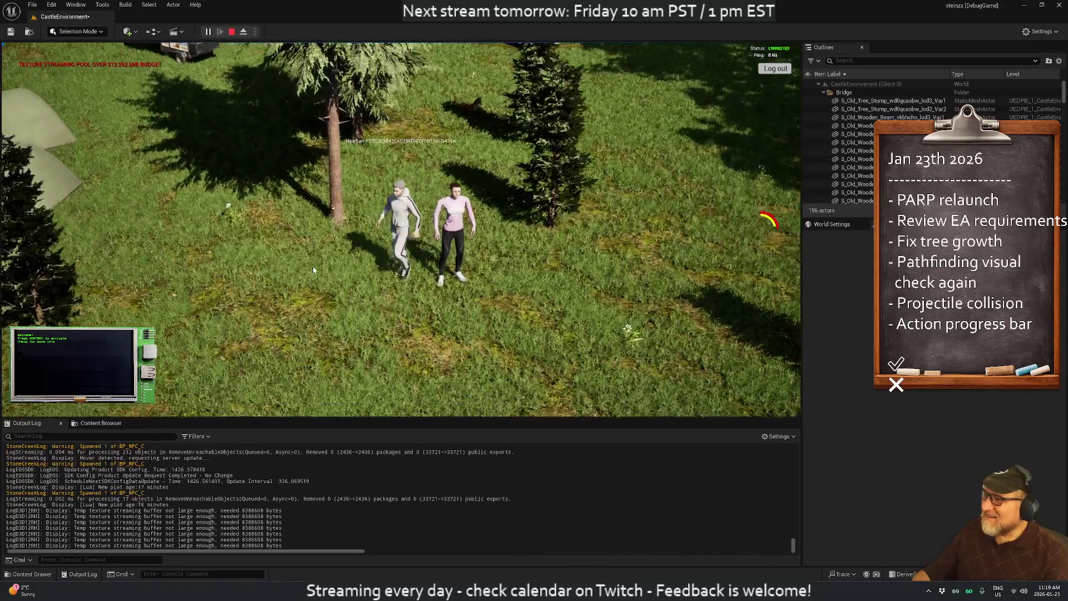
scroll(316, 271, "down", 3)
key("a")
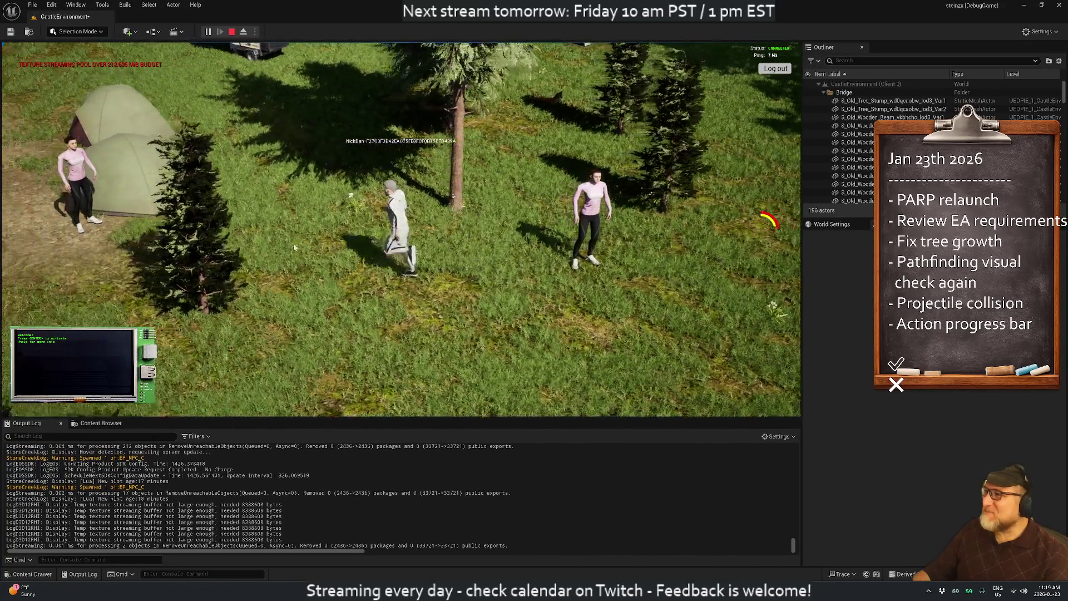
key("a")
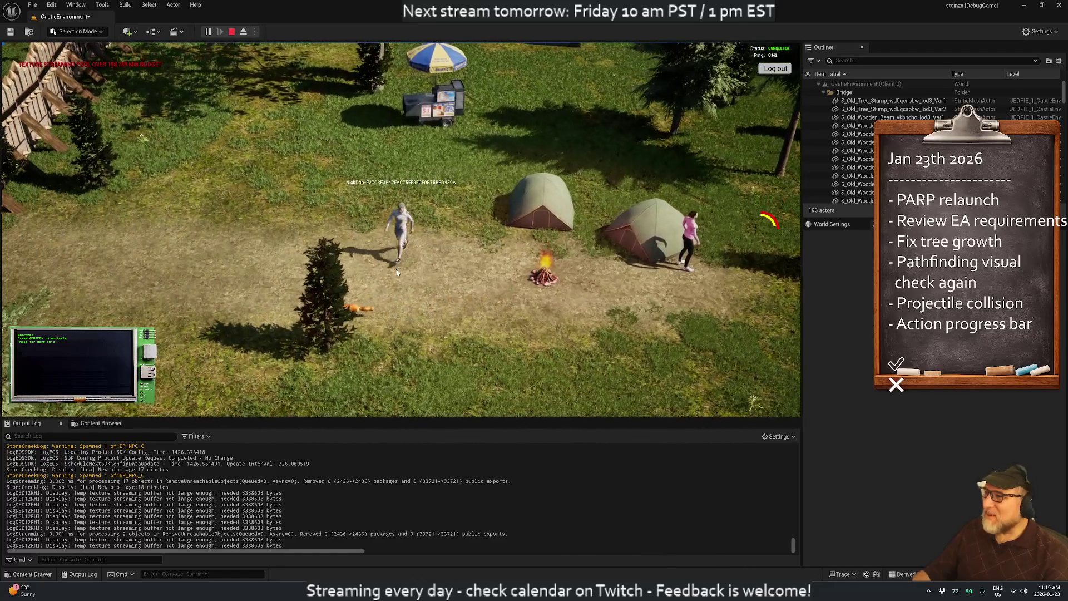
- Rotate the camera to view the fences and lake, then head toward the pergola
scroll(396, 272, "down", 5)
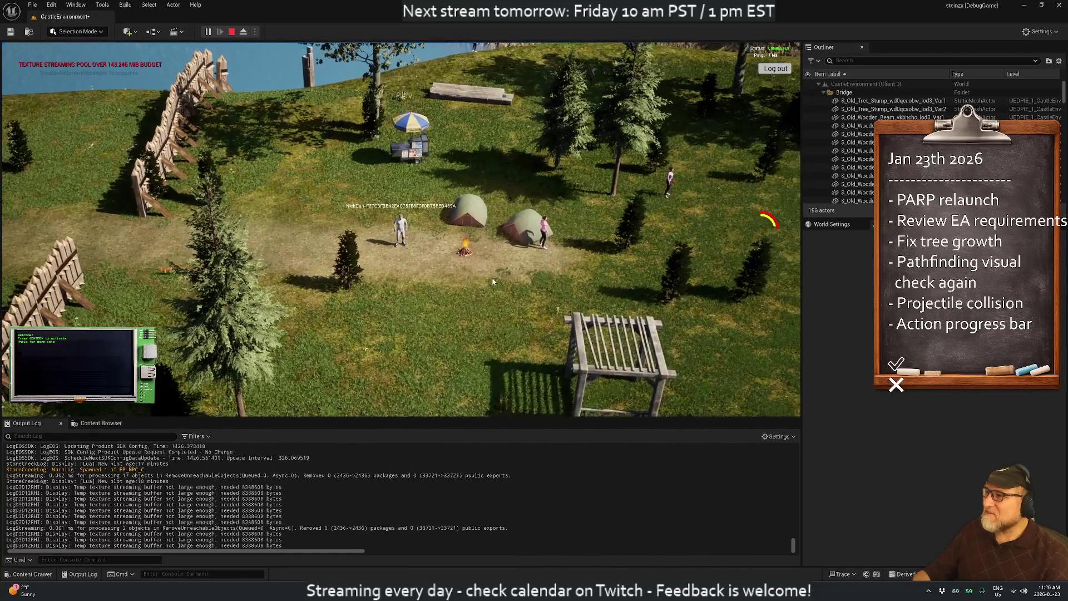
key("q")
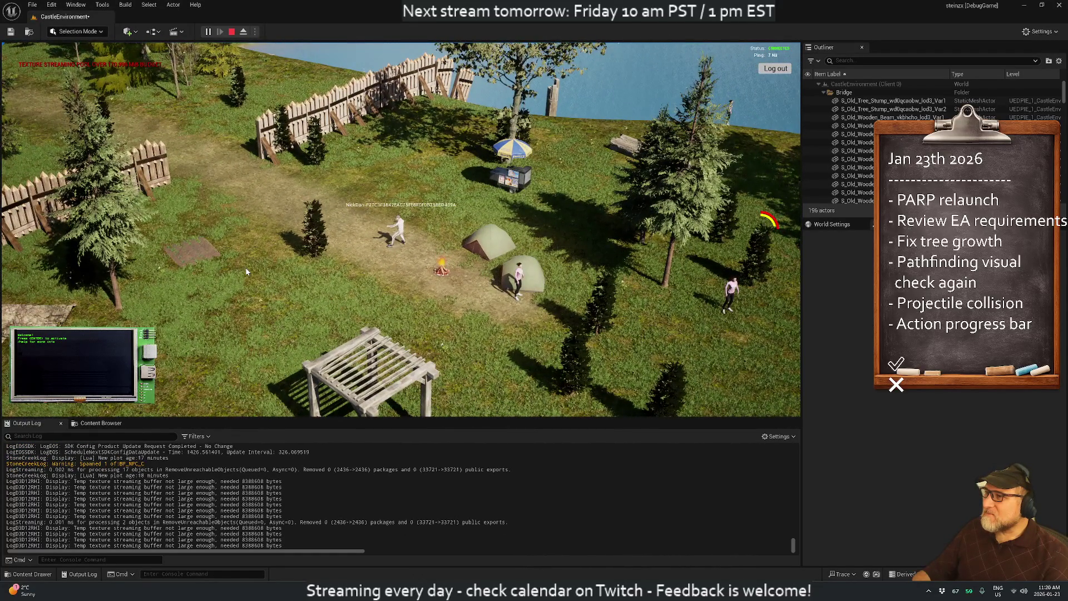
key("q")
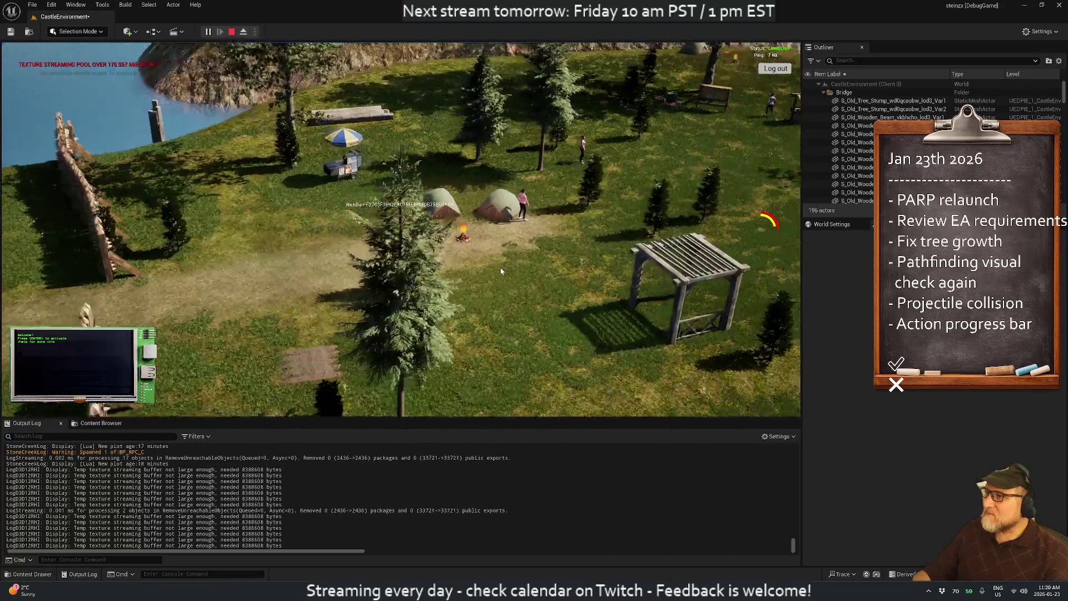
left_click(501, 271)
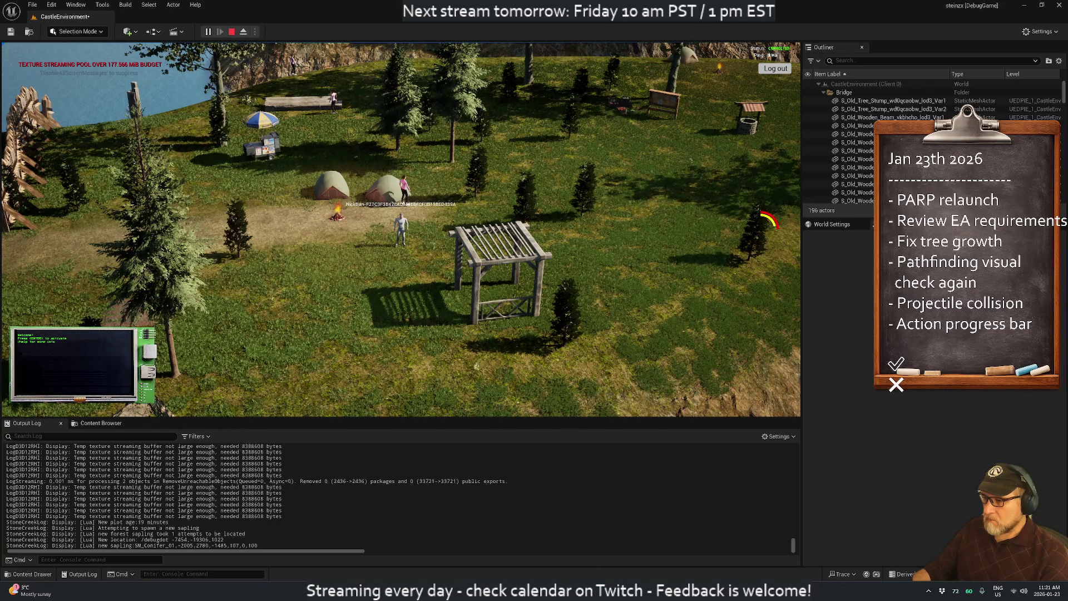
- Leave the game running and bring up the system app search
key("super")
- Launch Cygwin and reopen todo-twitch.txt in vim from the command history
type("cygwin")
key("Return")
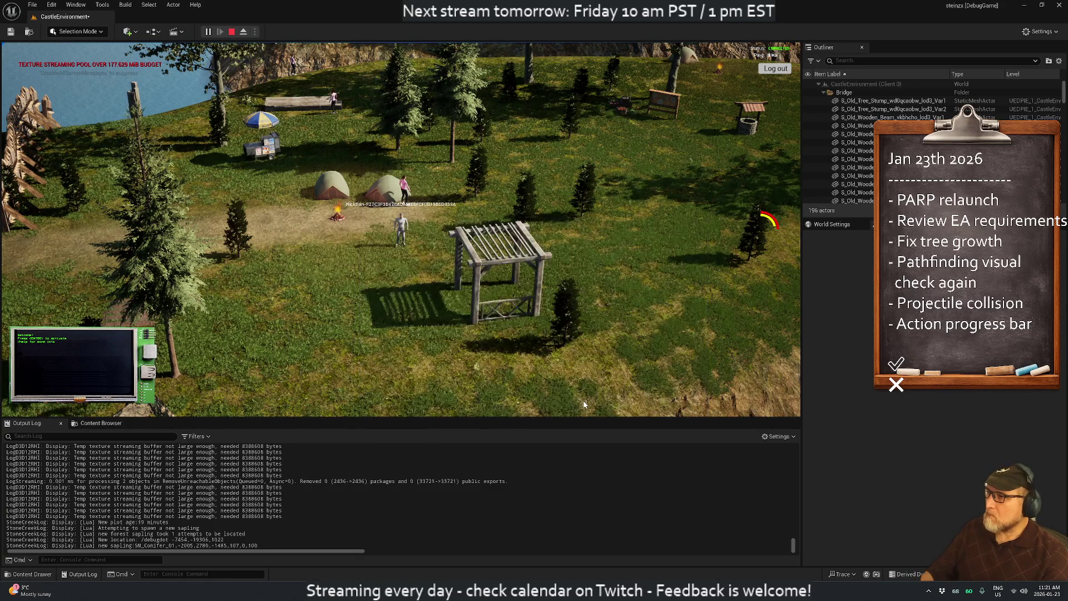
key("ctrl+r")
type("vim")
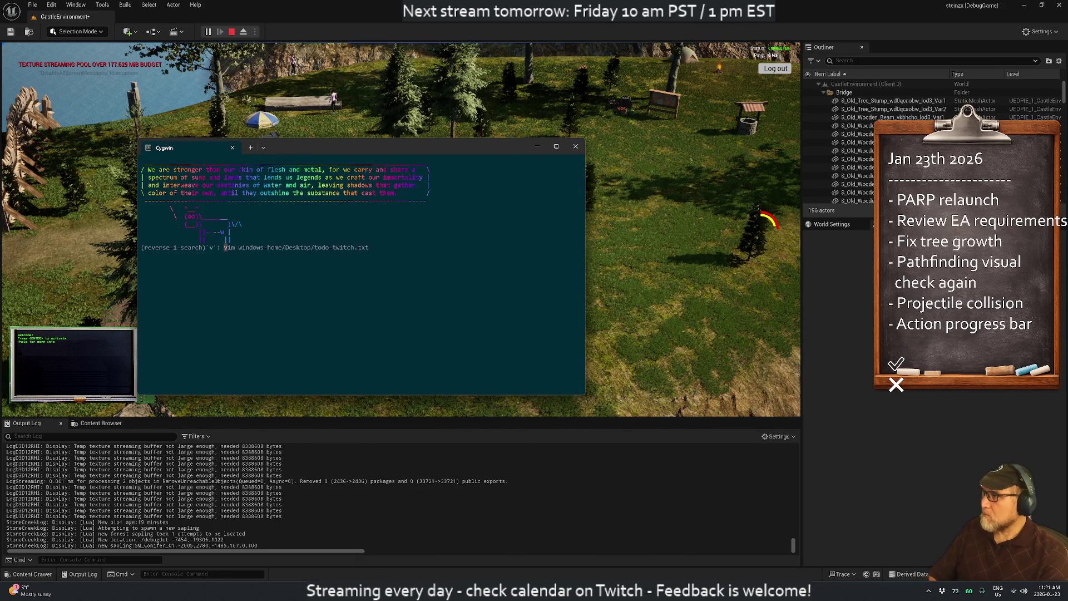
key("Return")
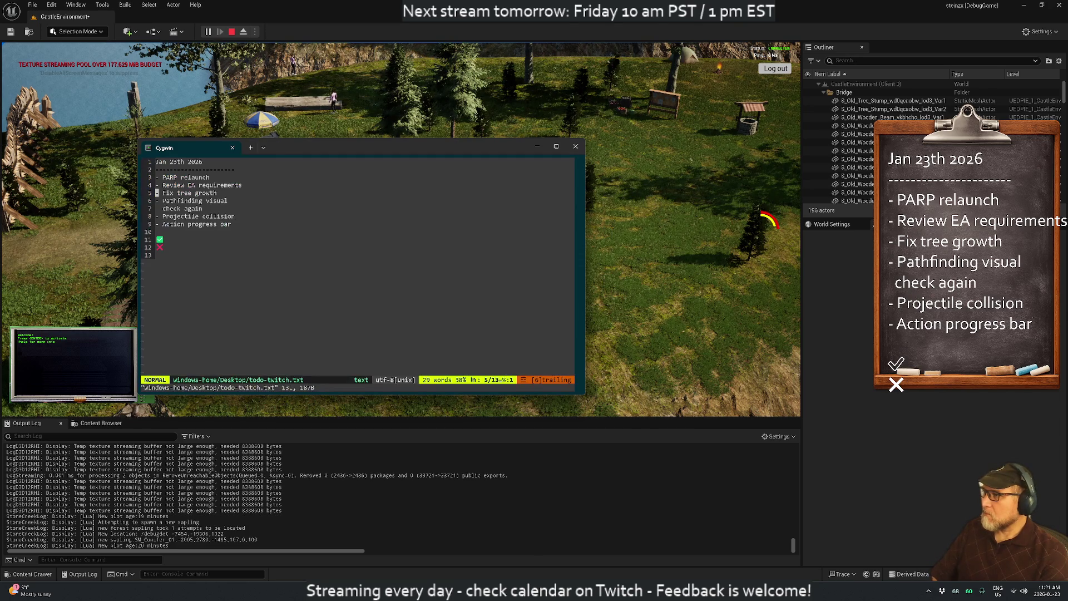
mouse_move(333, 148)
left_mouse_down()
mouse_move(621, 108)
mouse_move(539, 99)
left_mouse_up()
- Move the check-mark line up beside PARP relaunch and append ' prep' to it
key("k")
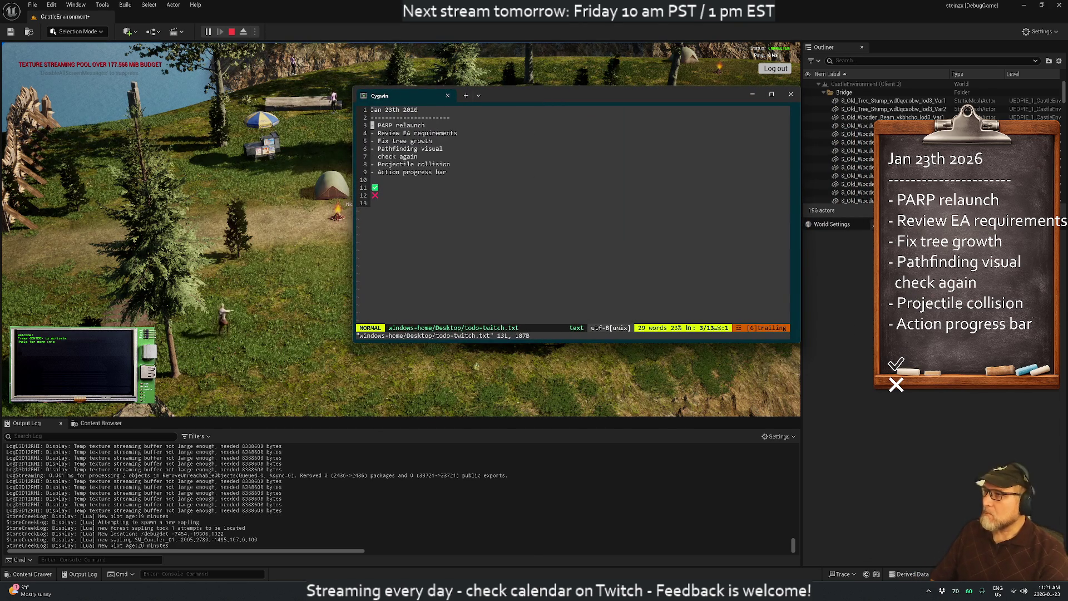
key("j")
key("j")
key("j")
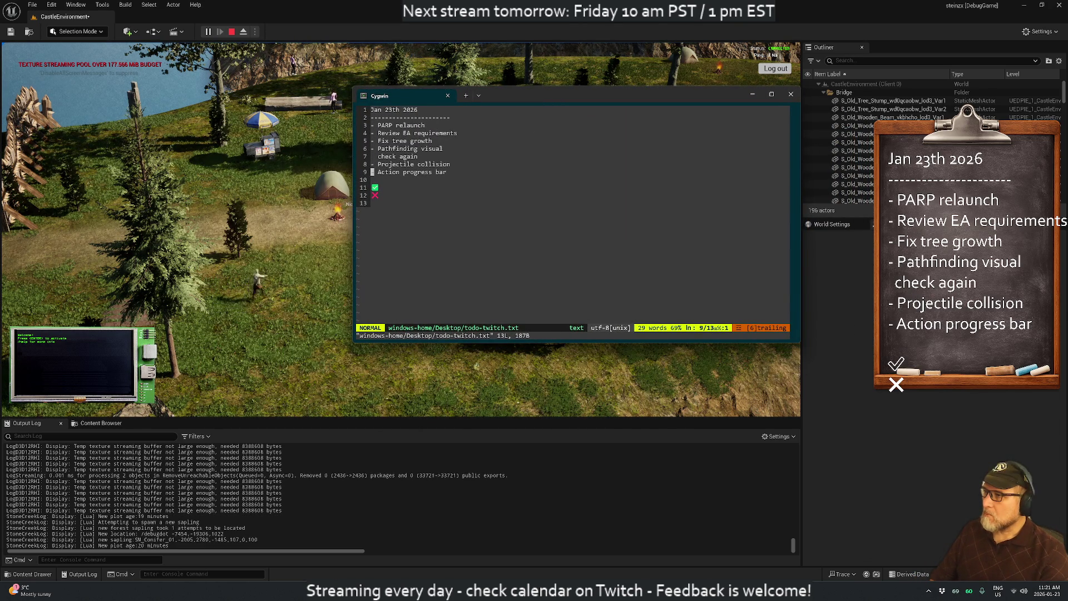
key("d")
key("d")
key("k")
key("k")
key("k")
key("k")
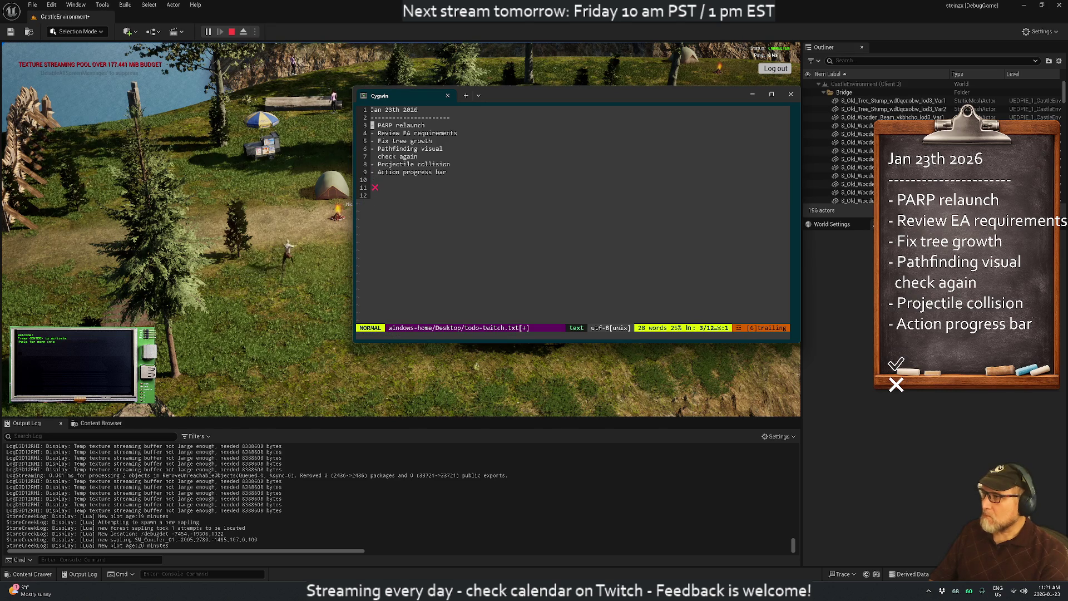
key("P")
key("d")
key("d")
type("pkJi prep")
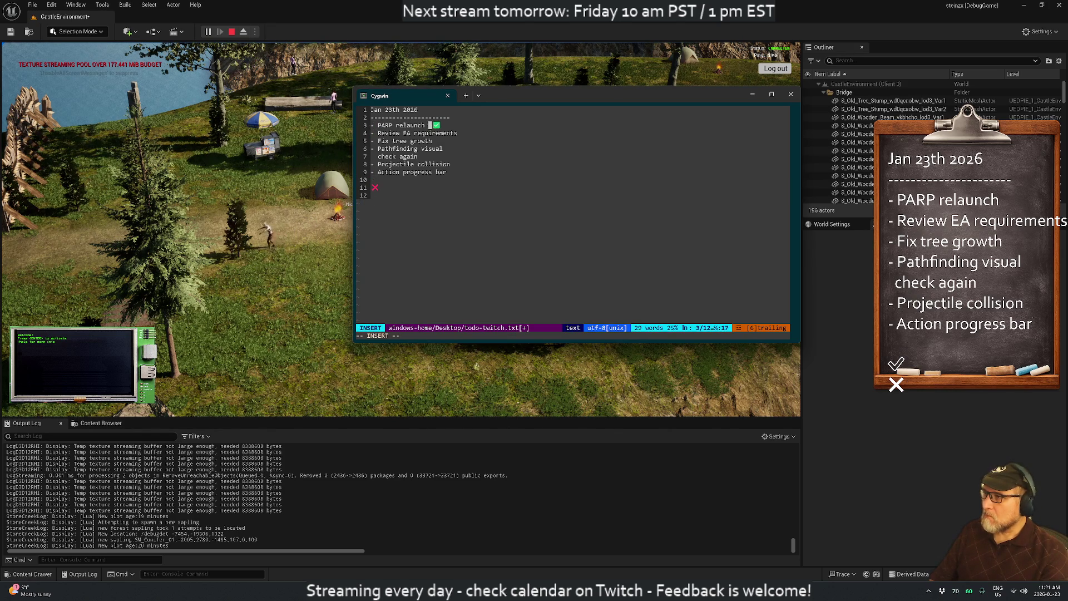
key("Escape")
- Keep Fix tree growth on line 4 and add a check mark after it
key("j")
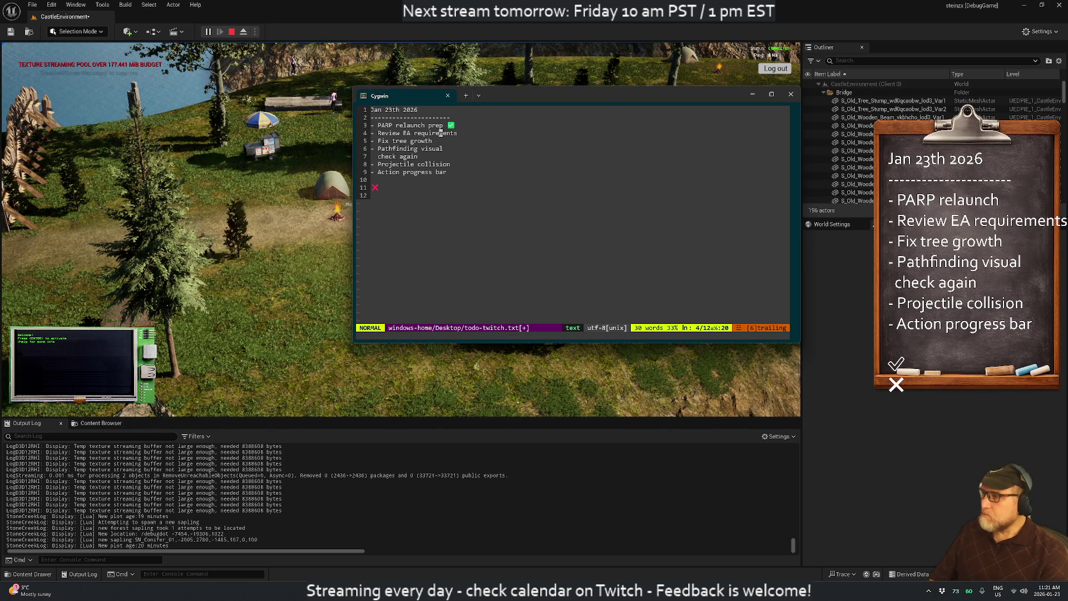
key("d")
key("d")
key("k")
key("shift+p")
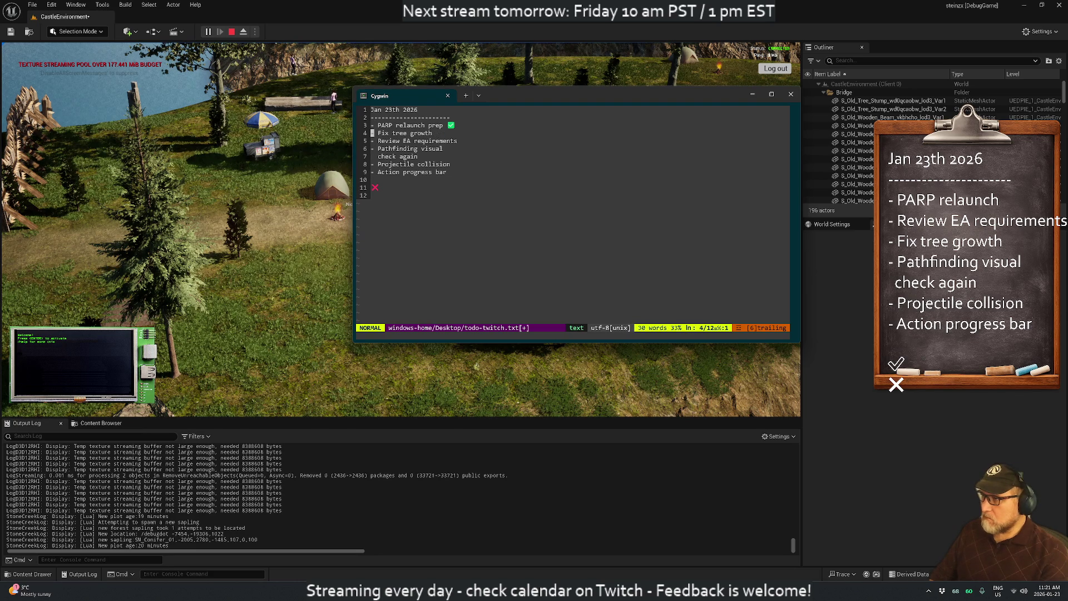
key("u")
key("shift+p")
key("k")
key("dollar")
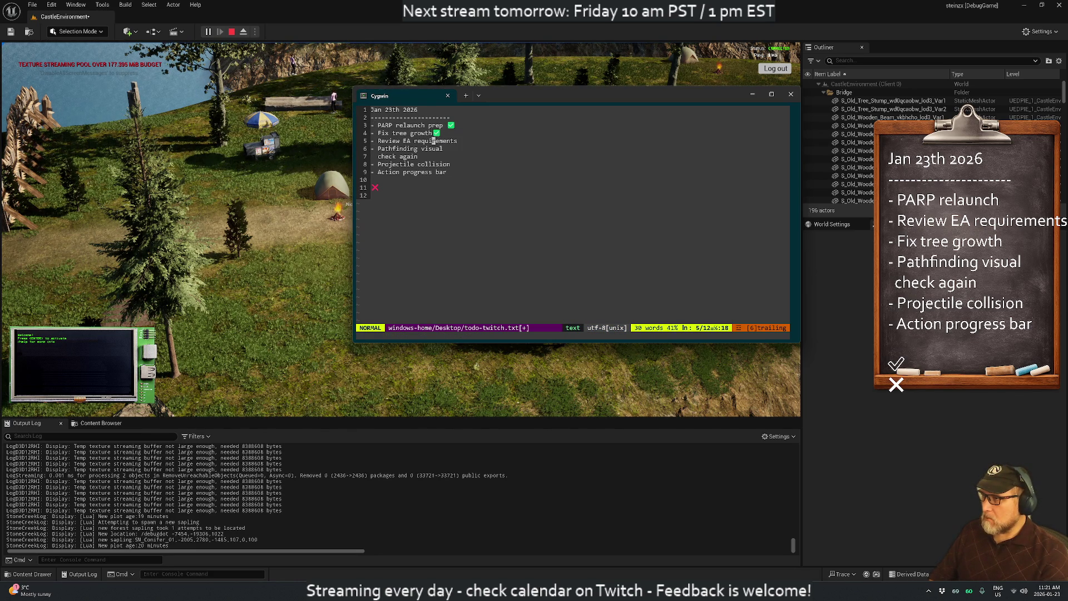
type("u")
type("i")
key("Escape")
- Save todo-twitch.txt with :w
key("j")
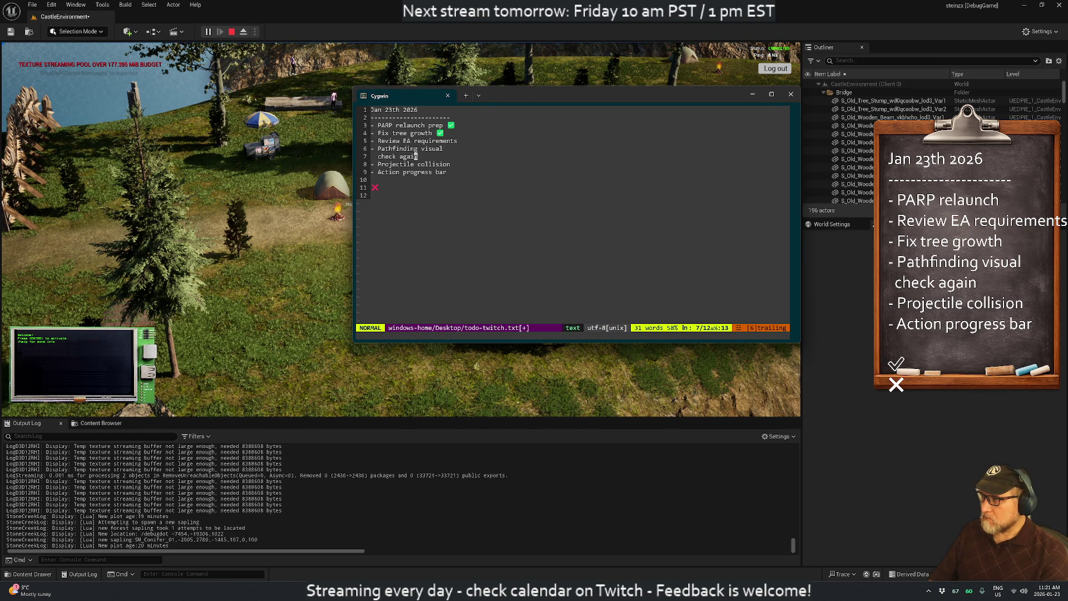
left_click(373, 179)
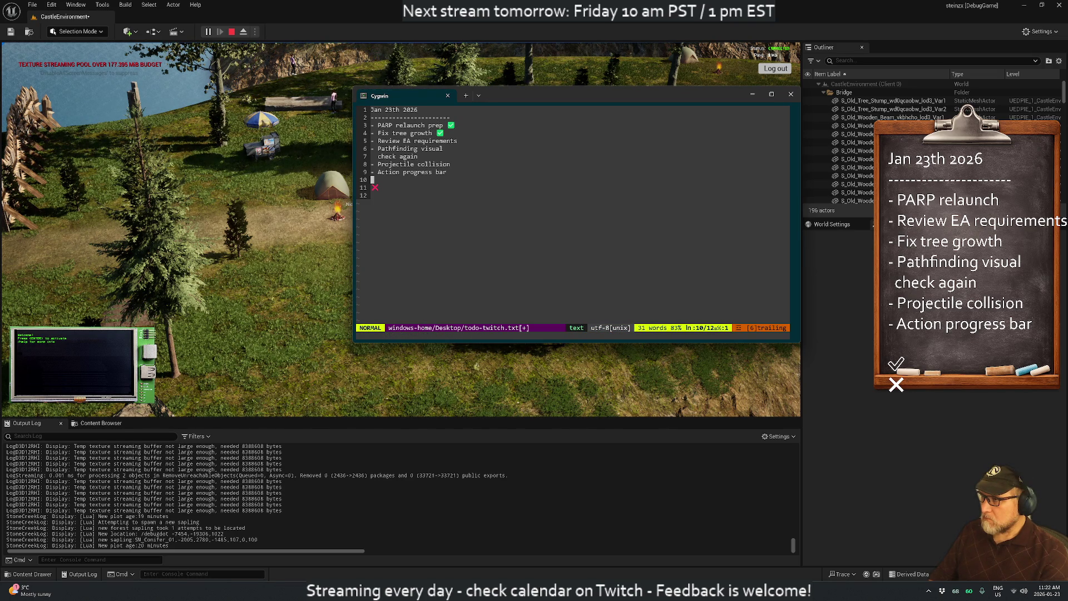
type(":w")
key("Return")
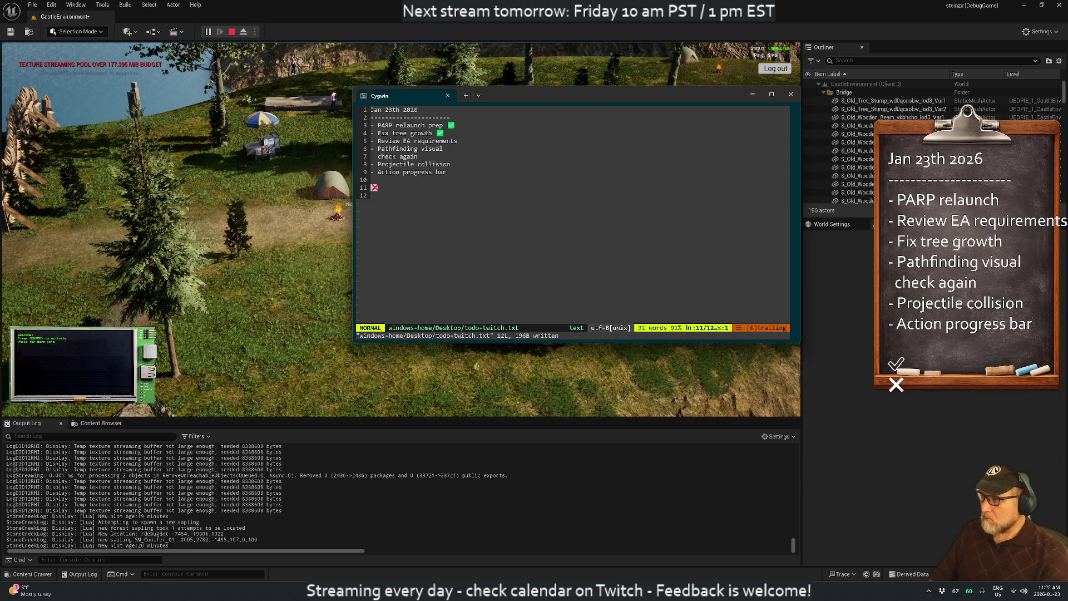
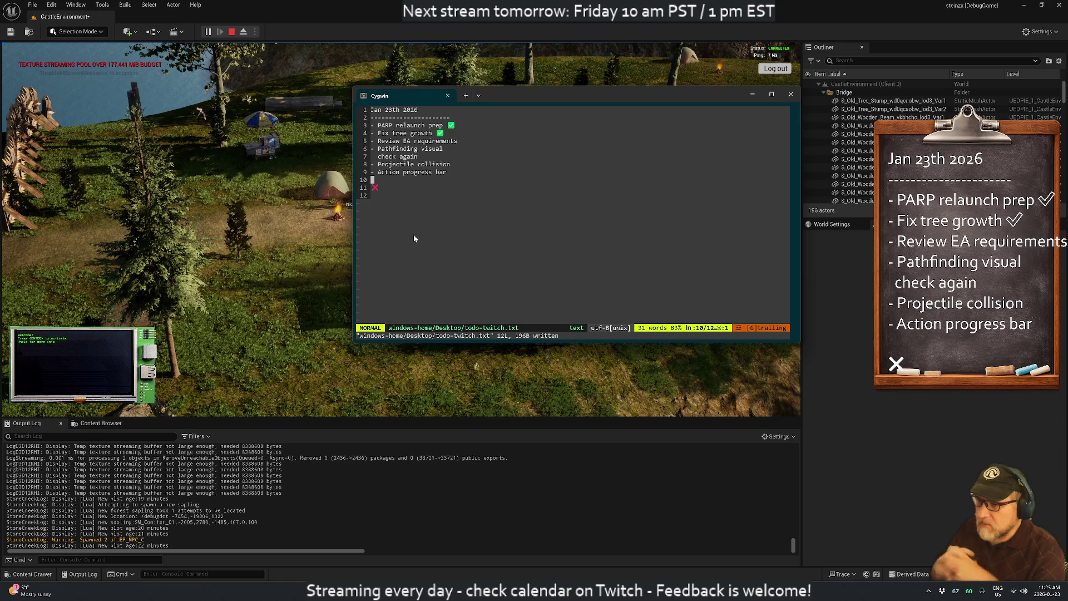
- Bring the running CastleEnvironment game forward, then zoom and orbit the camera over the campsite
left_click(308, 13)
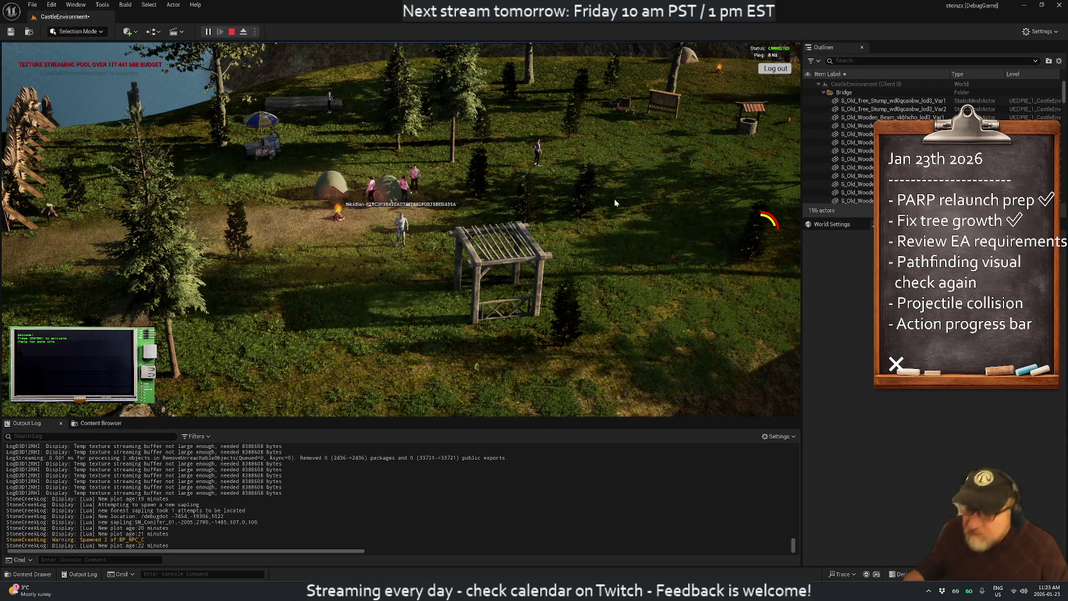
scroll(397, 208, "up", 4)
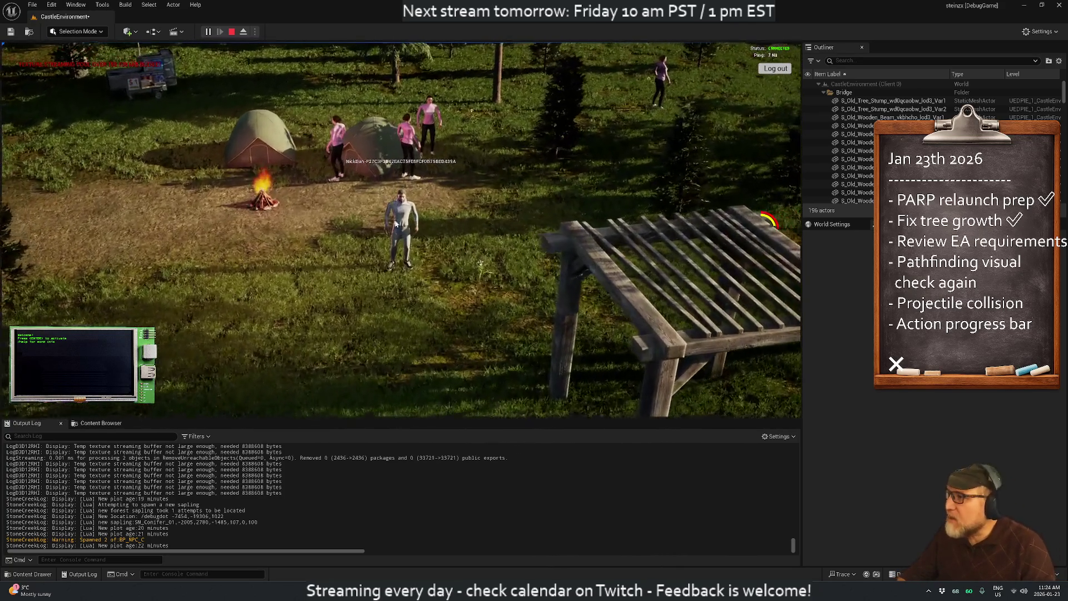
scroll(378, 247, "up", 3)
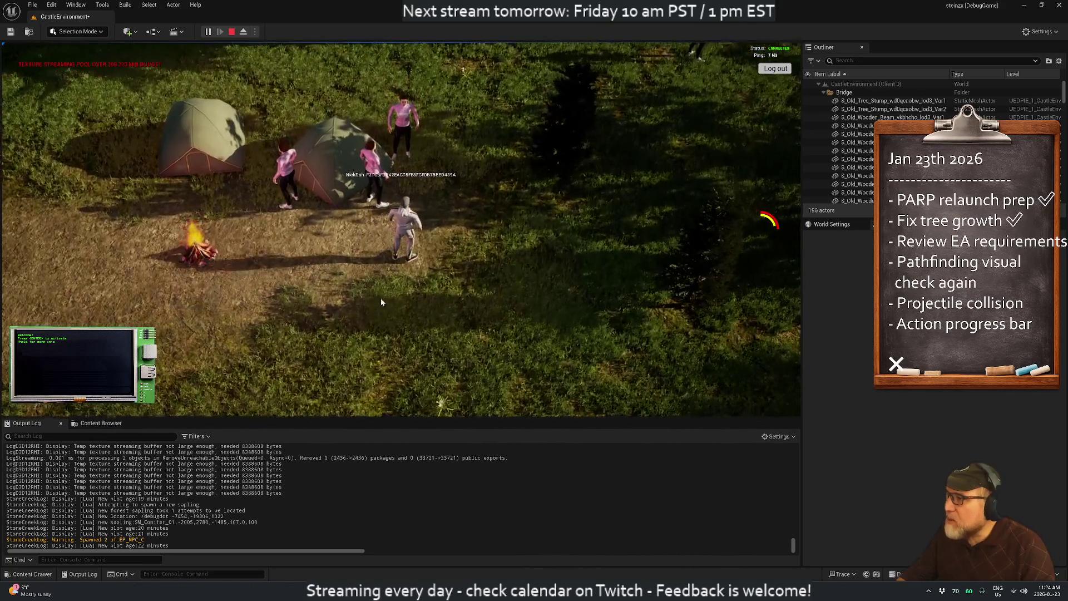
scroll(349, 270, "up", 2)
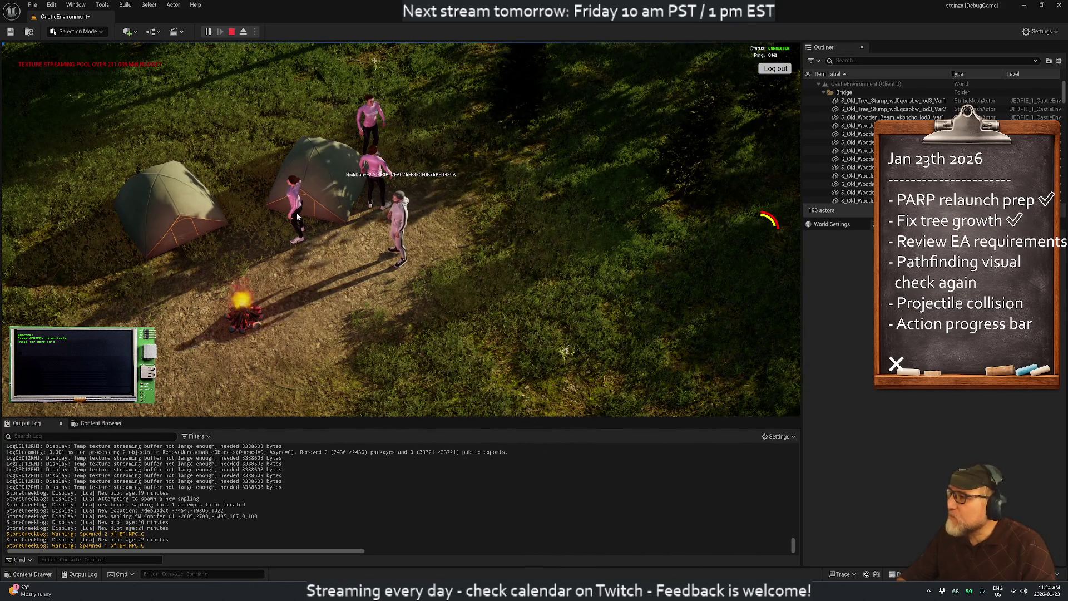
scroll(298, 217, "down", 2)
scroll(298, 217, "down", 4)
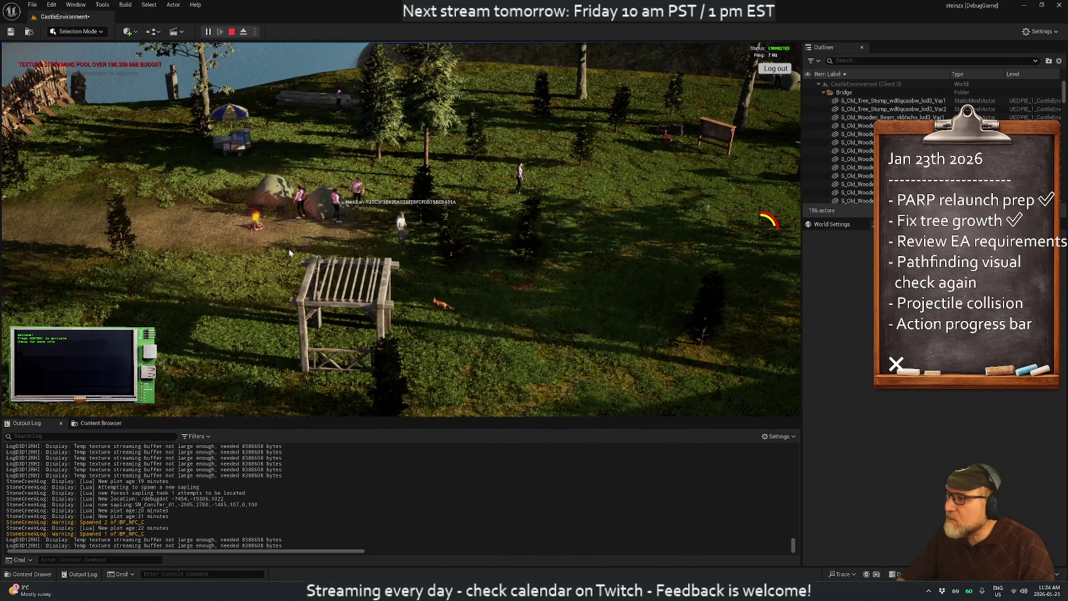
scroll(351, 266, "up", 1)
mouse_move(351, 266)
left_mouse_down()
mouse_move(198, 233)
mouse_move(369, 223)
mouse_move(69, 230)
left_mouse_up()
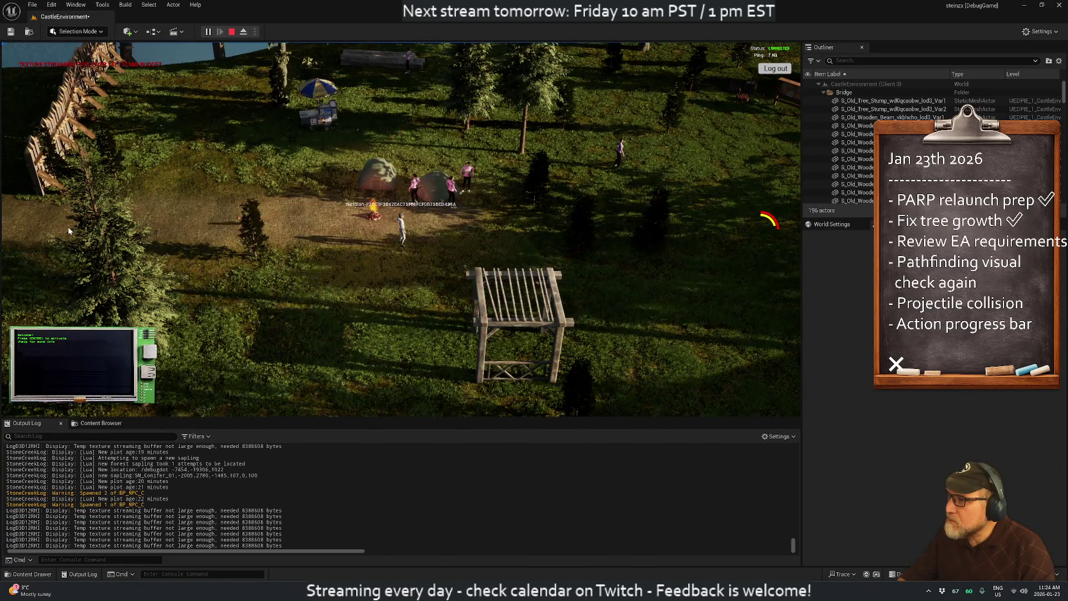
- In Rider, expand WorldPersistence and open WorldPersistenceSubsystem.h and ZombieSubsystem.h
mouse_move(636, 591)
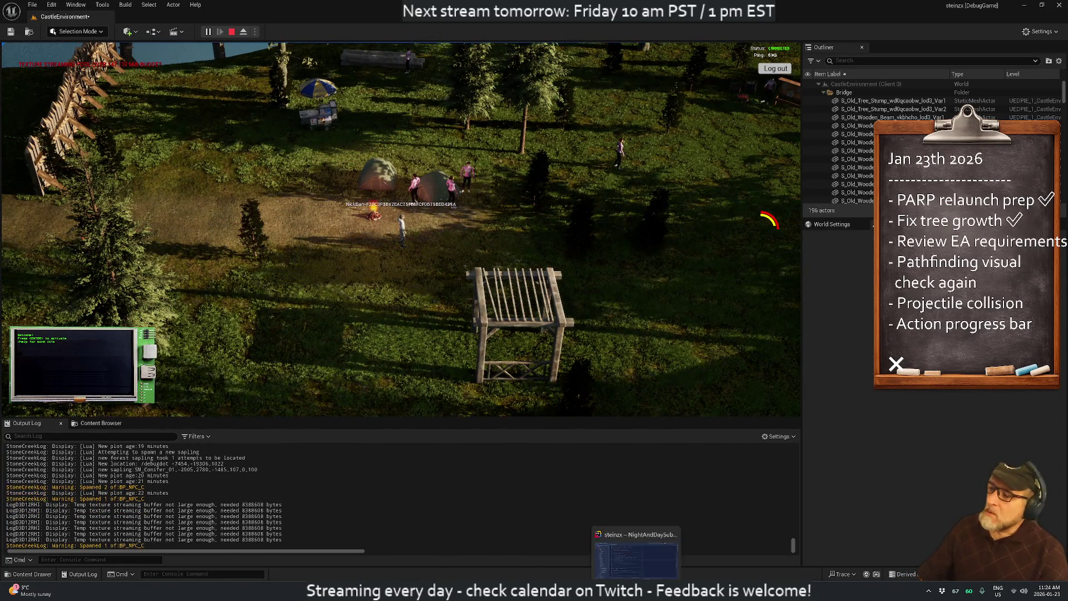
left_click(636, 543)
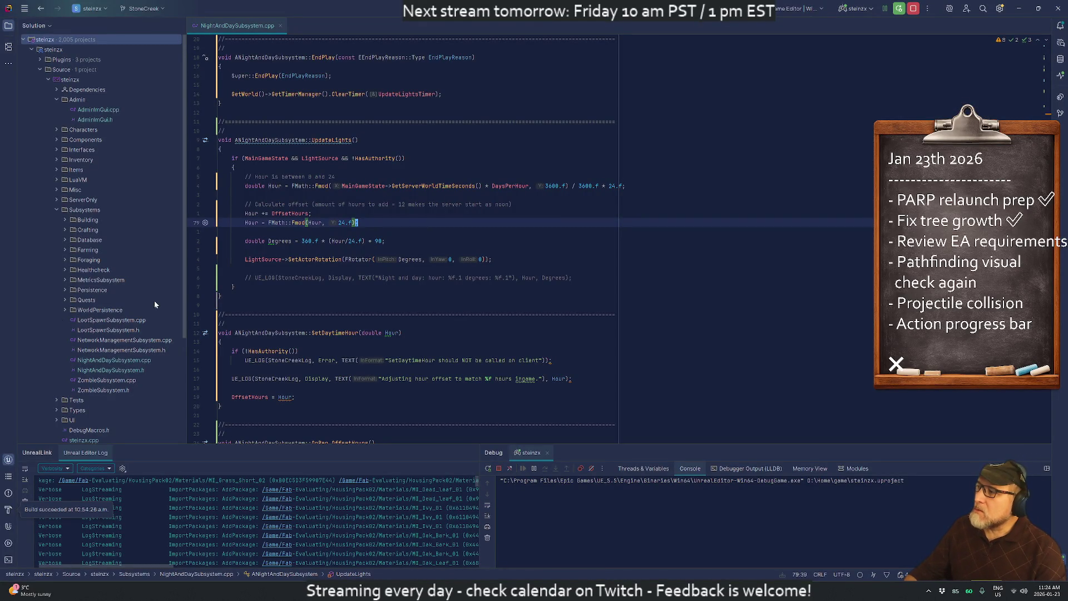
left_click(65, 310)
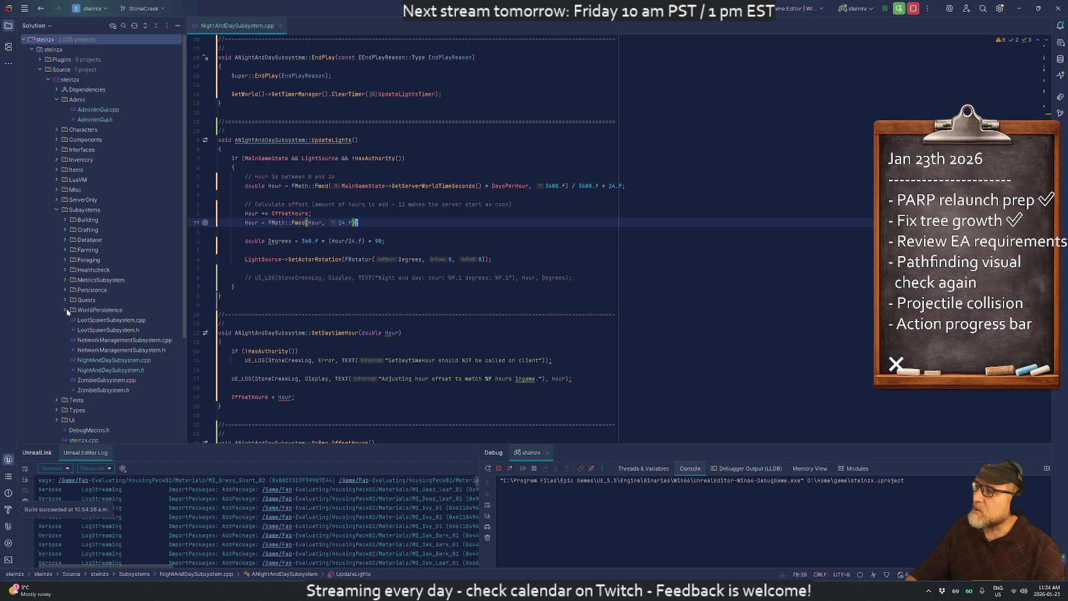
double_click(112, 351)
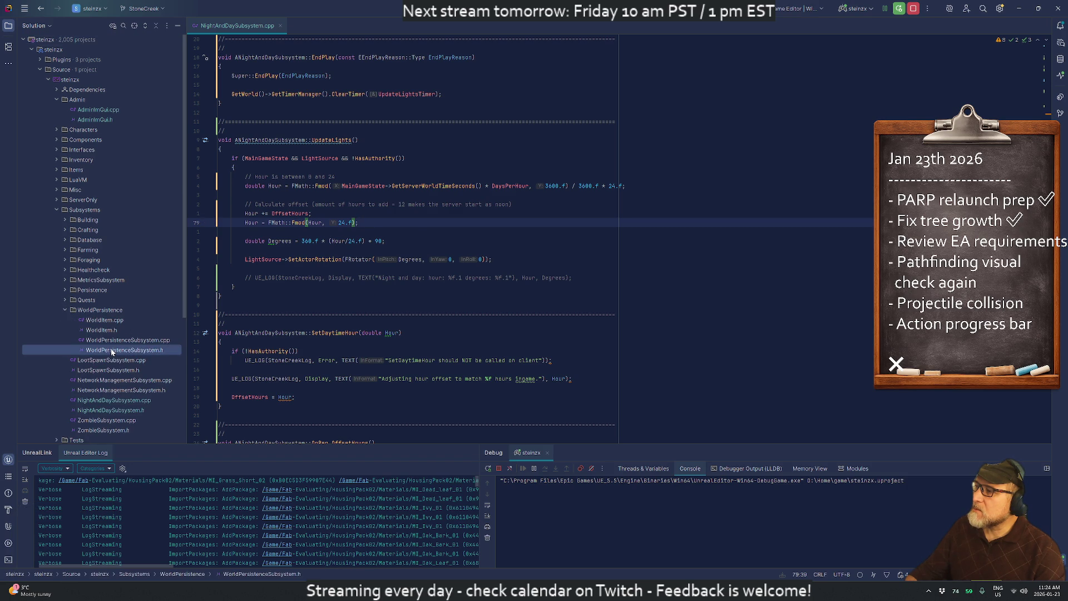
scroll(401, 240, "down", 5)
scroll(401, 239, "down", 5)
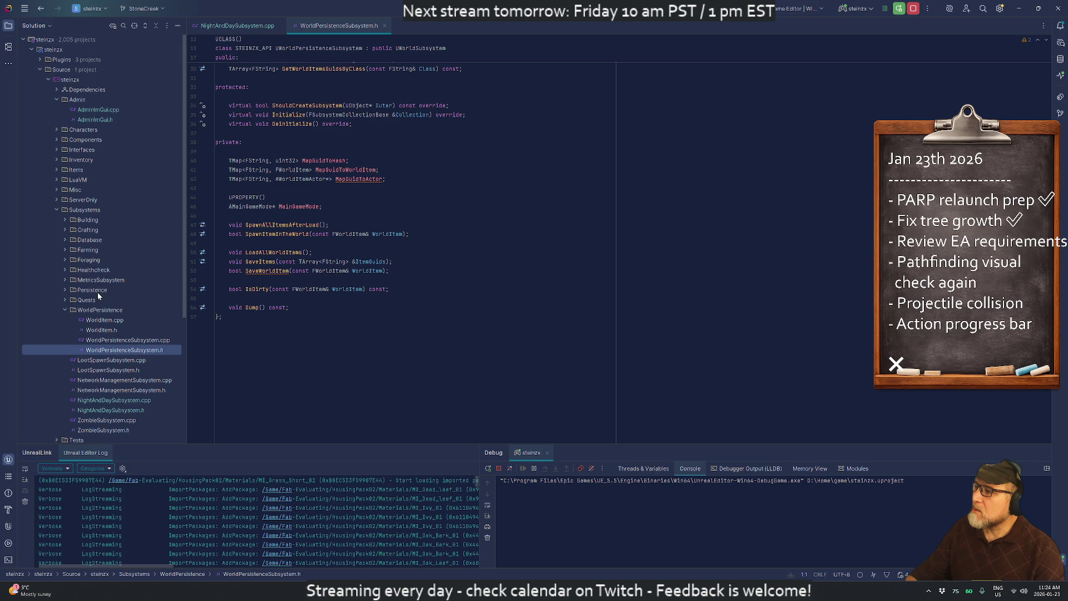
double_click(103, 430)
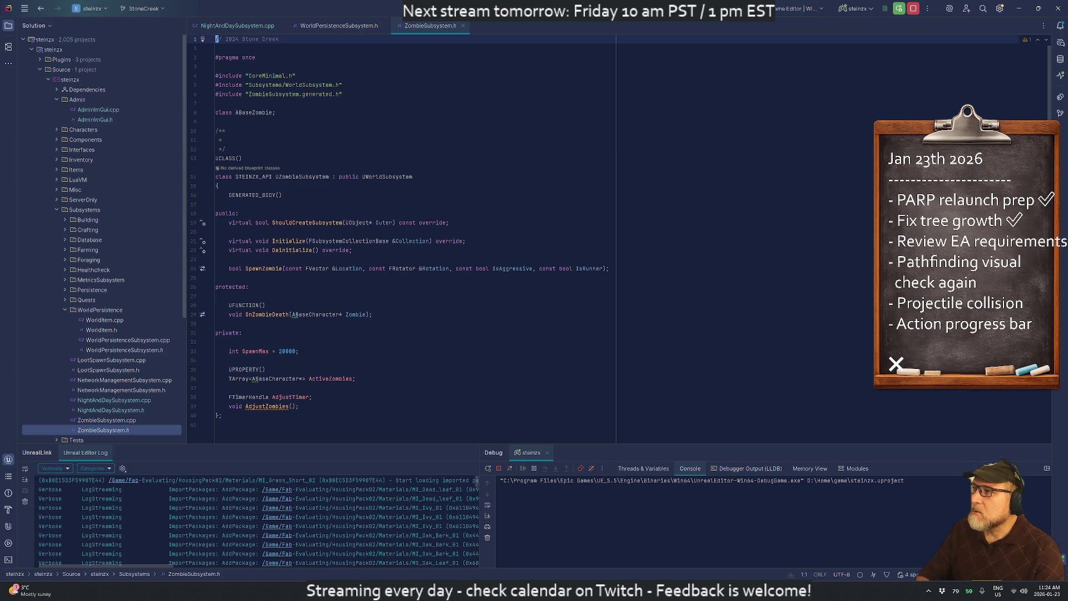
- Search Everywhere for 'zombie', then close the search without opening a result
key("ctrl+t")
type("aombi")
key("BackSpace")
key("BackSpace")
key("BackSpace")
type("zombie")
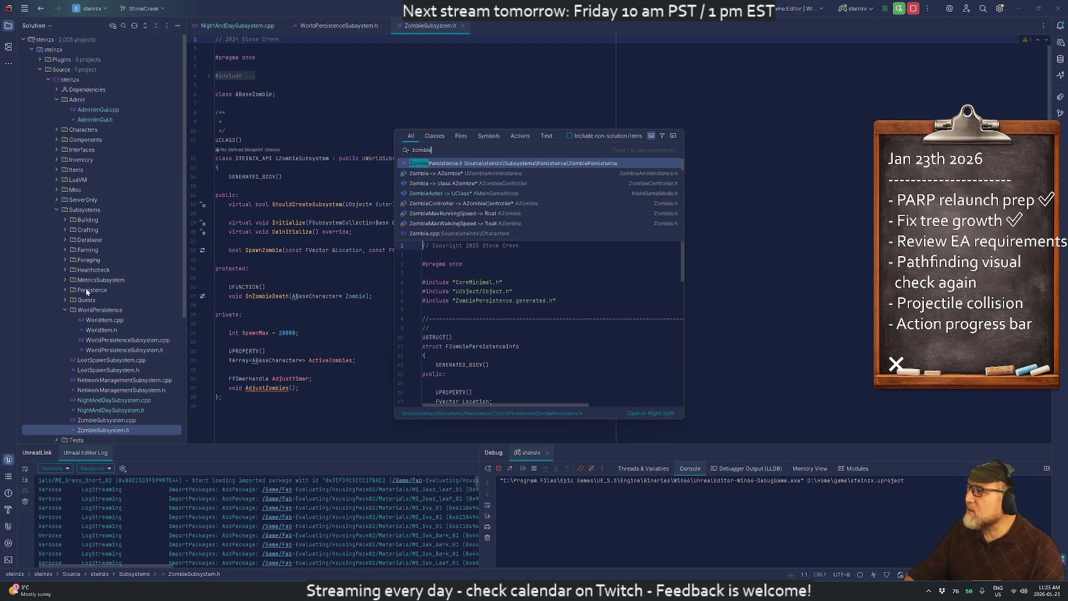
key("Escape")
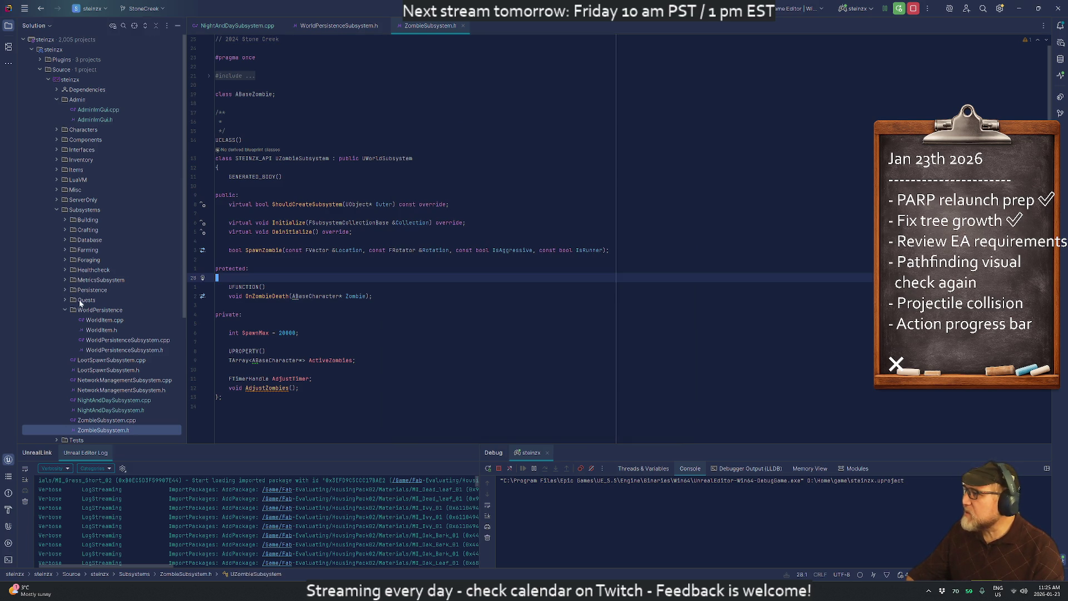
- Expand the Persistence folder to reveal its subfolders and select WorldItem.cpp
left_click(90, 290)
left_click(66, 290)
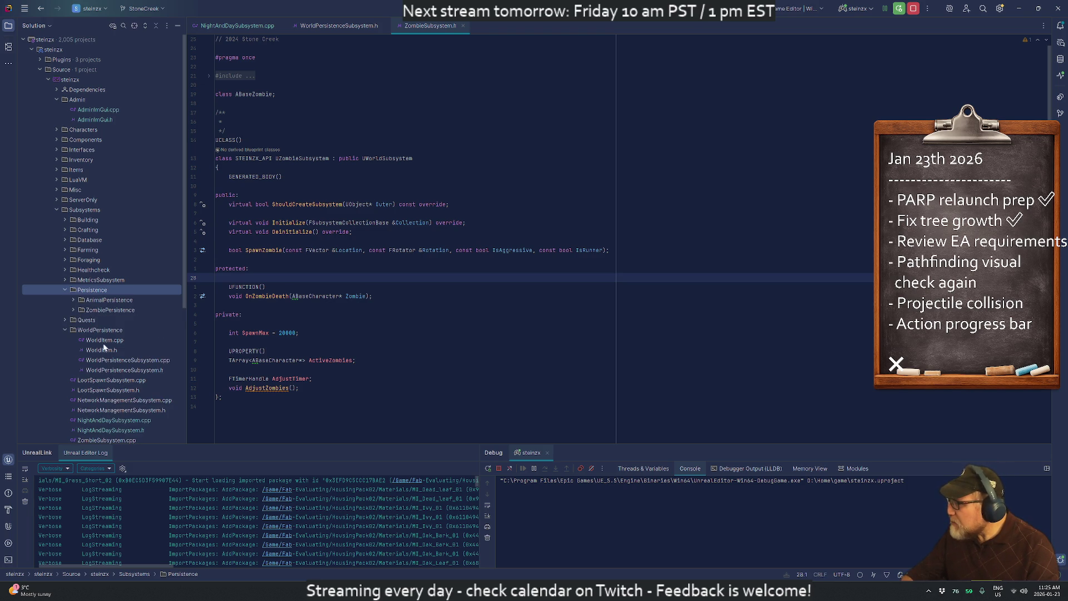
scroll(115, 354, "down", 2)
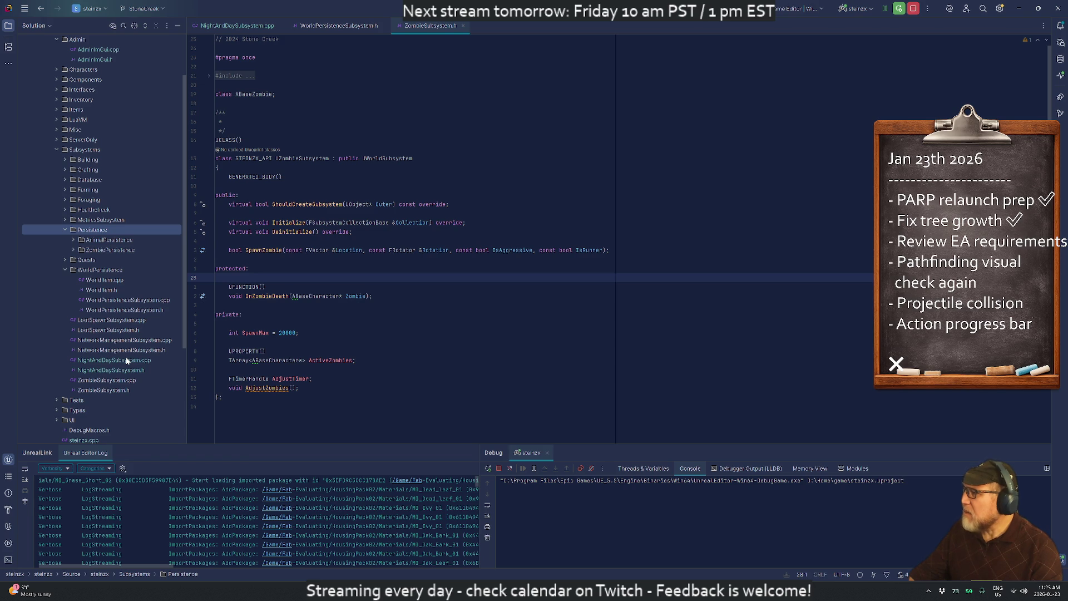
left_click(98, 282)
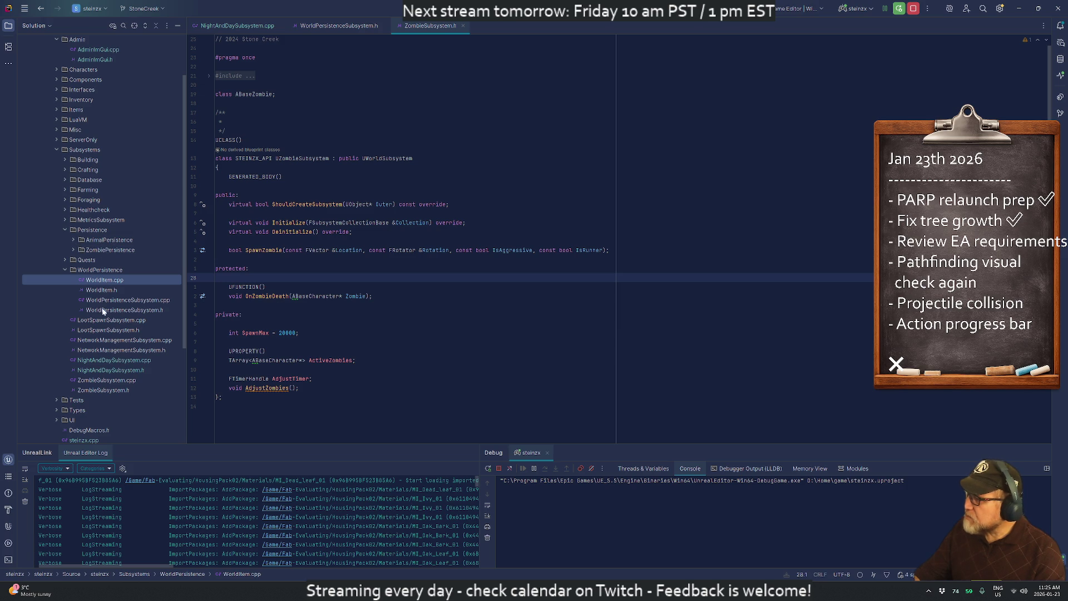
key("alt+Tab")
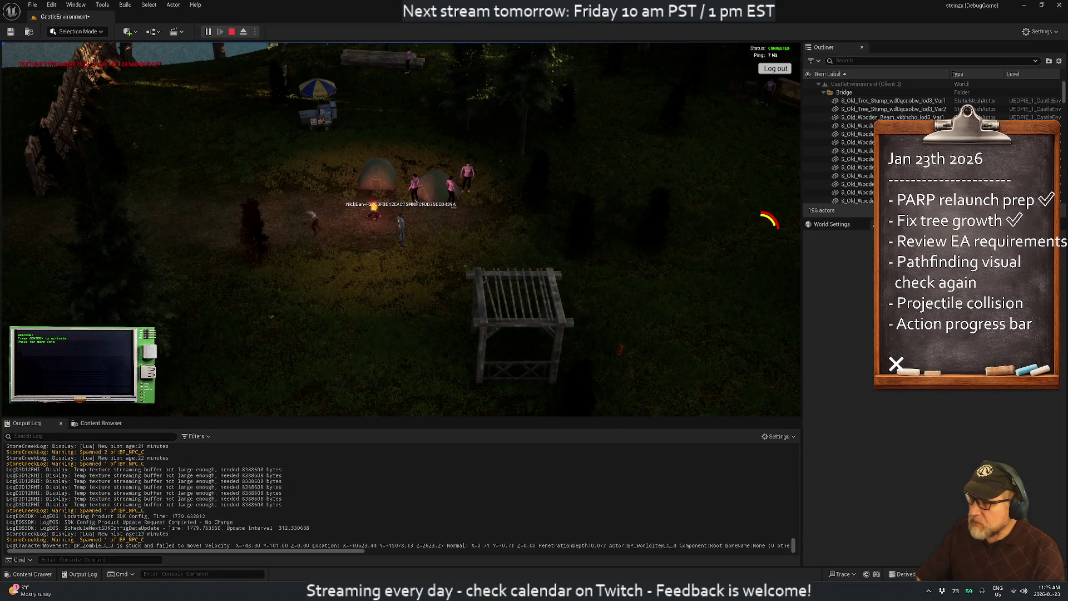
- Orbit and zoom around the night campsite until the fence is visible, then bring the to-do list forward
left_click_drag(362, 254, 481, 255)
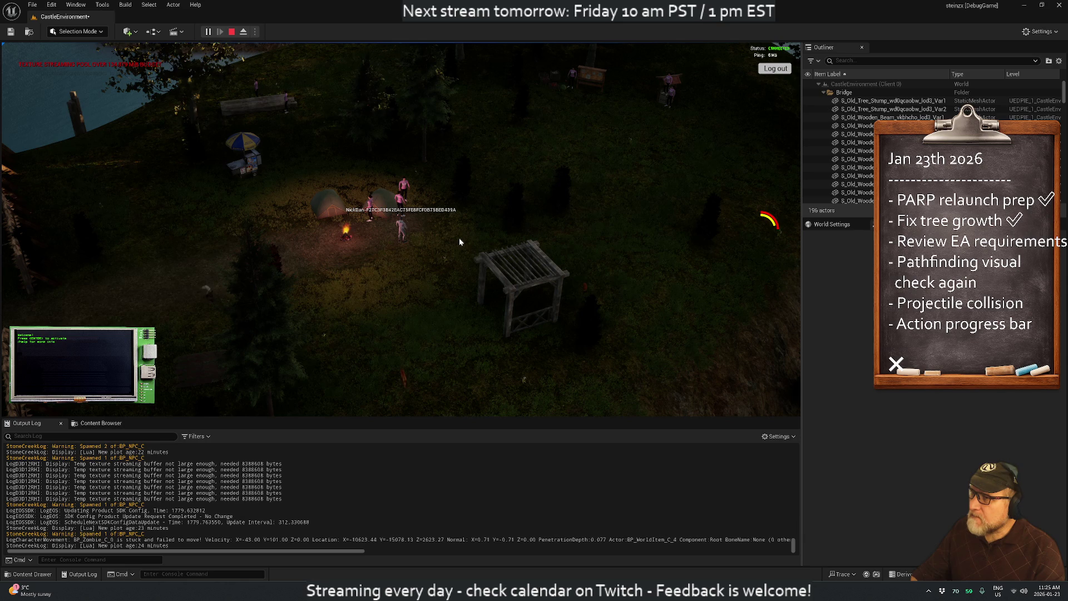
mouse_move(365, 228)
left_mouse_down()
mouse_move(379, 246)
mouse_move(498, 248)
mouse_move(427, 270)
left_mouse_up()
scroll(426, 270, "up", 5)
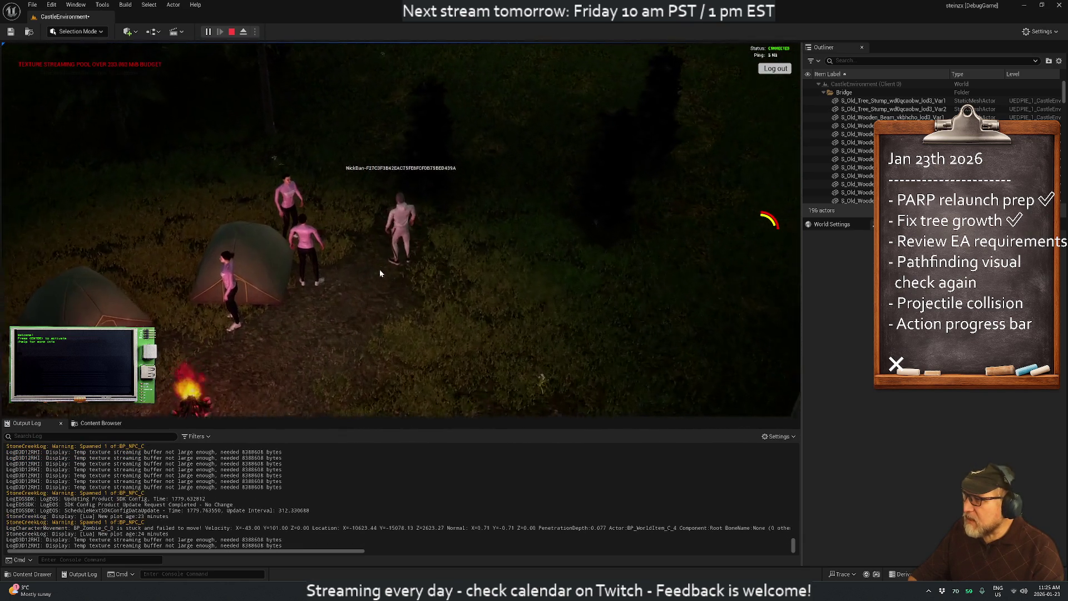
mouse_move(314, 191)
left_mouse_down()
mouse_move(189, 258)
mouse_move(329, 279)
mouse_move(509, 277)
mouse_move(69, 256)
mouse_move(609, 245)
left_mouse_up()
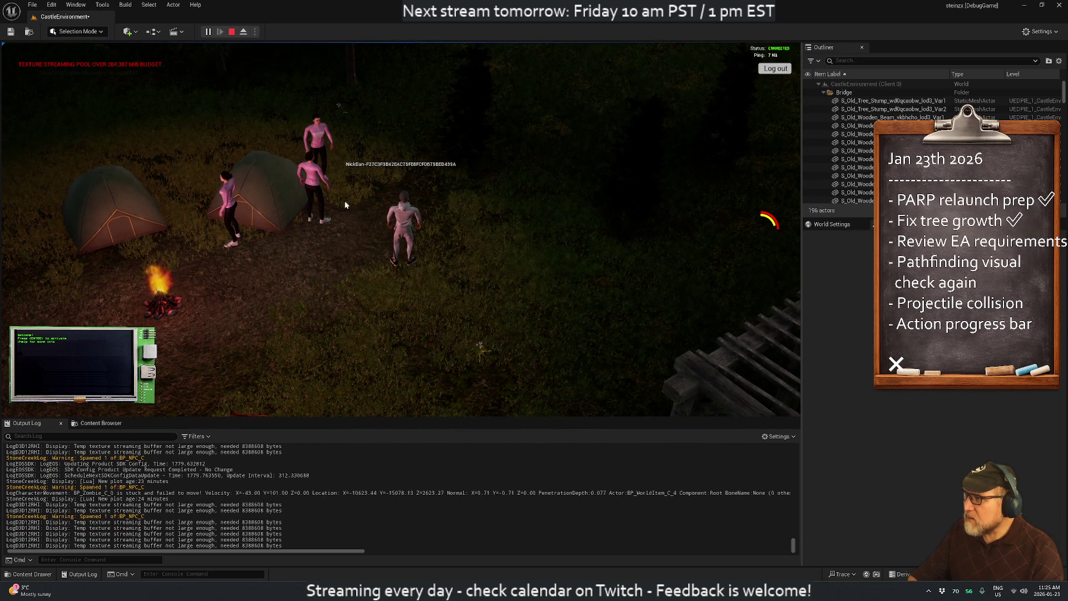
mouse_move(401, 281)
left_mouse_down()
mouse_move(93, 220)
mouse_move(599, 287)
mouse_move(464, 294)
left_mouse_up()
scroll(464, 294, "down", 3)
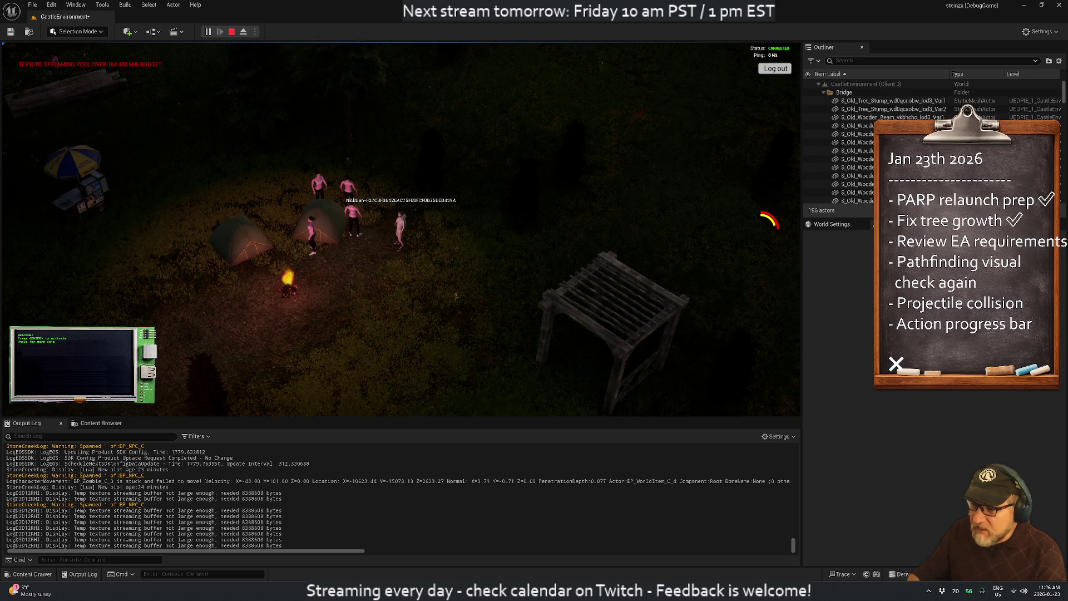
mouse_move(710, 591)
left_click(710, 543)
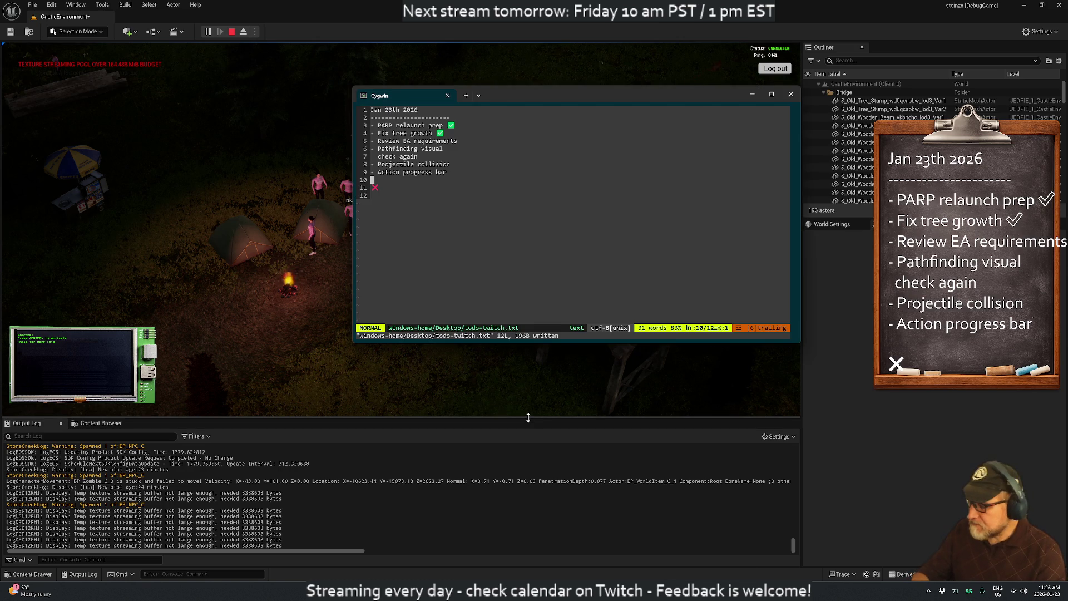
- Launch a new Cygwin terminal, SSH to the parp server, and switch to user pzserver1
key("ctrl+t")
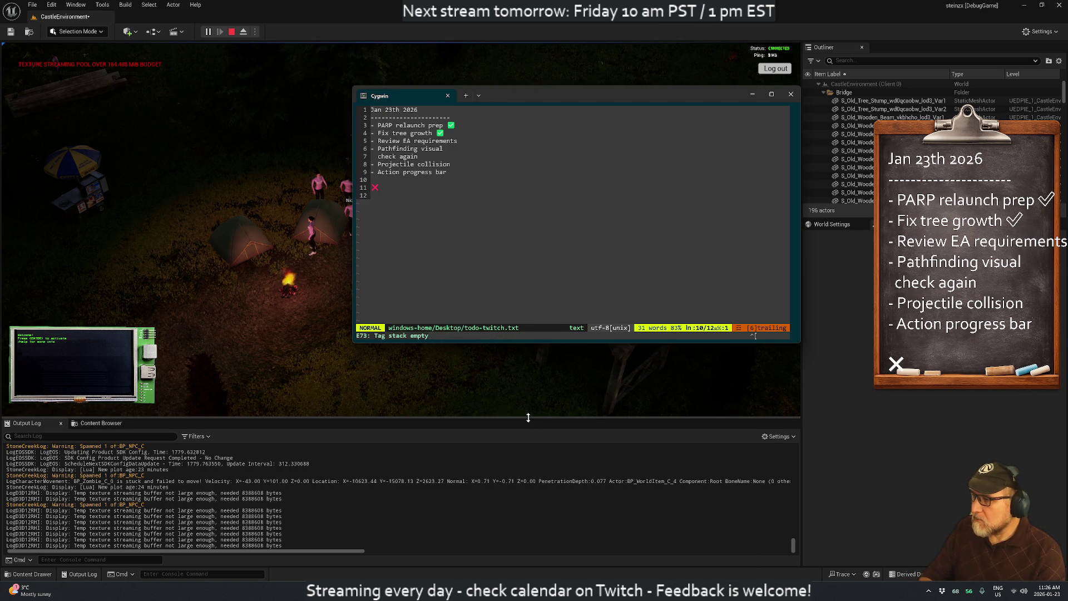
key("super")
type("cyg")
key("Return")
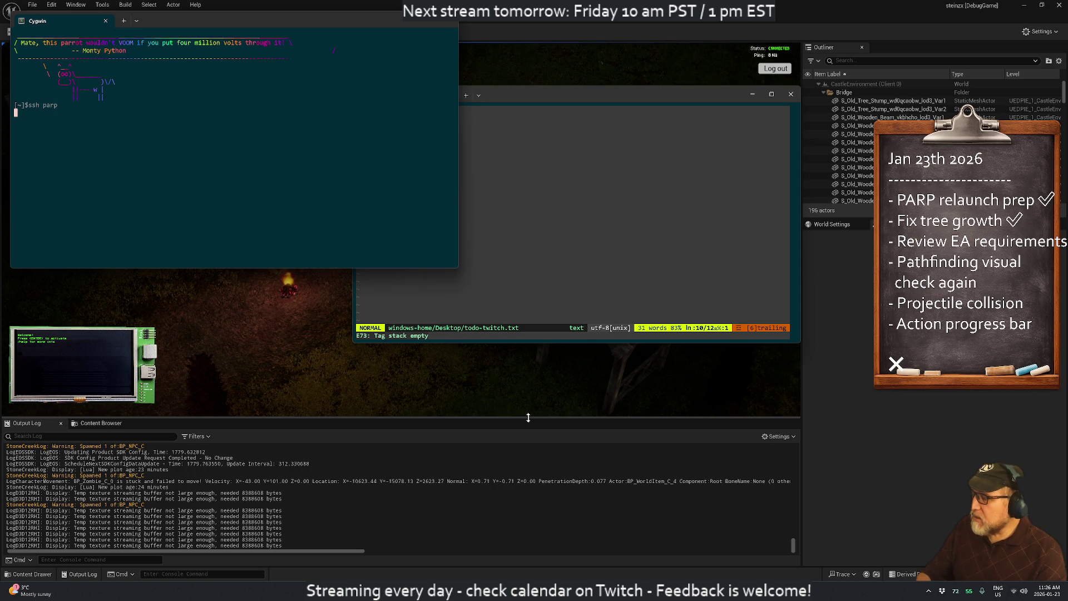
key("Return")
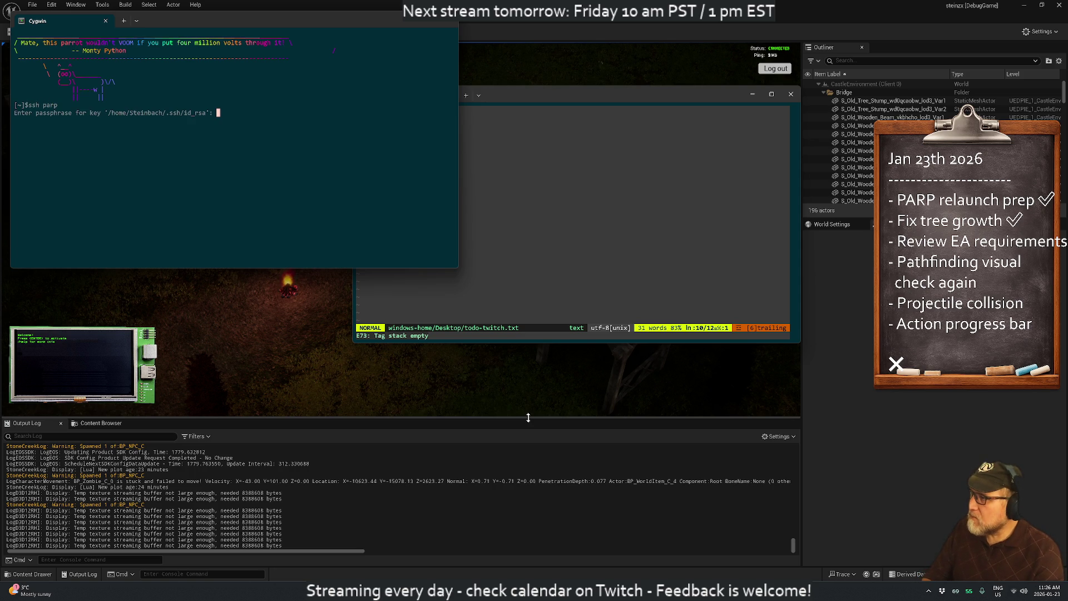
type("su - pzserver1")
key("Return")
key("Return")
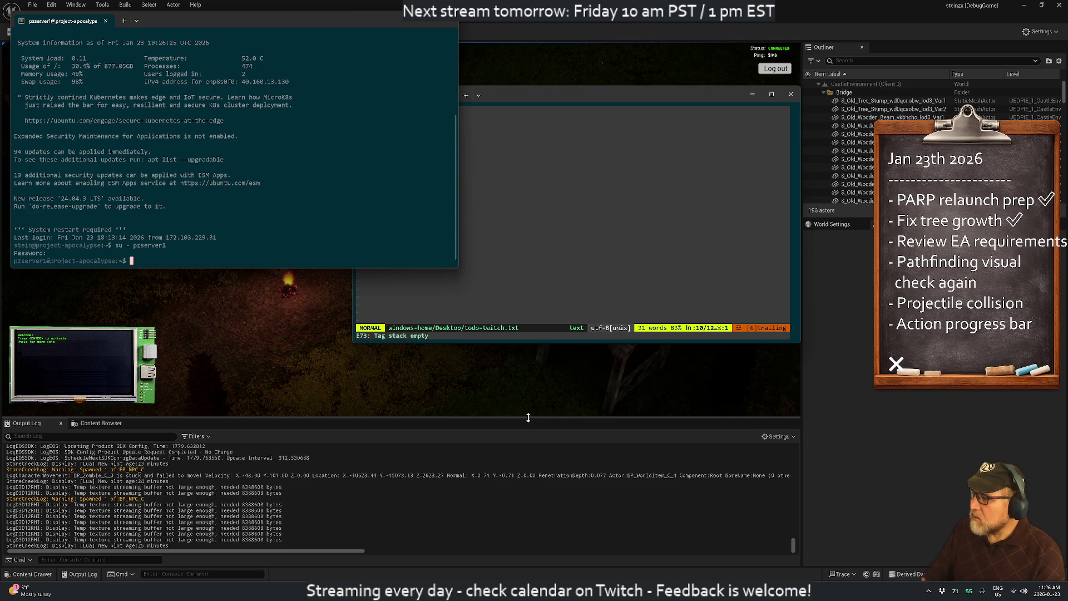
- Reposition the pzserver1 terminal at the lower left and bring the vim to-do list in front
left_click(393, 21)
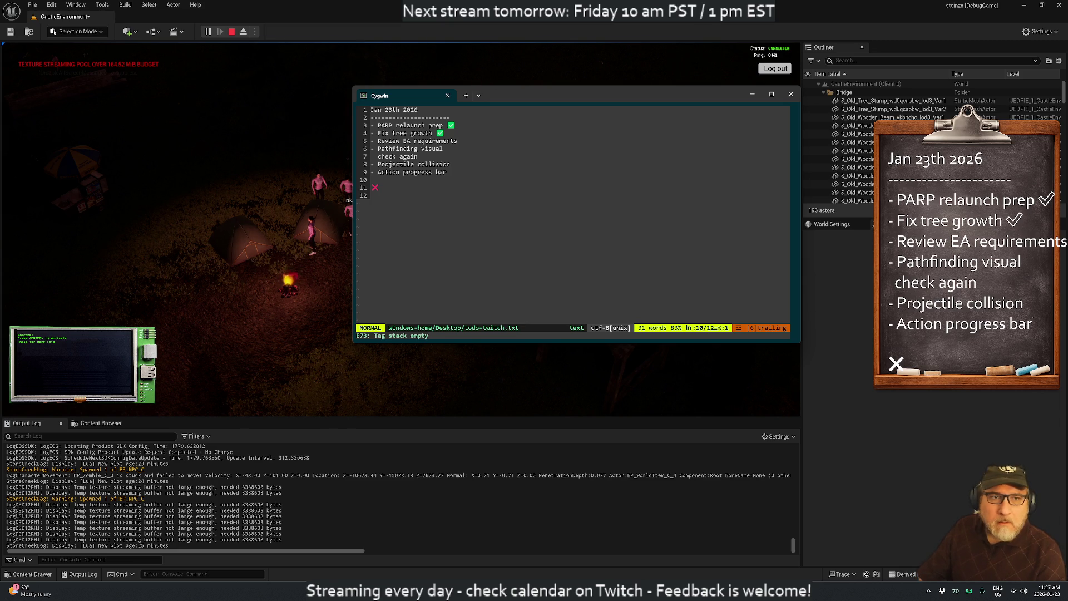
mouse_move(1067, 166)
left_mouse_down()
mouse_move(793, 165)
mouse_move(878, 204)
left_mouse_up()
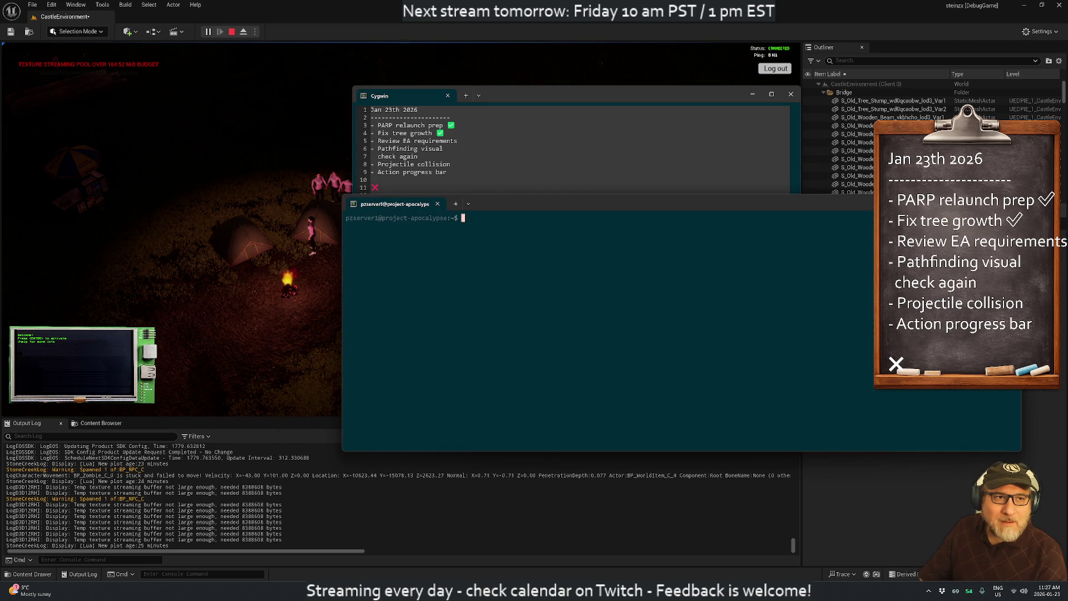
mouse_move(532, 205)
left_mouse_down()
mouse_move(399, 231)
mouse_move(474, 218)
mouse_move(409, 228)
left_mouse_up()
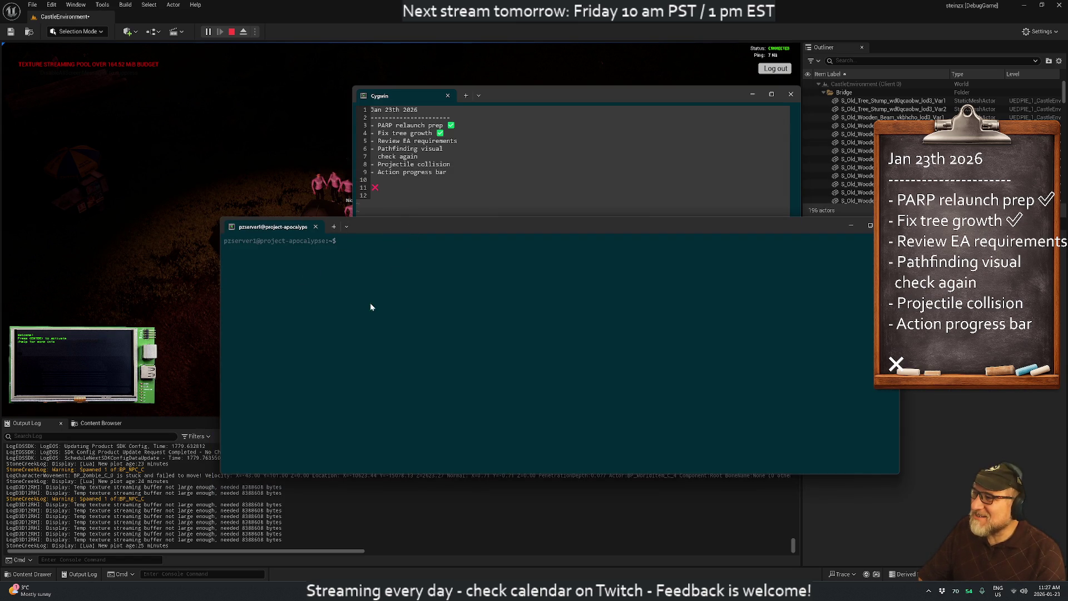
key("Return")
key("Return")
key("Return")
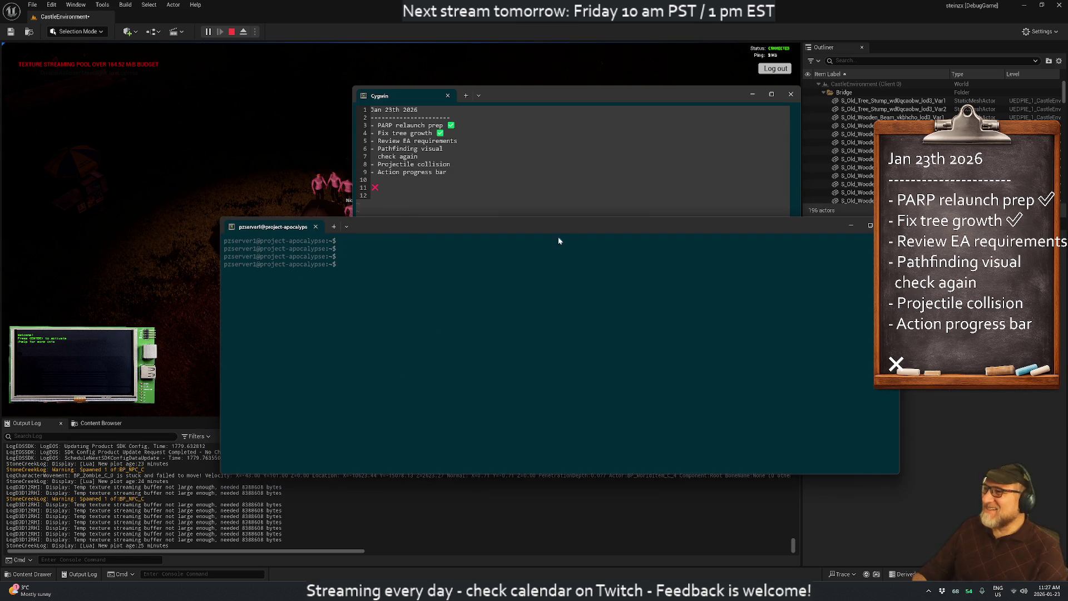
left_click(489, 129)
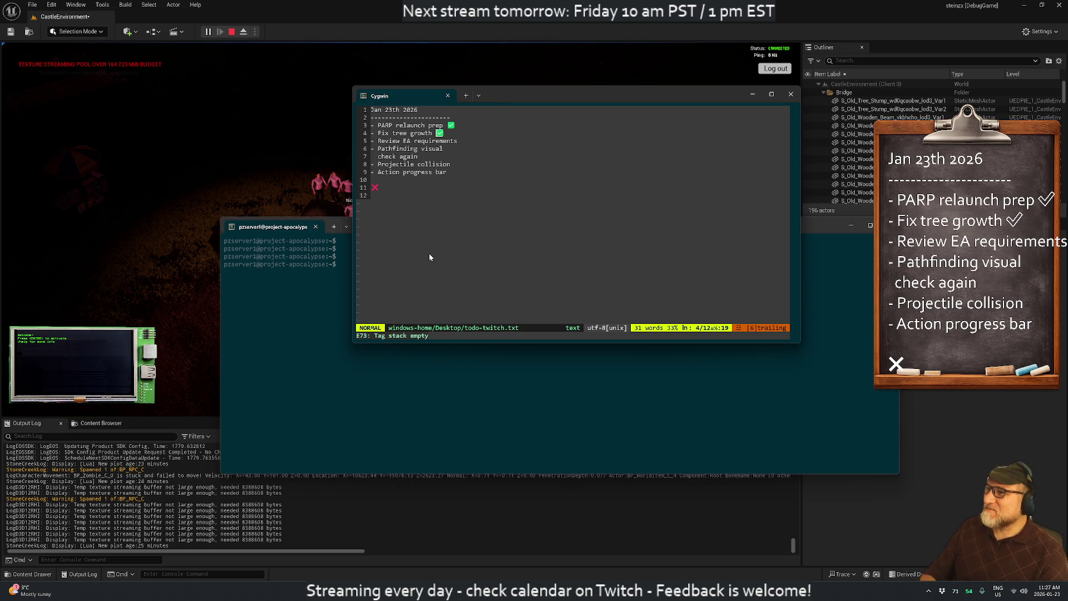
- Add 'NPC and animal persistence' under Fix tree growth, save todo-twitch.txt with :w, and hide the terminals
type("O- Zie persistence")
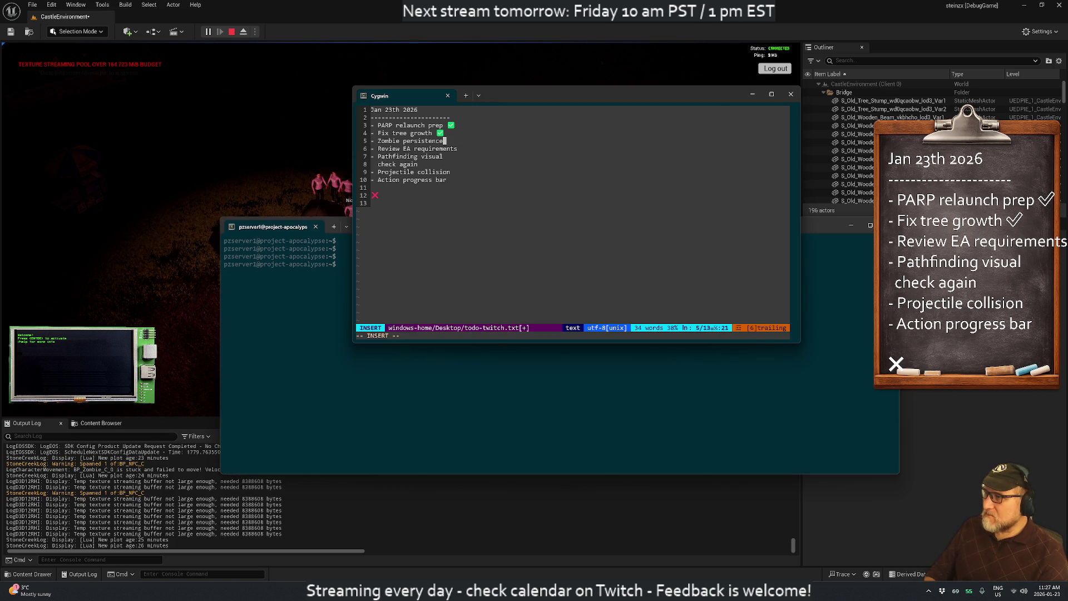
key("ctrl+Left")
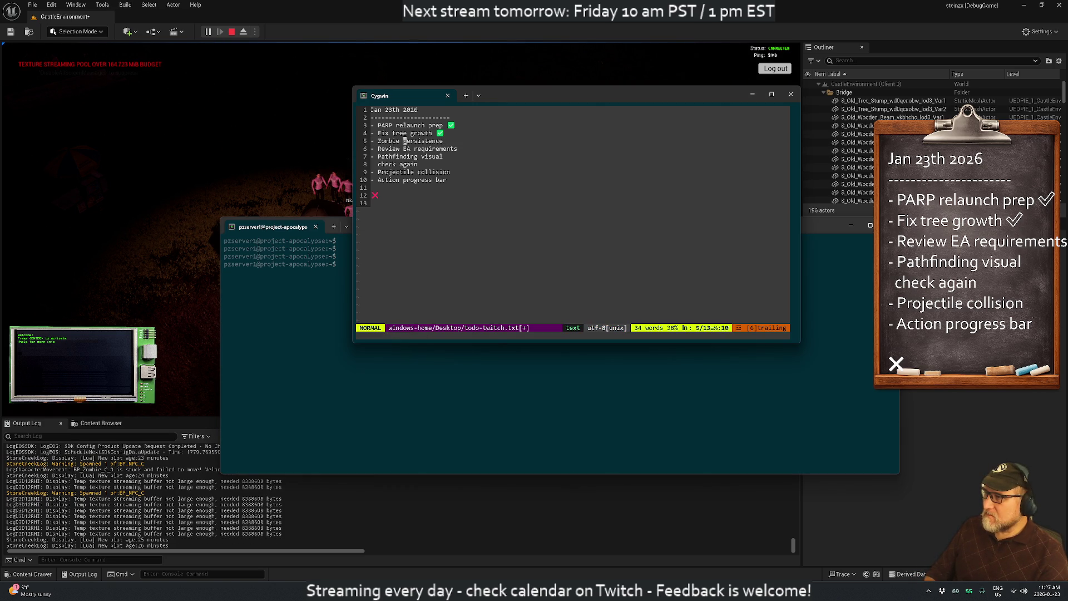
key("BackSpace")
key("BackSpace")
key("BackSpace")
type("NPC and ani")
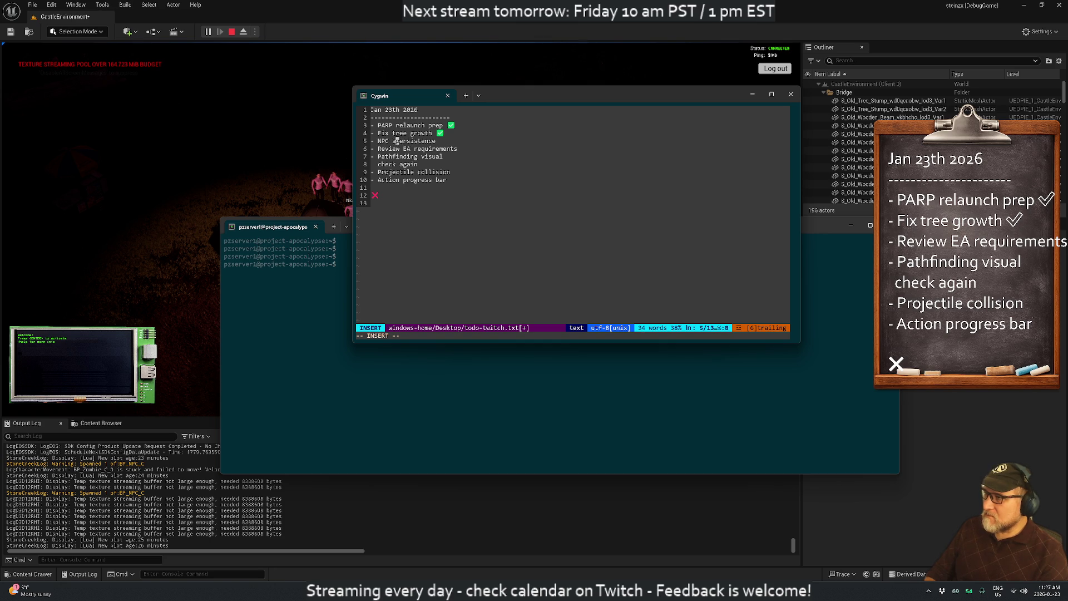
type("mal")
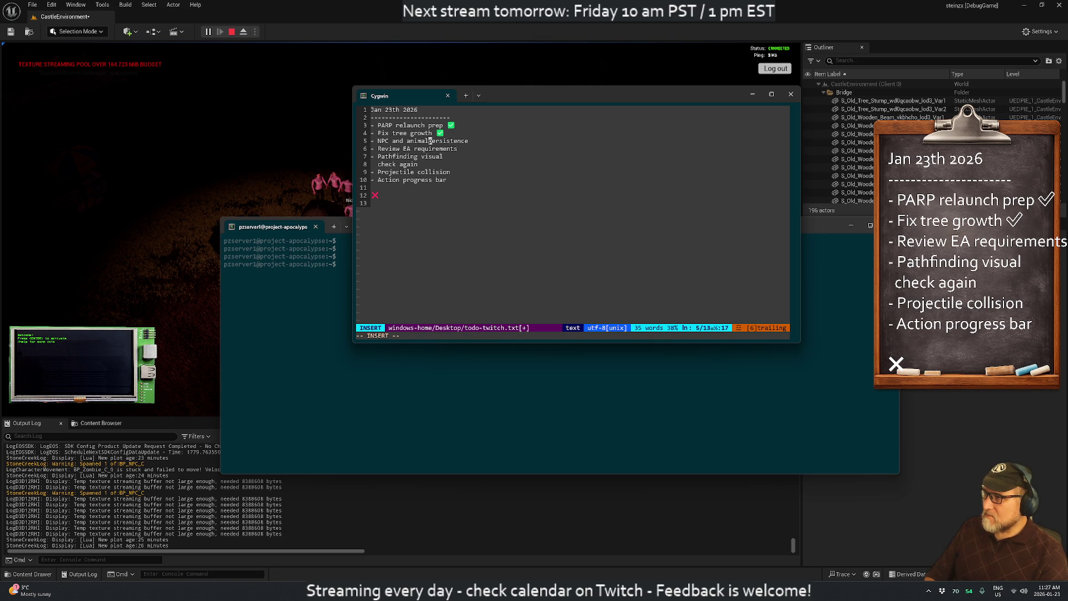
key("Escape")
type(":w")
key("Return")
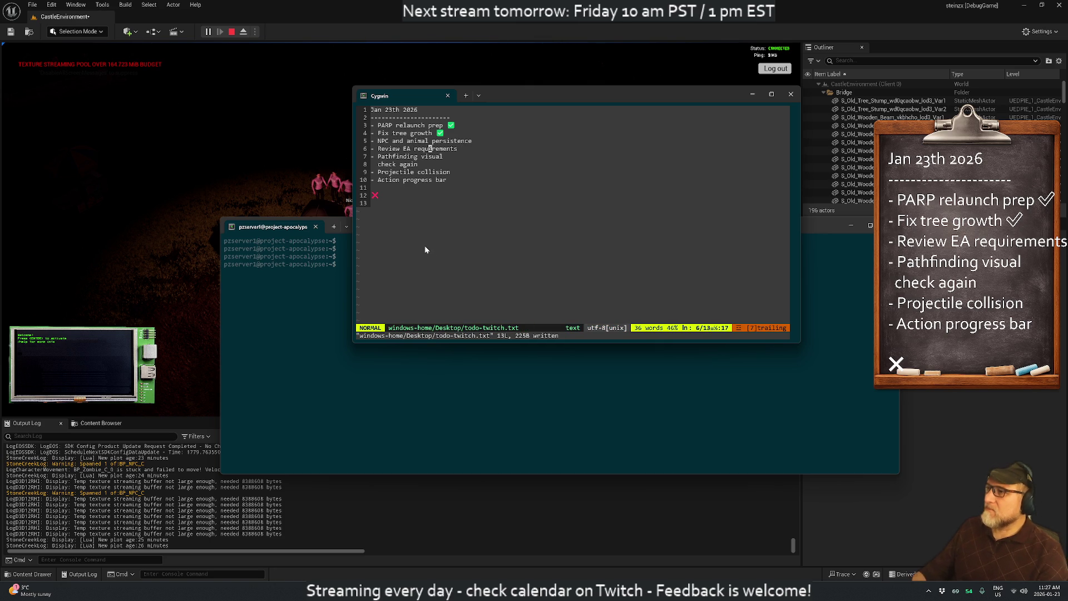
left_click(315, 11)
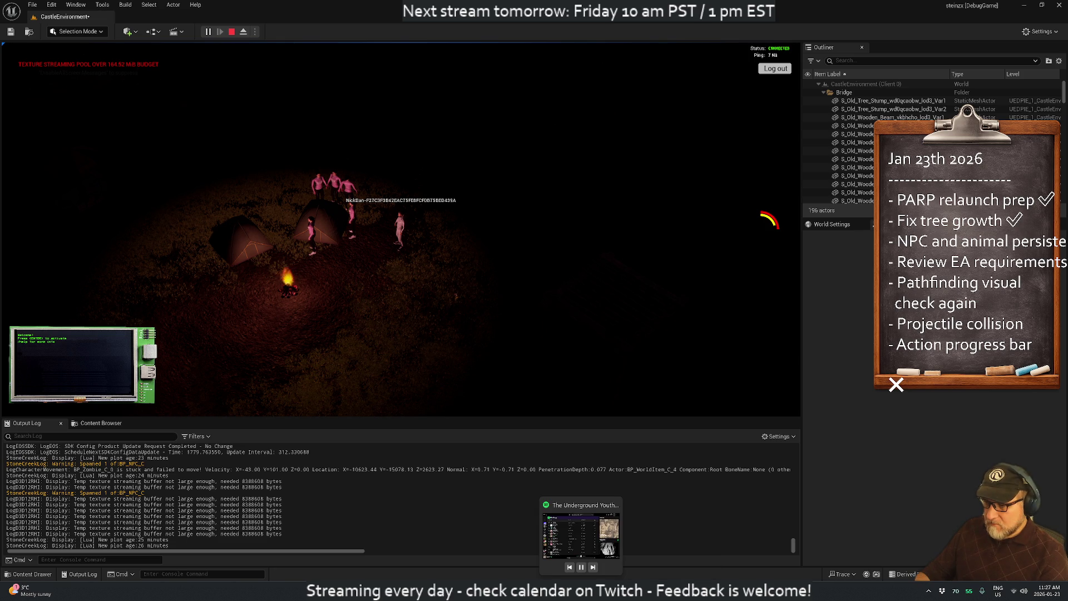
- Glance at the Stone Creek admin World Items list, minimise that browser, and return to the GDD
left_click(560, 591)
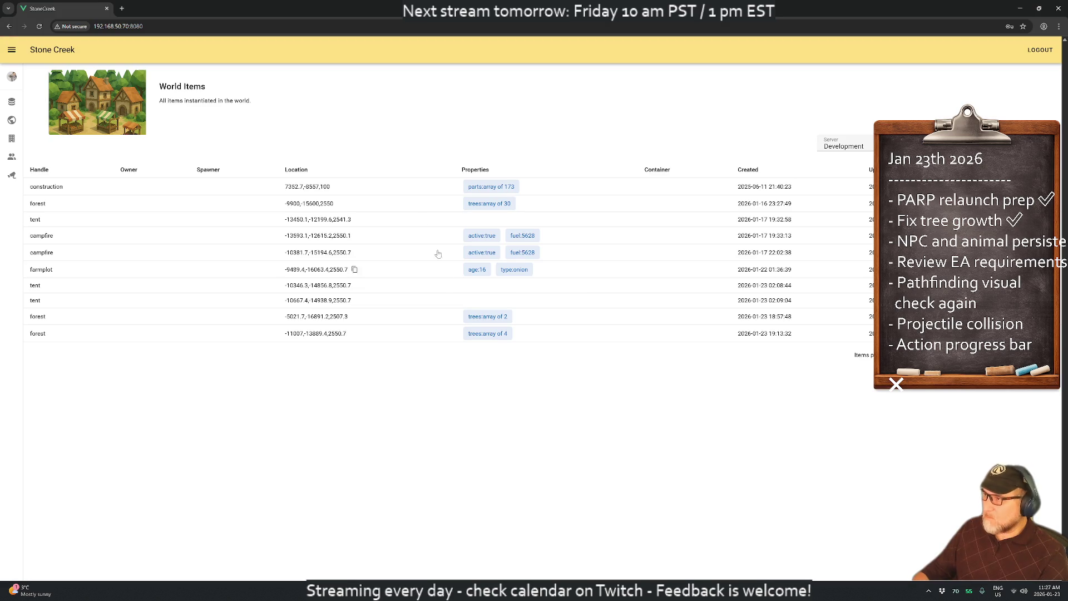
double_click(257, 4)
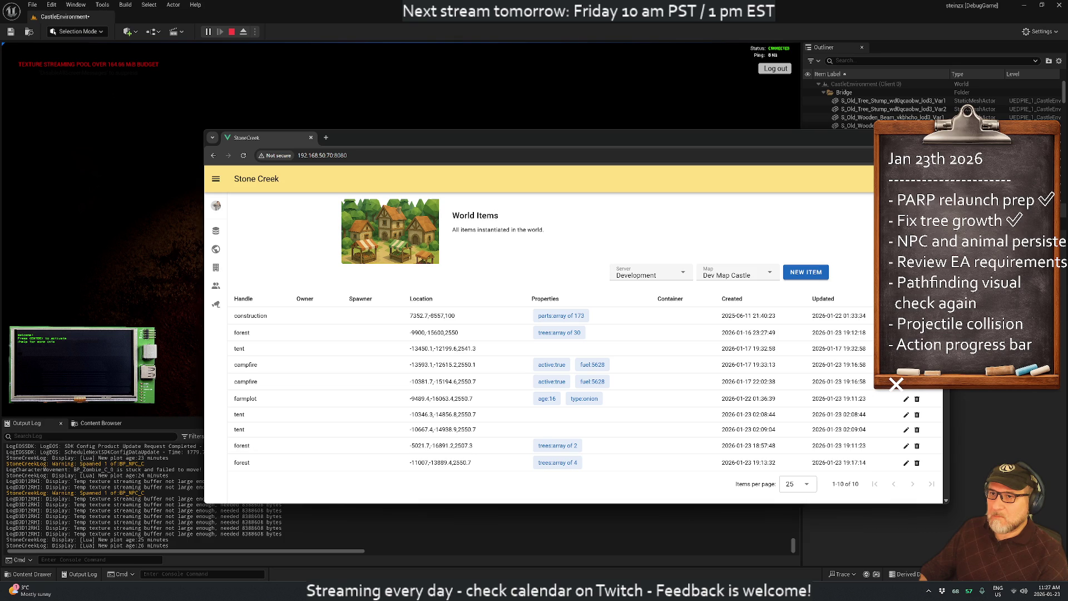
key("super+Down")
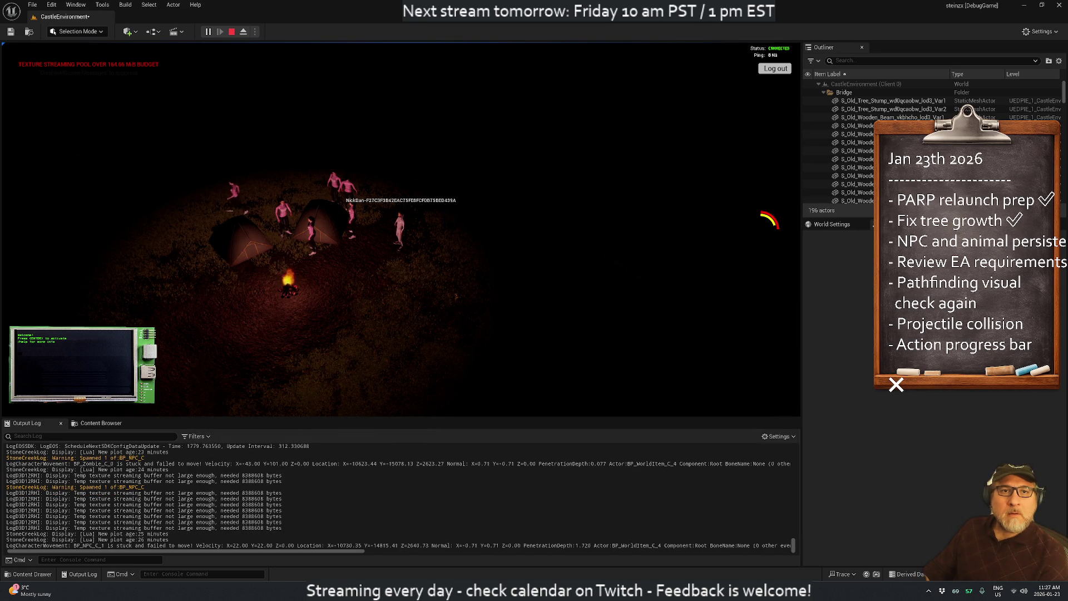
key("alt+Tab")
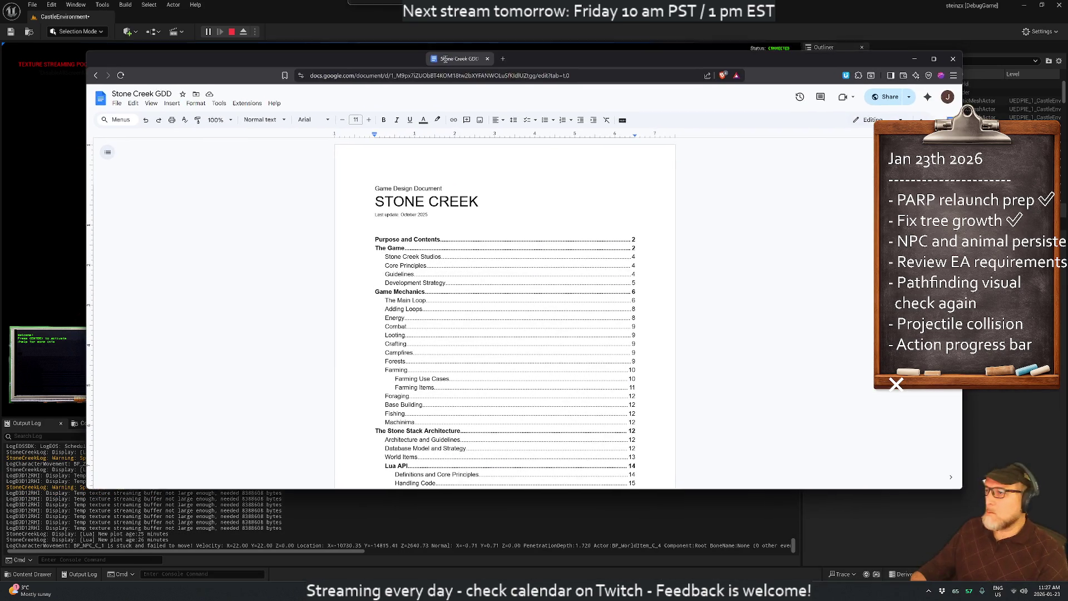
- Narrow the Stone Creek GDD window and move it right so the game shows beside it
mouse_move(87, 210)
left_mouse_down()
mouse_move(559, 202)
mouse_move(543, 199)
left_mouse_up()
mouse_move(732, 61)
left_mouse_down()
mouse_move(675, 53)
mouse_move(796, 92)
mouse_move(692, 78)
left_mouse_up()
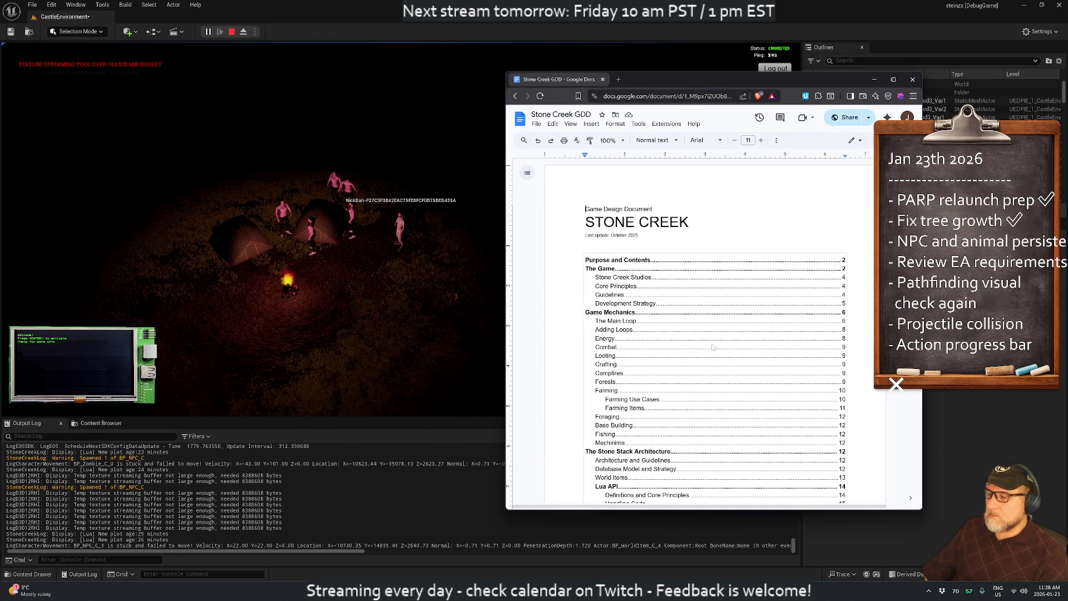
scroll(652, 290, "down", 4)
scroll(652, 290, "down", 5)
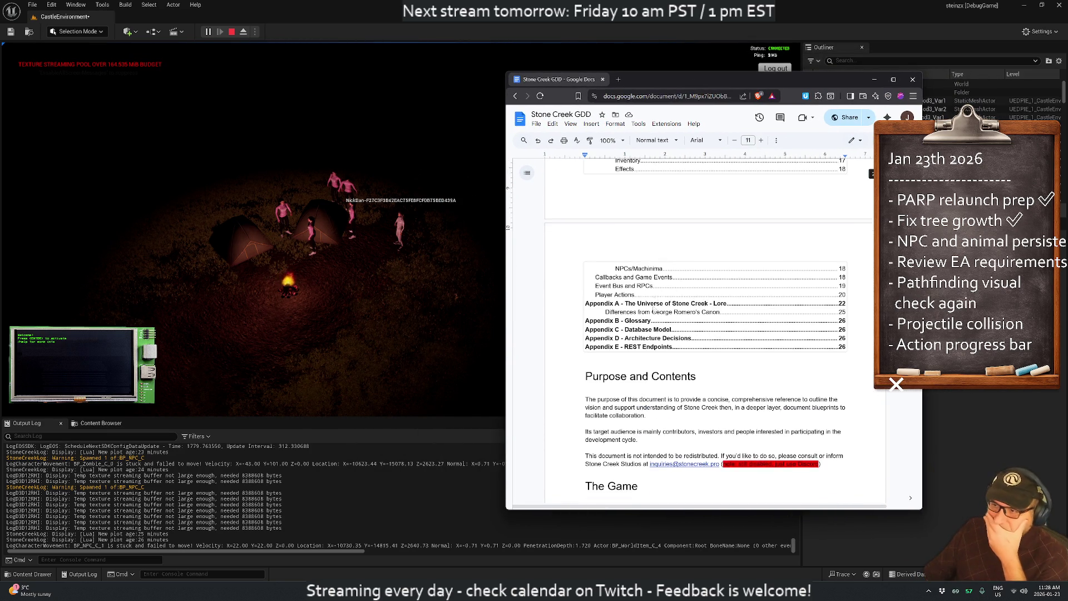
scroll(870, 174, "up", 5)
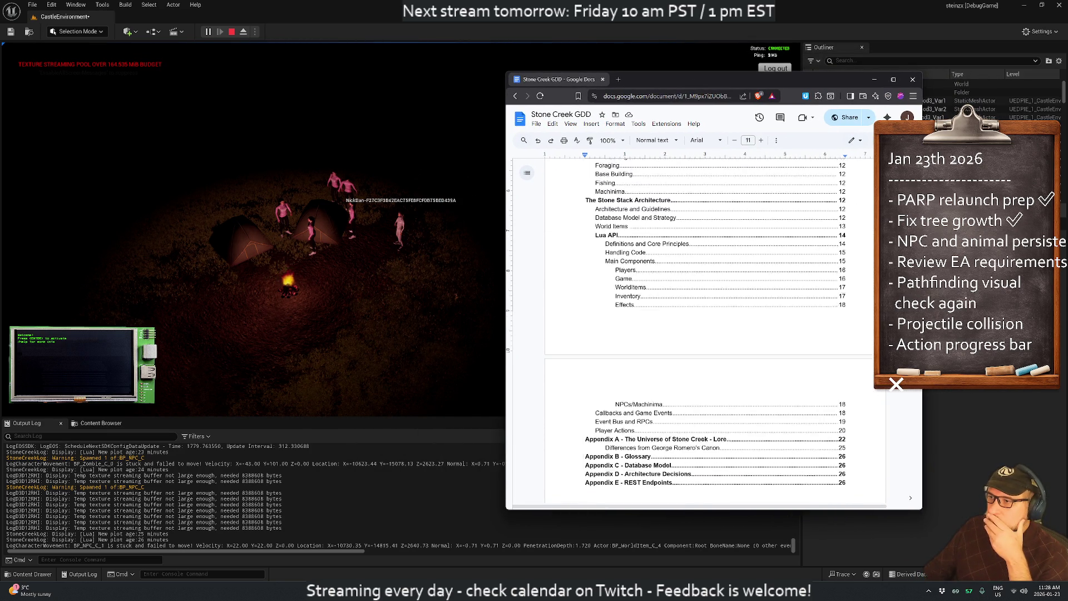
scroll(613, 214, "up", 3)
- Jump to The Main Loop from the table of contents and read through it and the tutorial sections
left_click(616, 238)
left_click(641, 255)
scroll(715, 334, "down", 6)
scroll(715, 334, "down", 10)
scroll(713, 358, "down", 4)
scroll(712, 358, "up", 1)
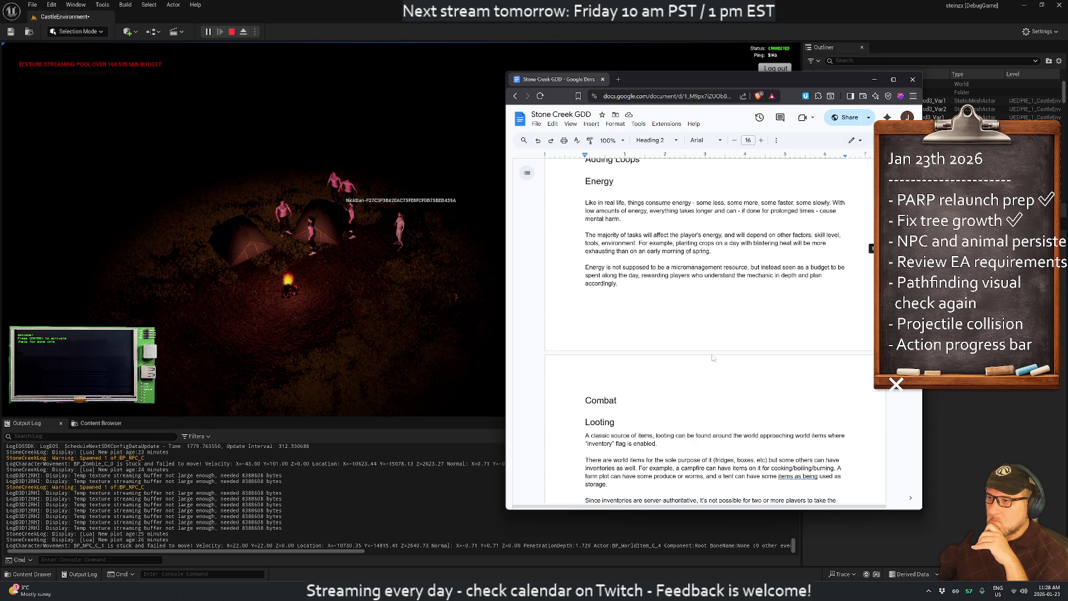
scroll(712, 358, "up", 1)
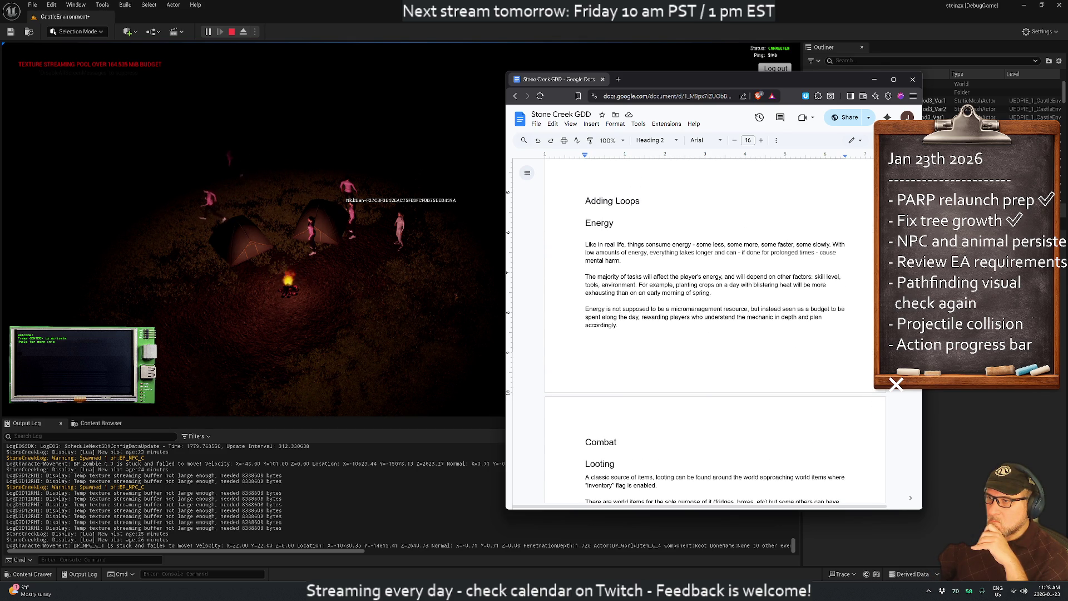
scroll(712, 334, "down", 5)
scroll(715, 334, "down", 5)
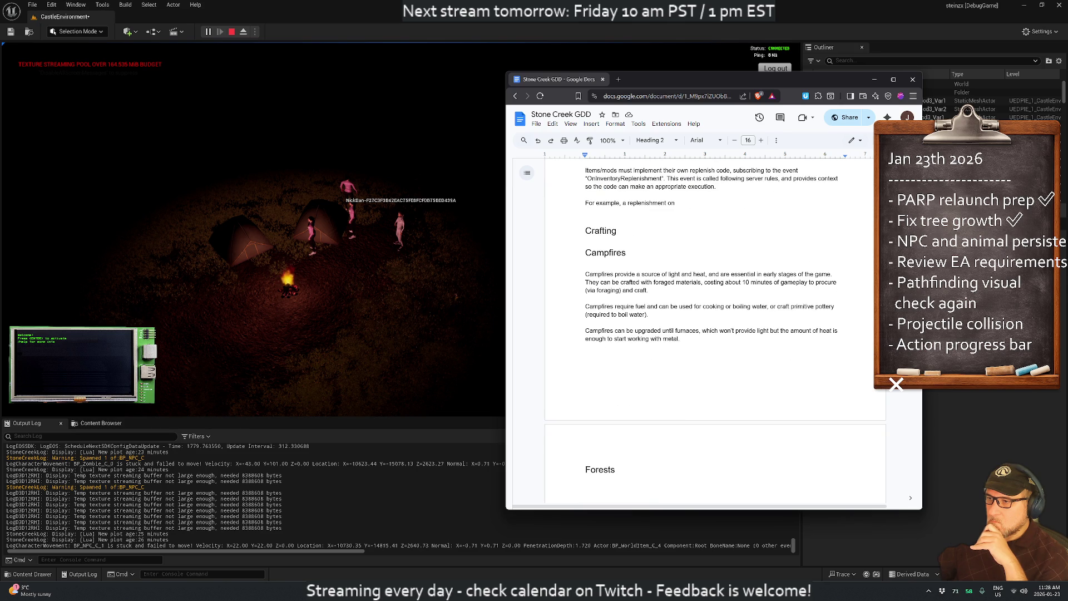
scroll(713, 334, "up", 20)
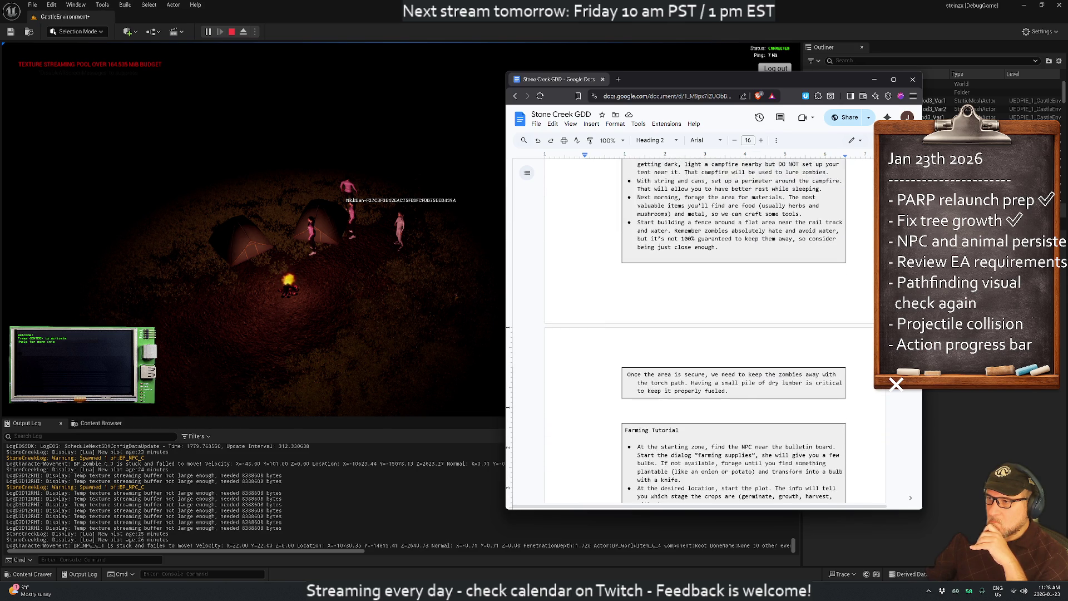
scroll(710, 334, "up", 8)
scroll(710, 334, "down", 2)
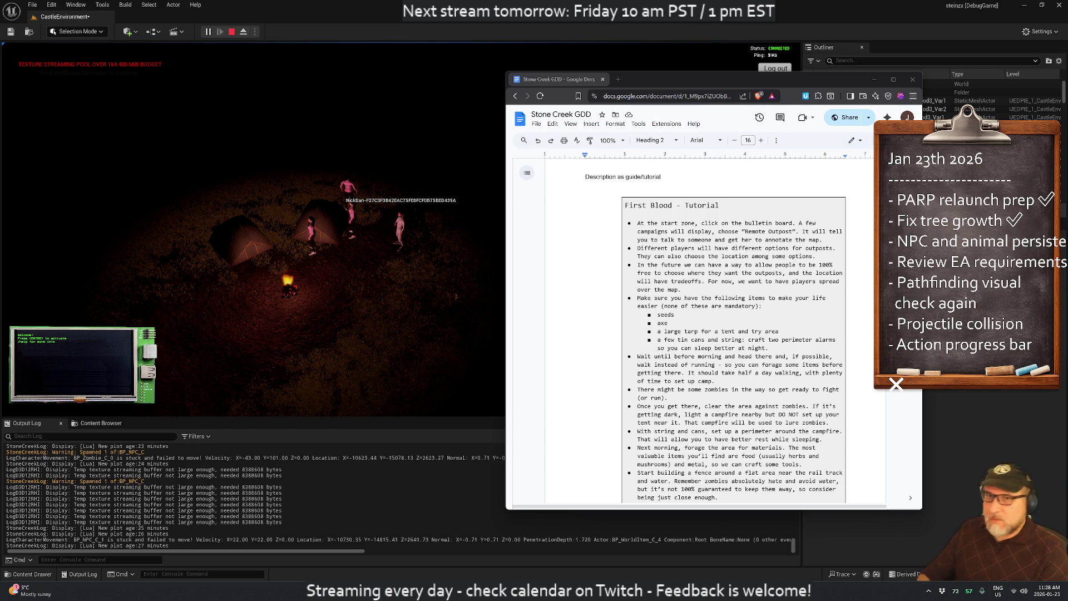
key("ctrl+n")
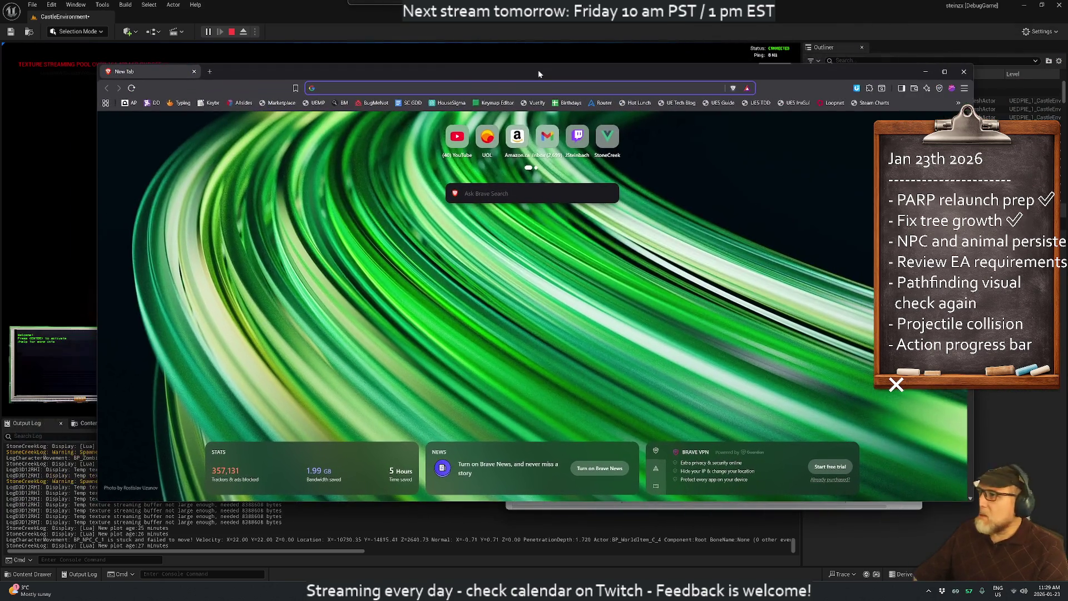
- Open Datadog's System Metrics dashboard, zoom charts to the 10:51–10:56 network spike, then log out
left_click(146, 104)
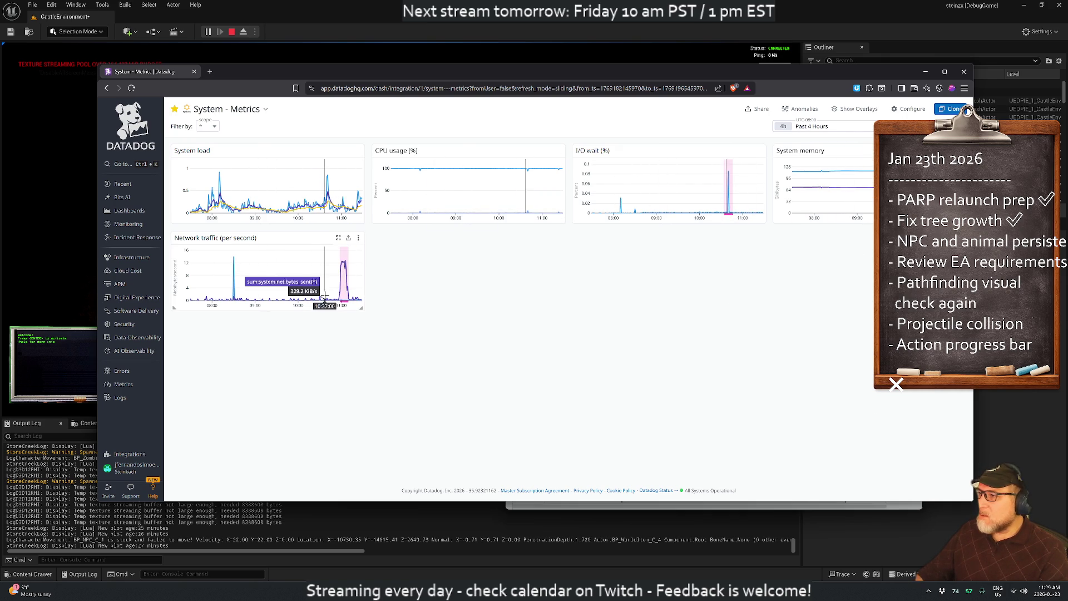
left_click_drag(334, 295, 352, 294)
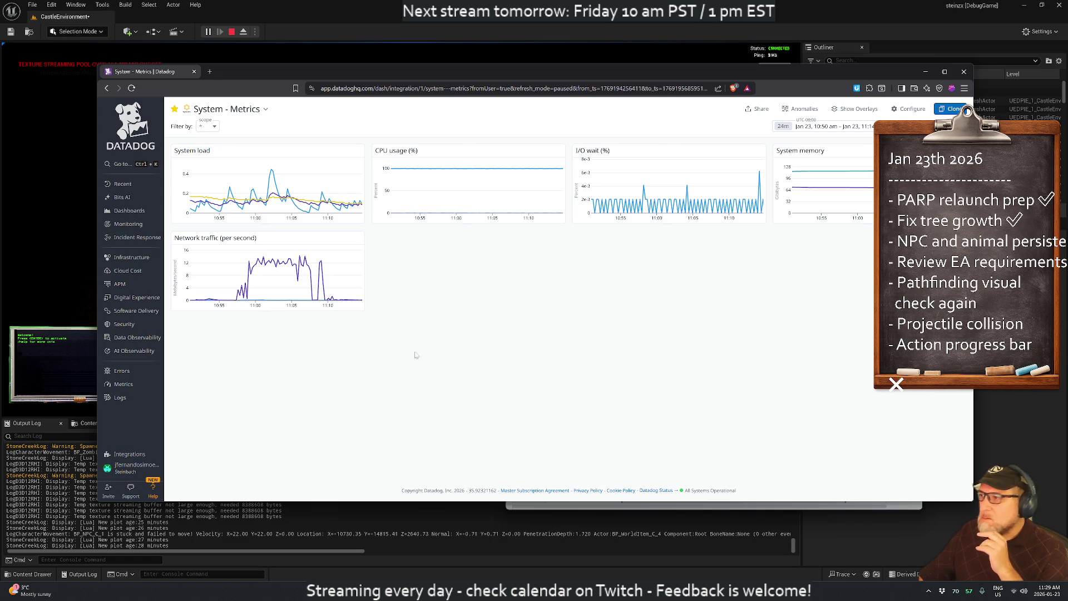
mouse_move(122, 398)
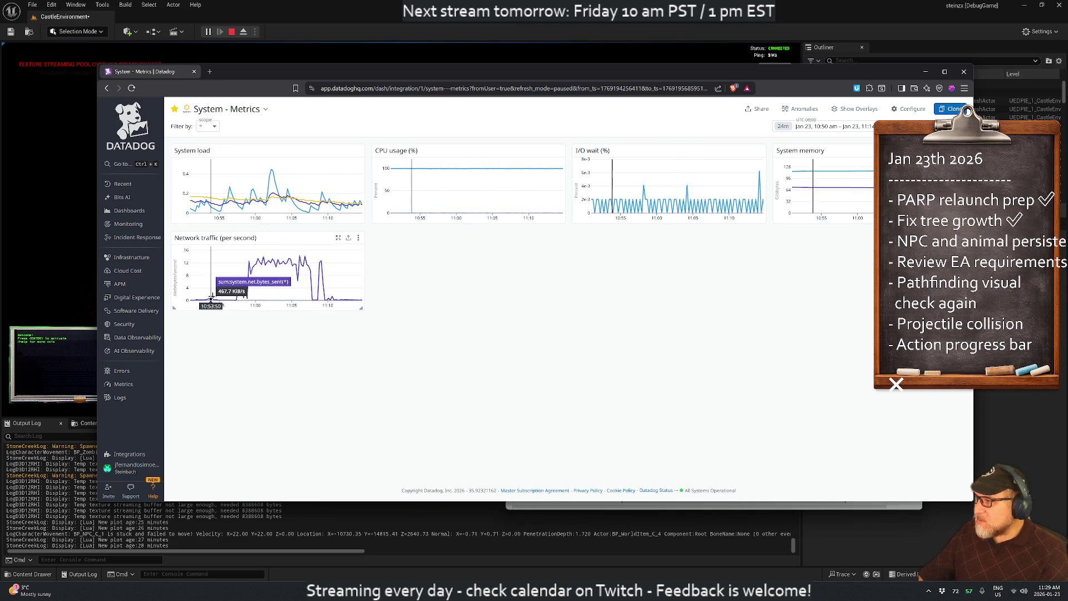
left_click_drag(250, 285, 210, 286)
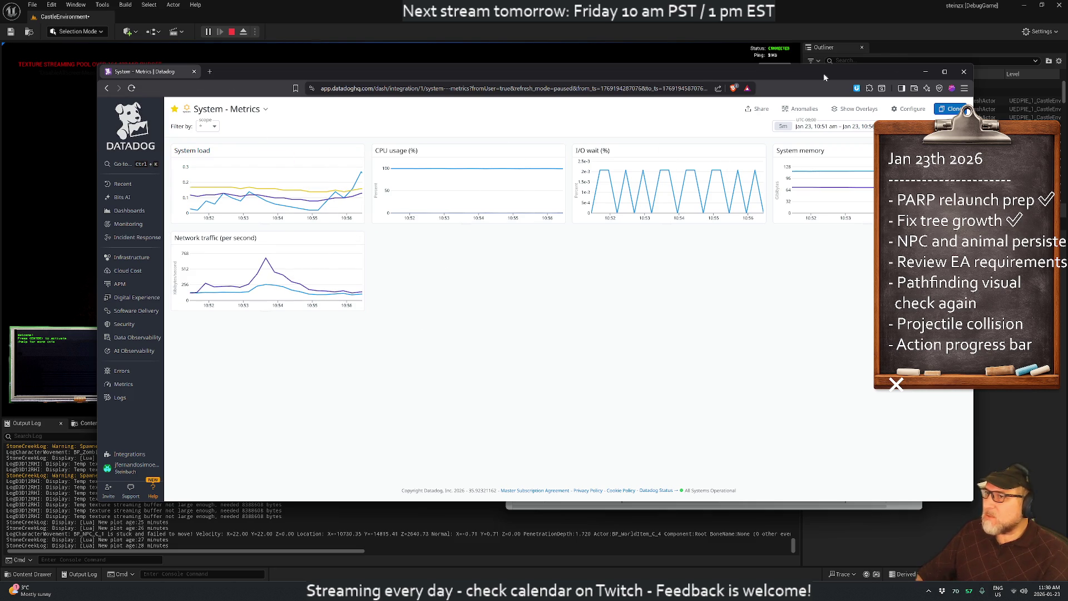
mouse_move(128, 467)
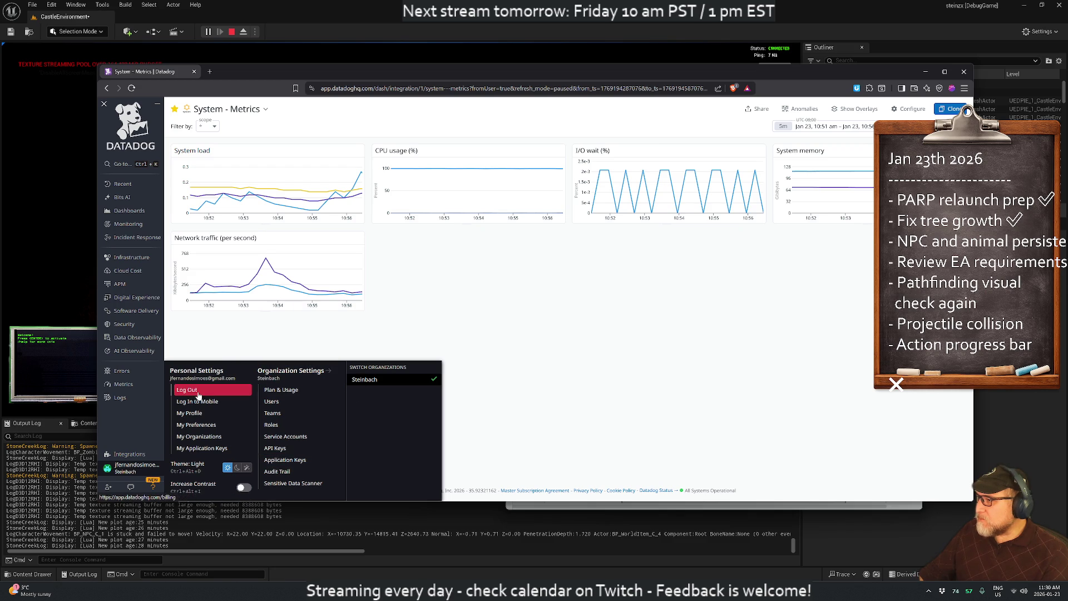
left_click(187, 391)
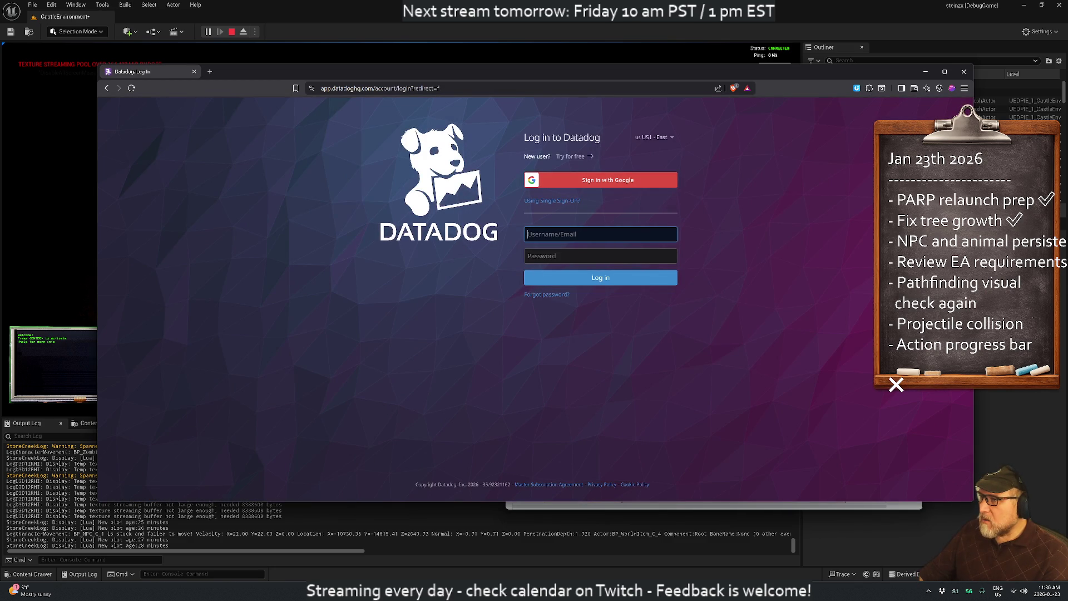
- Log in to Datadog with the account e-mail and password pasted from 1Password, declining to save the password
left_click(576, 234)
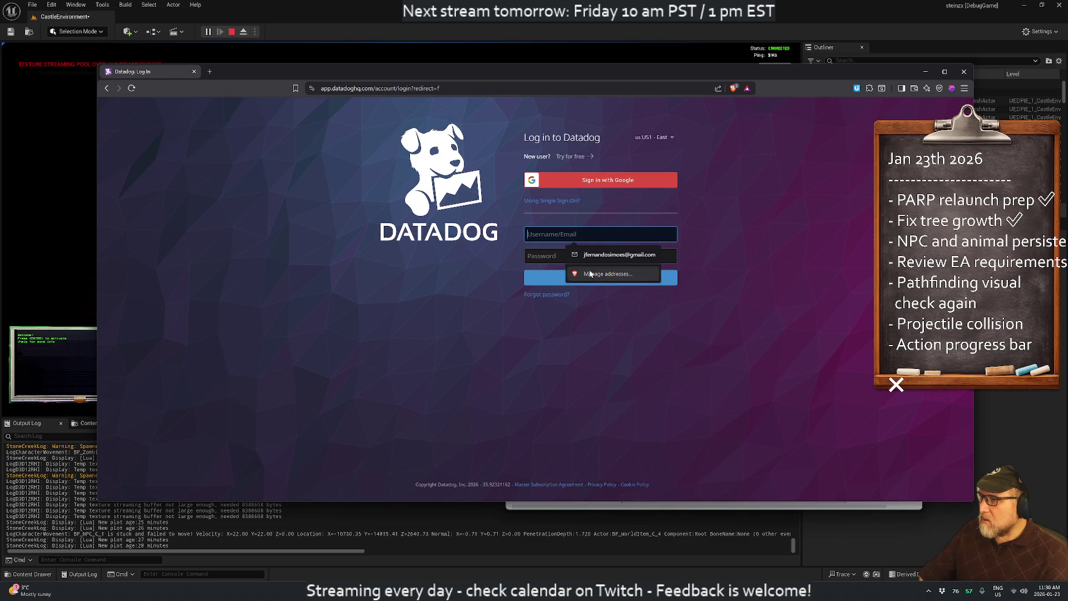
key("super")
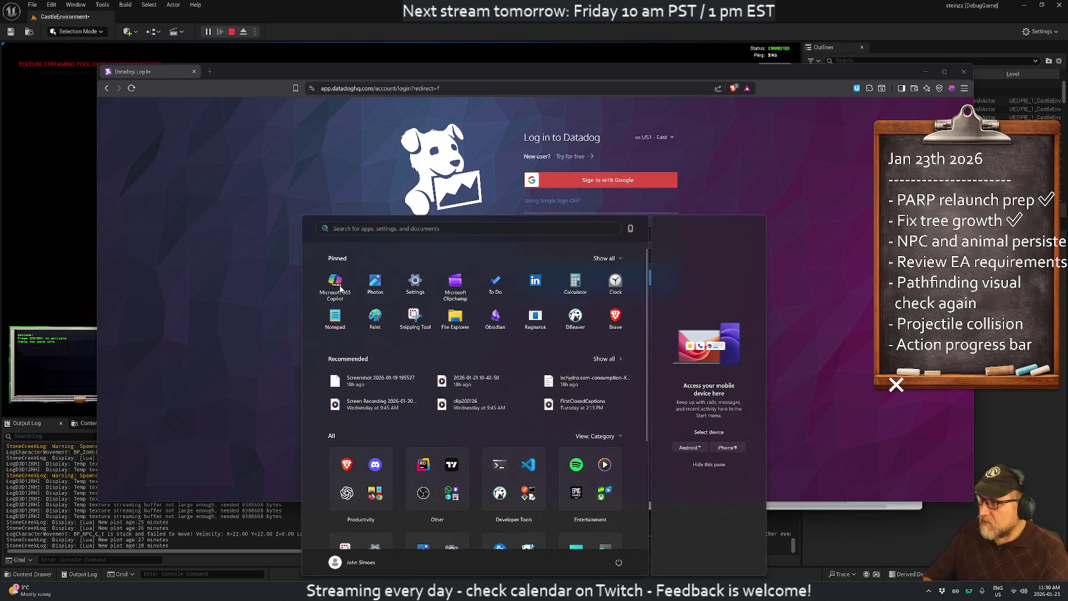
type("1pass")
key("Return")
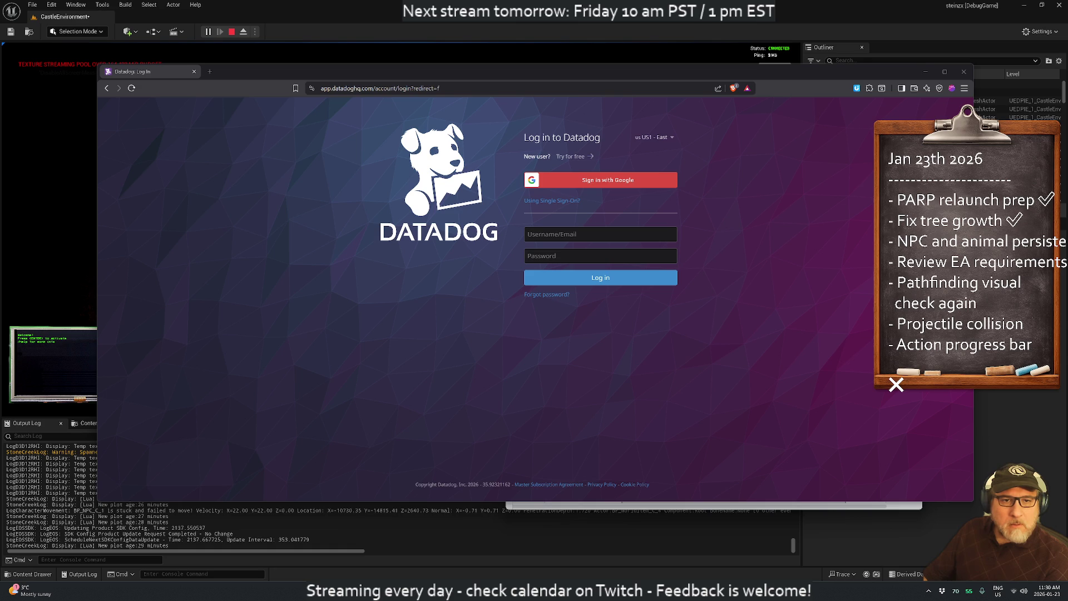
left_click(601, 235)
key("ctrl+v")
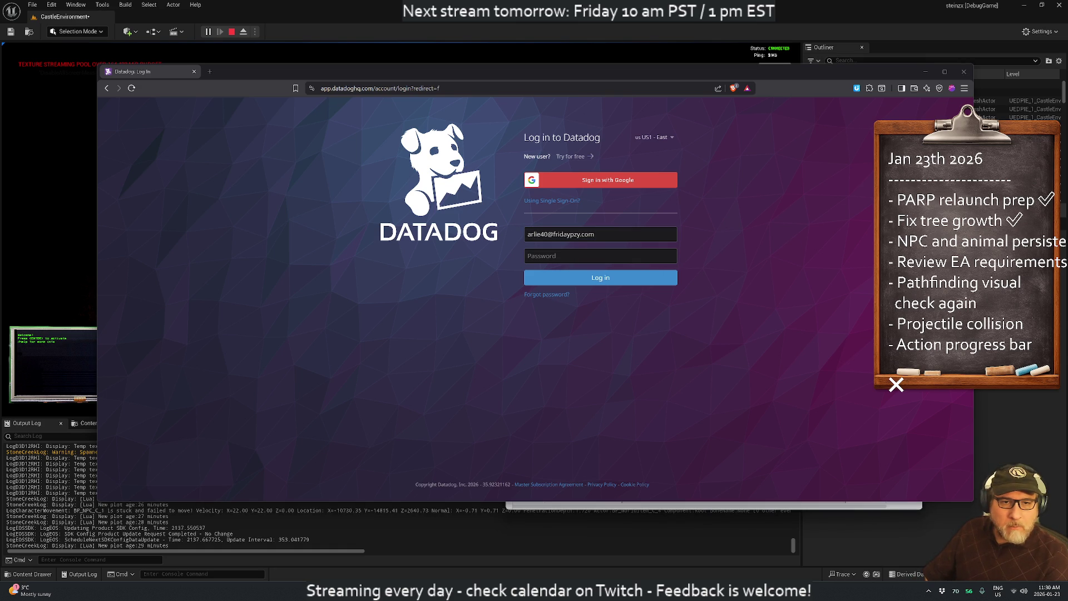
key("Tab")
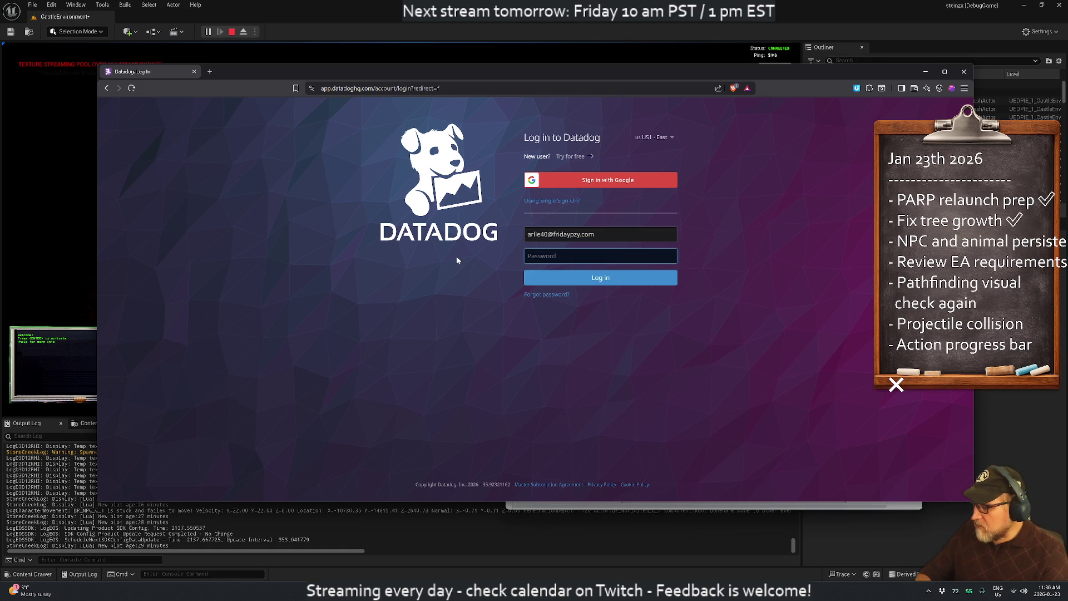
key("ctrl+v")
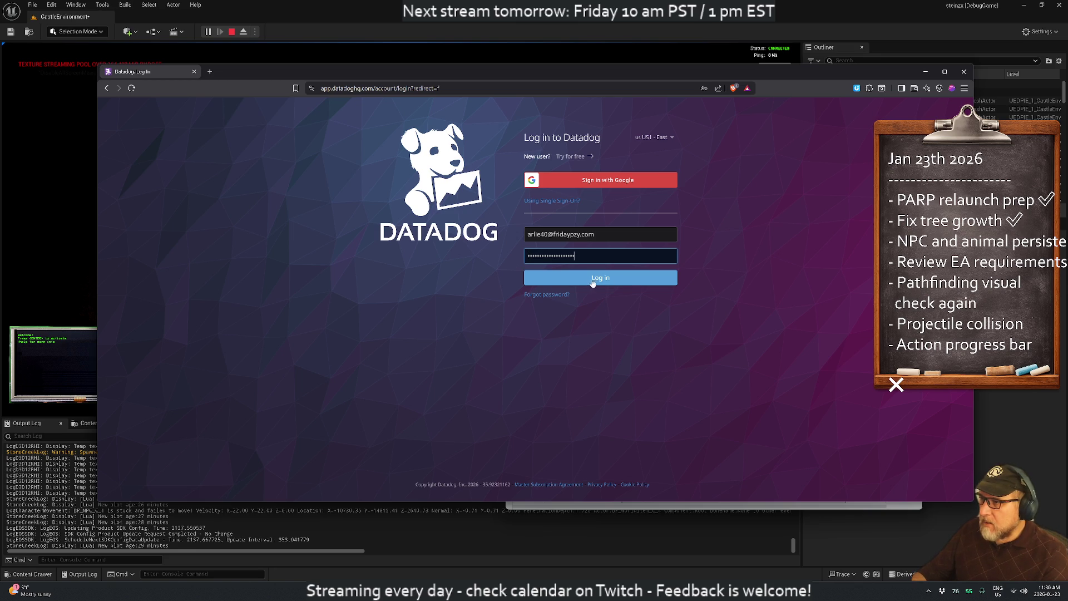
left_click(589, 283)
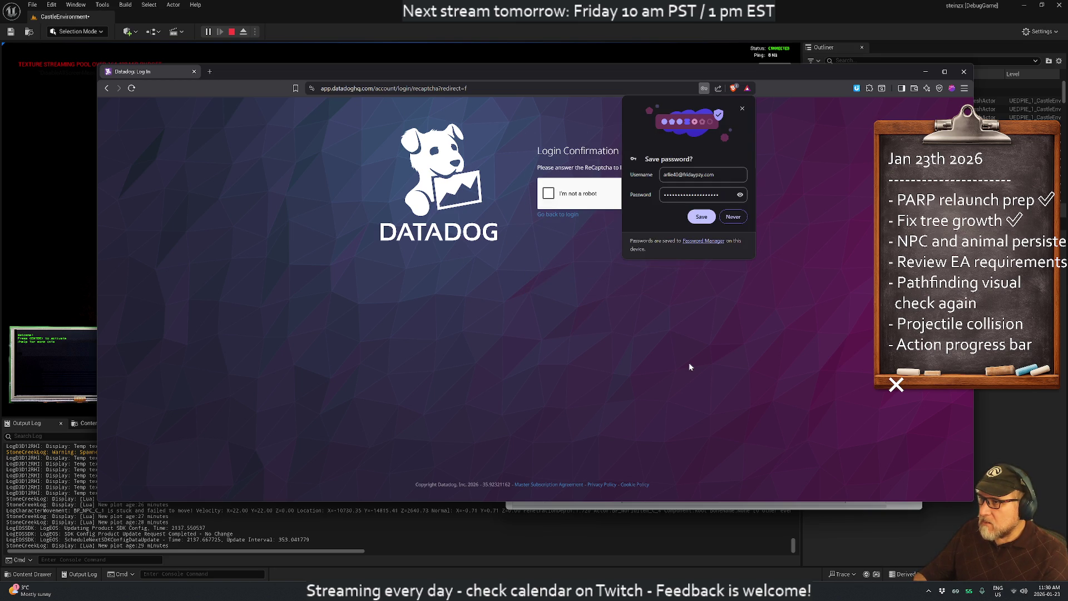
left_click(733, 217)
- Tick the reCAPTCHA box and solve the motorcycle and traffic-light image challenges
left_click(548, 193)
left_click(510, 180)
left_click(510, 235)
left_click(471, 242)
left_click(514, 331)
left_click(456, 180)
left_click(405, 293)
left_click(455, 253)
left_click(456, 289)
left_click(509, 289)
left_click(513, 336)
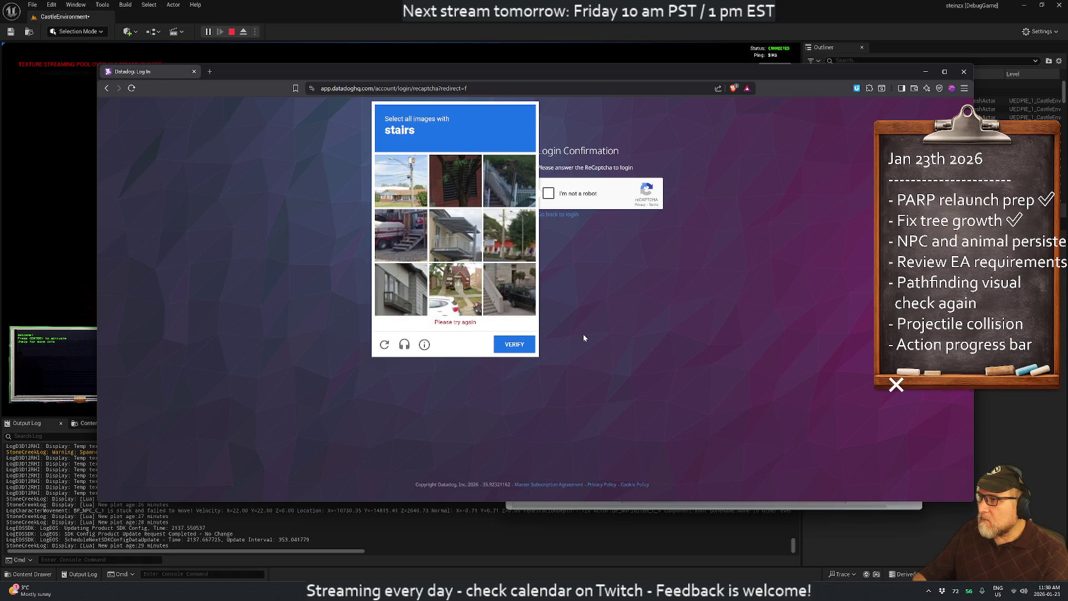
- Solve the stairs and final traffic-light challenges and verify to finish logging in
left_click(470, 198)
left_click(509, 181)
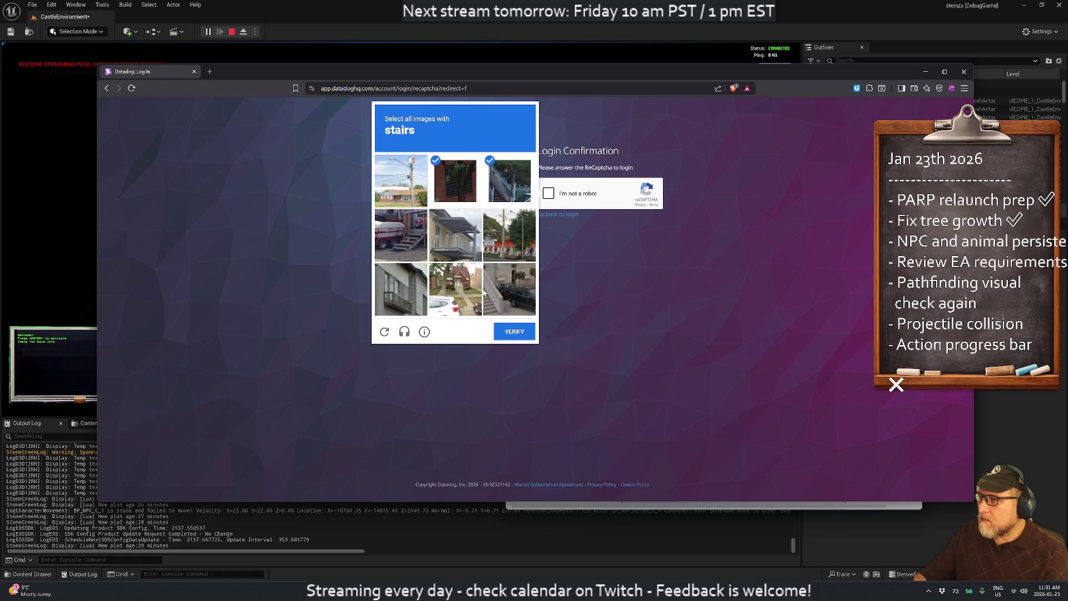
left_click(509, 290)
left_click(411, 238)
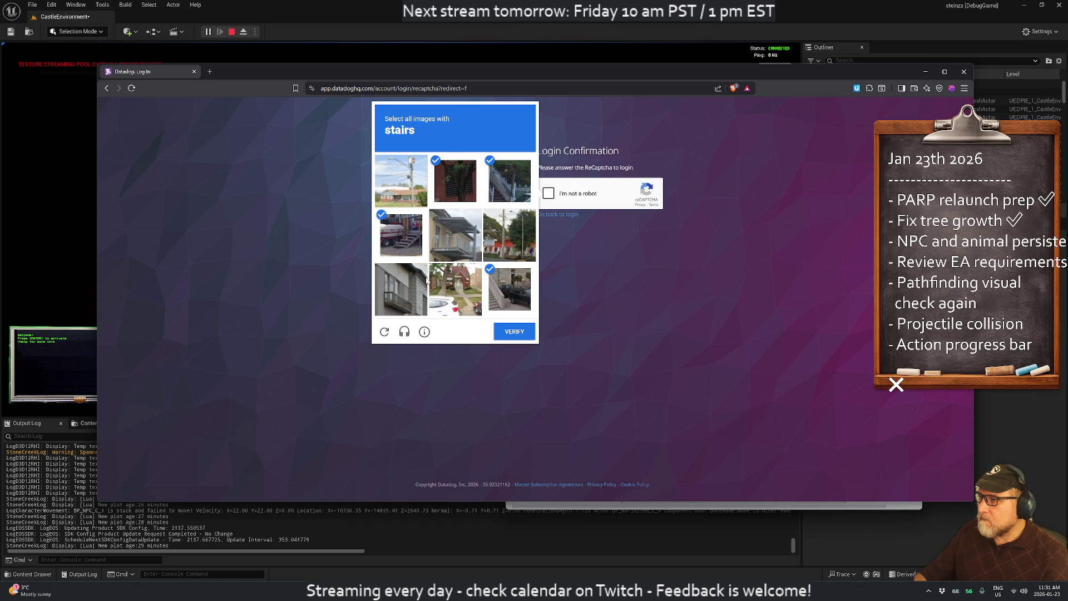
left_click(507, 339)
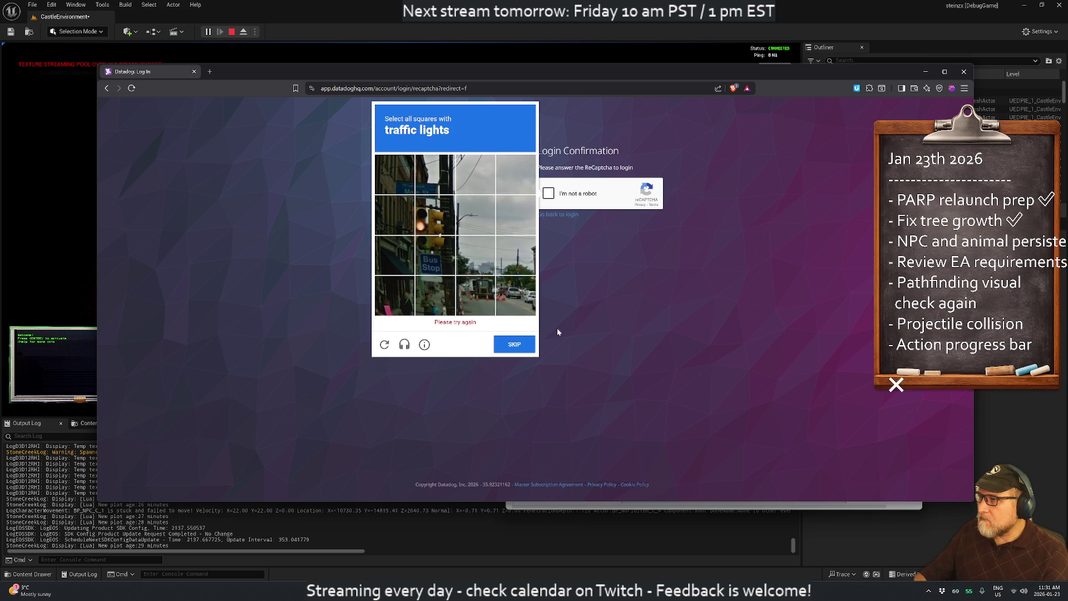
left_click(435, 216)
left_click(395, 215)
left_click(395, 256)
left_click(436, 256)
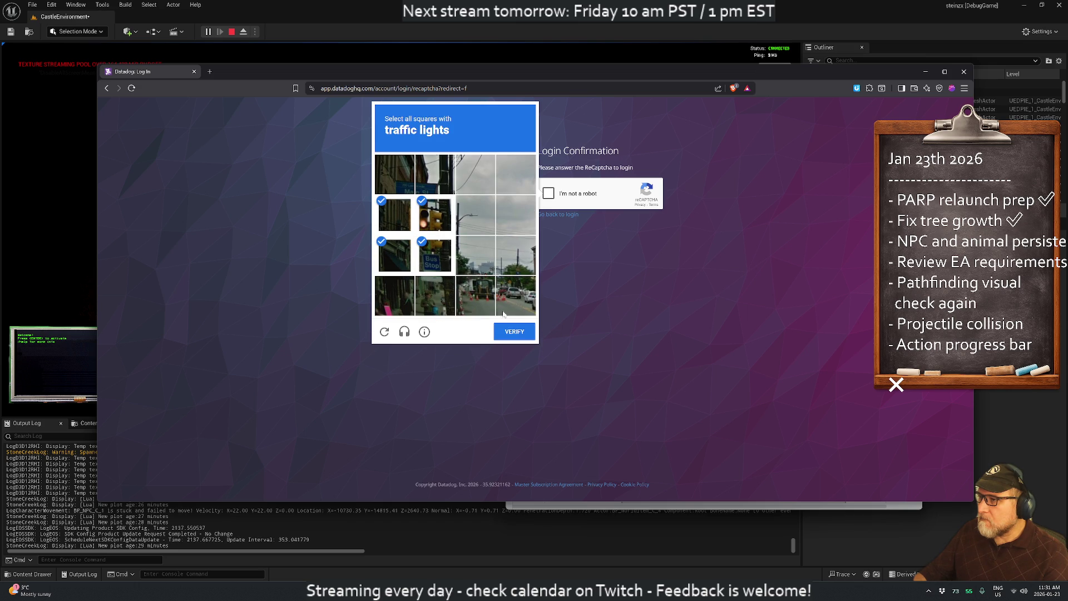
left_click(509, 333)
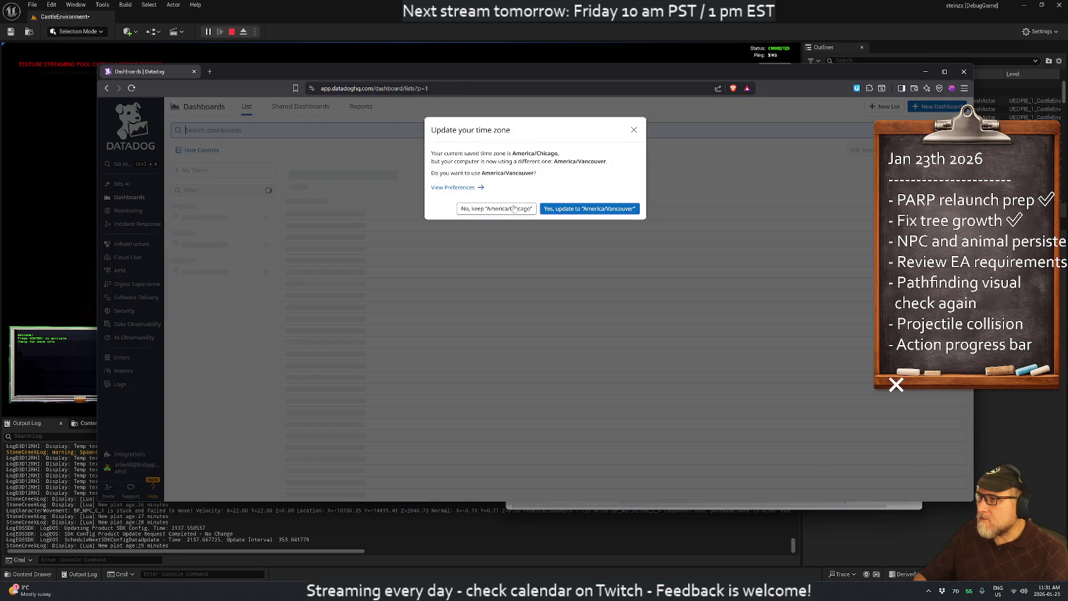
- Update the time zone to America/Vancouver, view System - Metrics, then open the Logs explorer
left_click(579, 210)
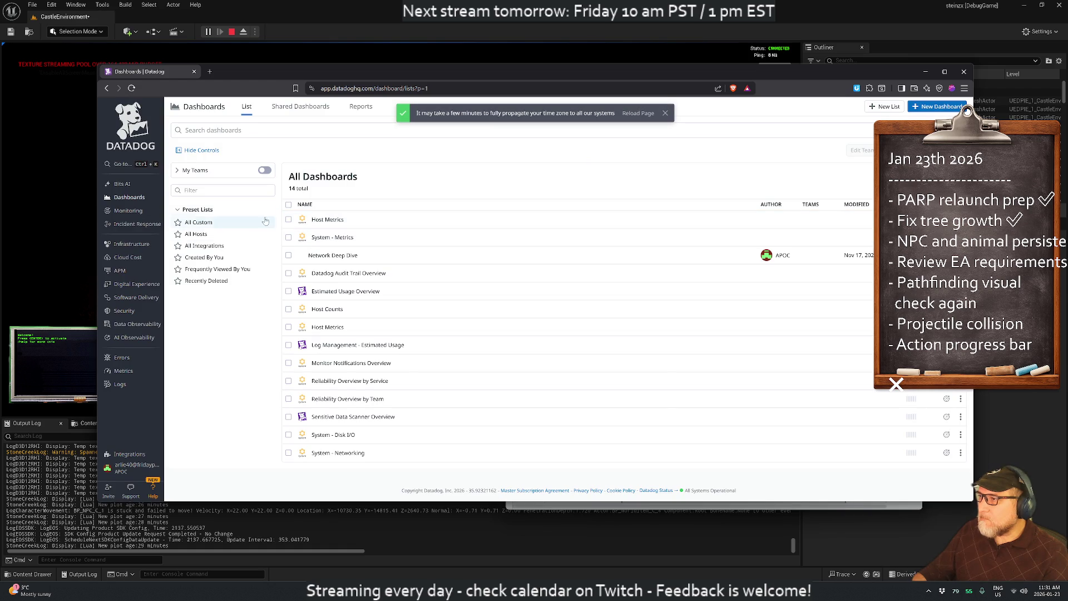
left_click(333, 237)
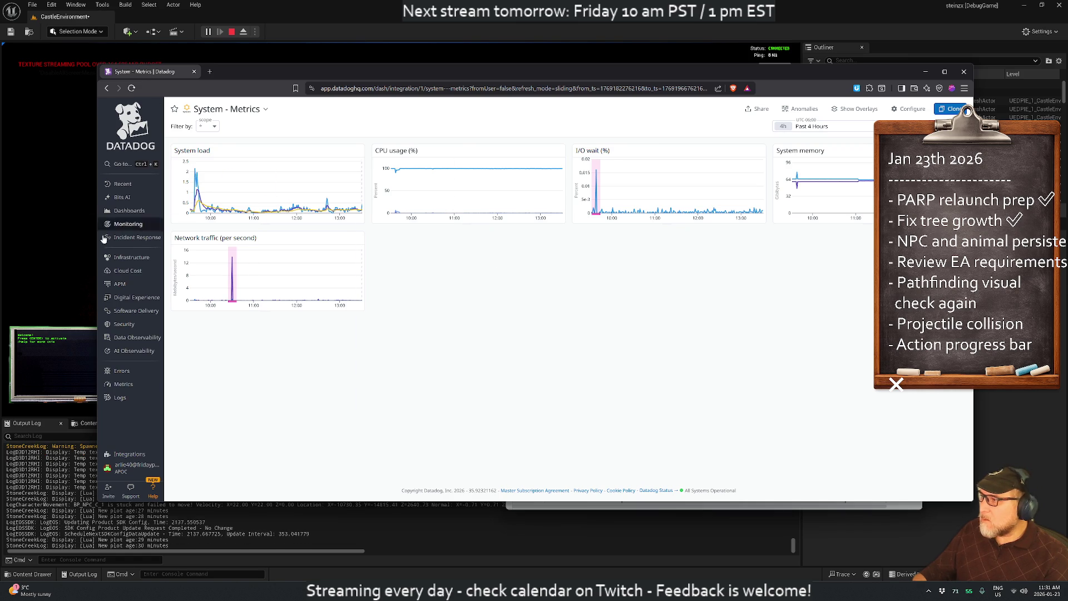
left_click(121, 399)
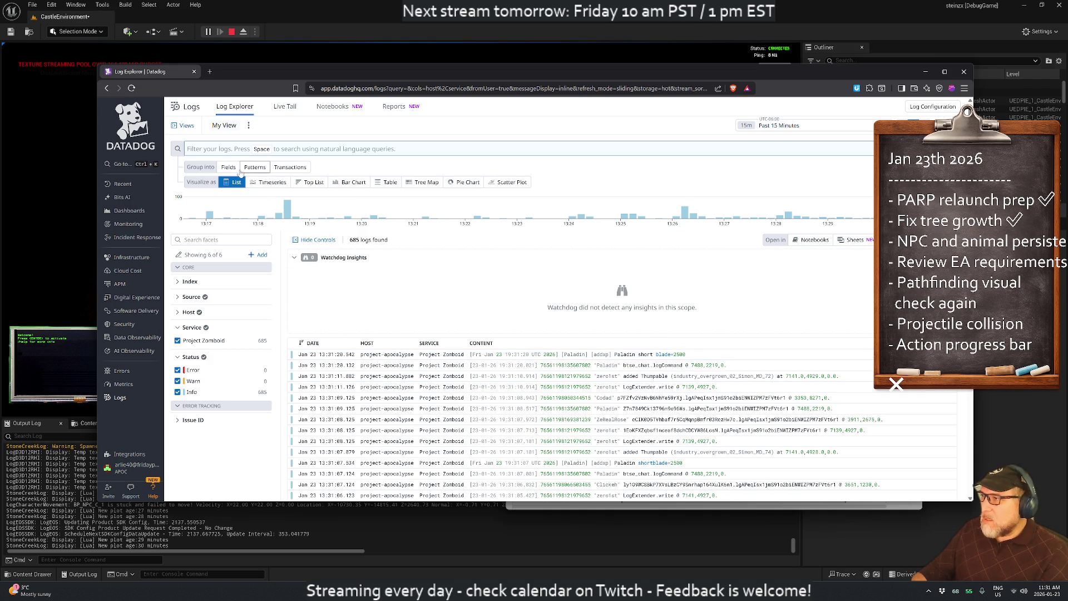
- Group the Project Zomboid logs into message patterns over the Past 1 Week range
left_click(259, 168)
left_click(779, 125)
left_click(779, 218)
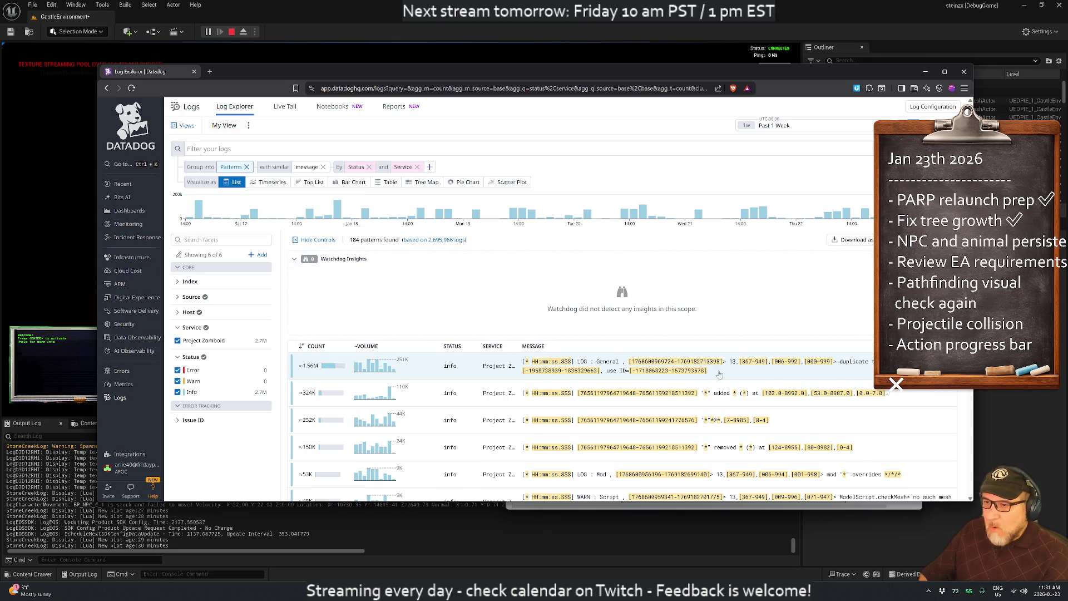
scroll(687, 383, "down", 1)
scroll(557, 250, "up", 2)
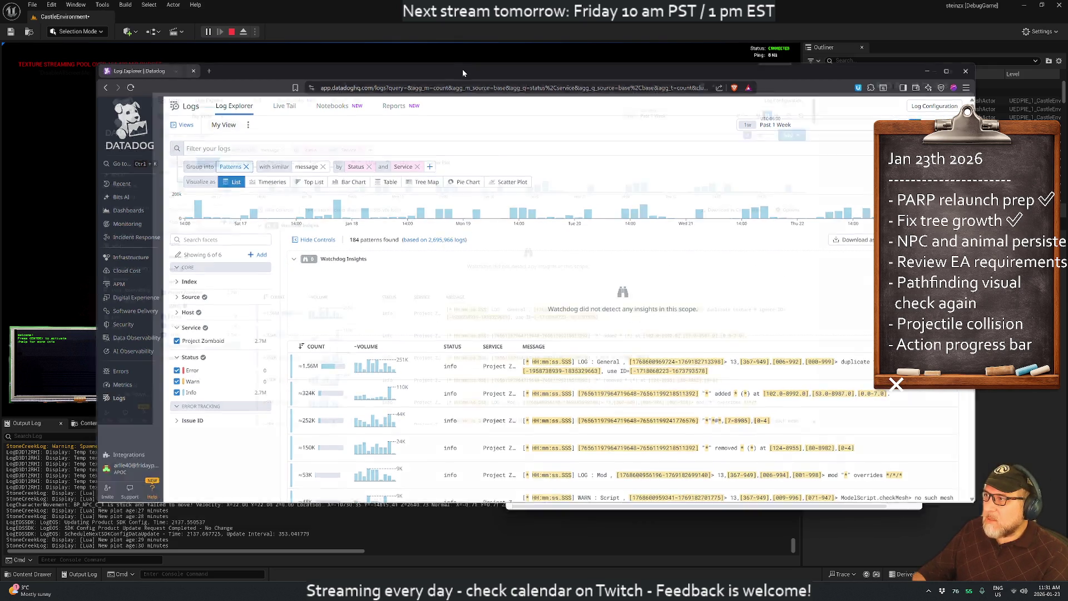
- Maximize the browser and inspect samples of the top duplicate texture pattern, about 1.56M logs
double_click(463, 69)
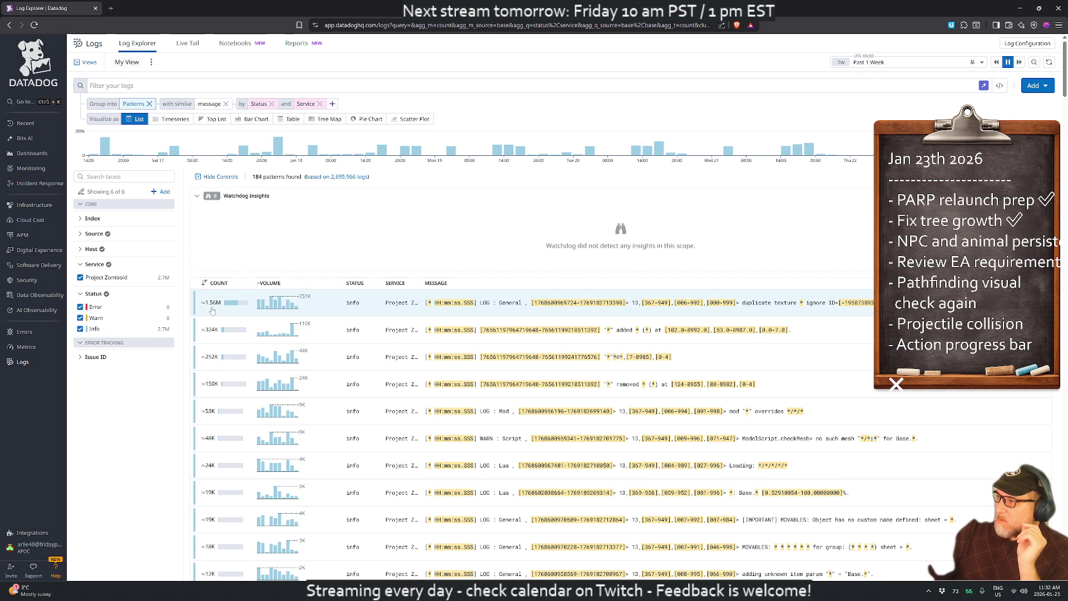
left_click(373, 307)
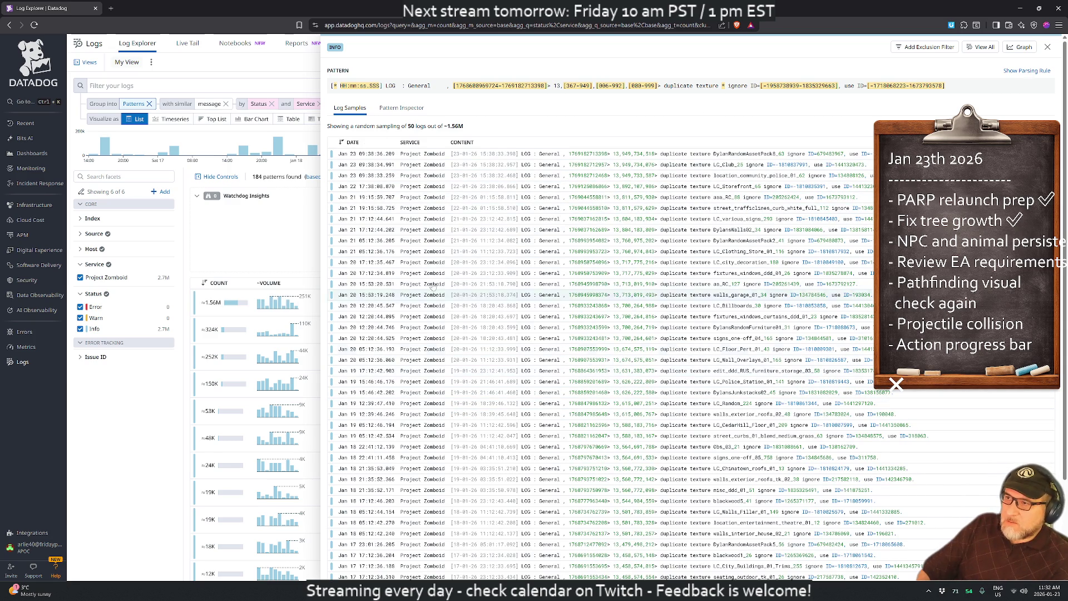
left_click(273, 75)
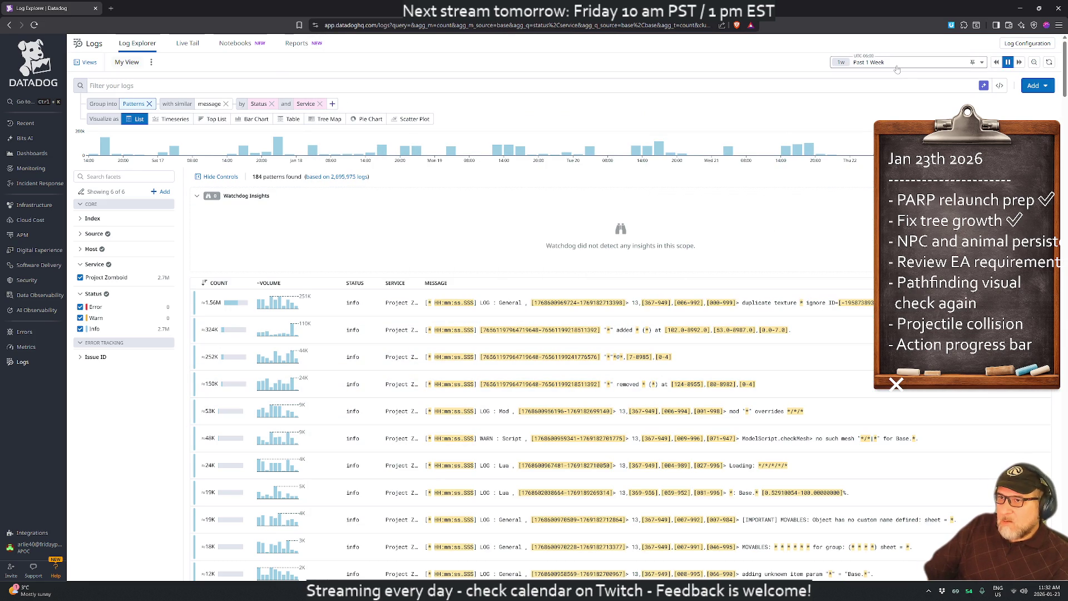
scroll(607, 270, "down", 8)
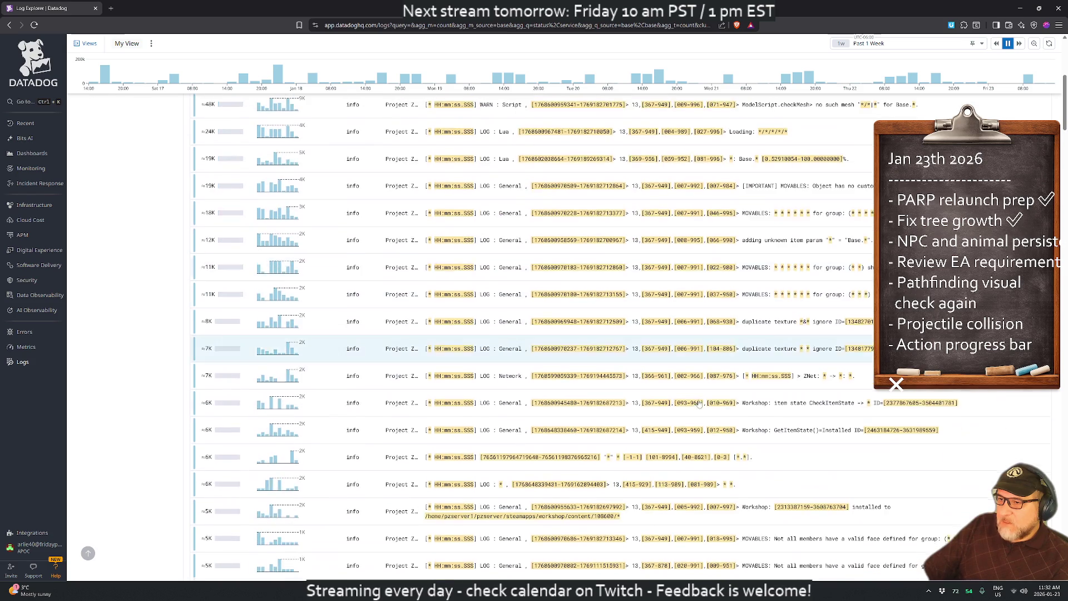
scroll(668, 384, "up", 8)
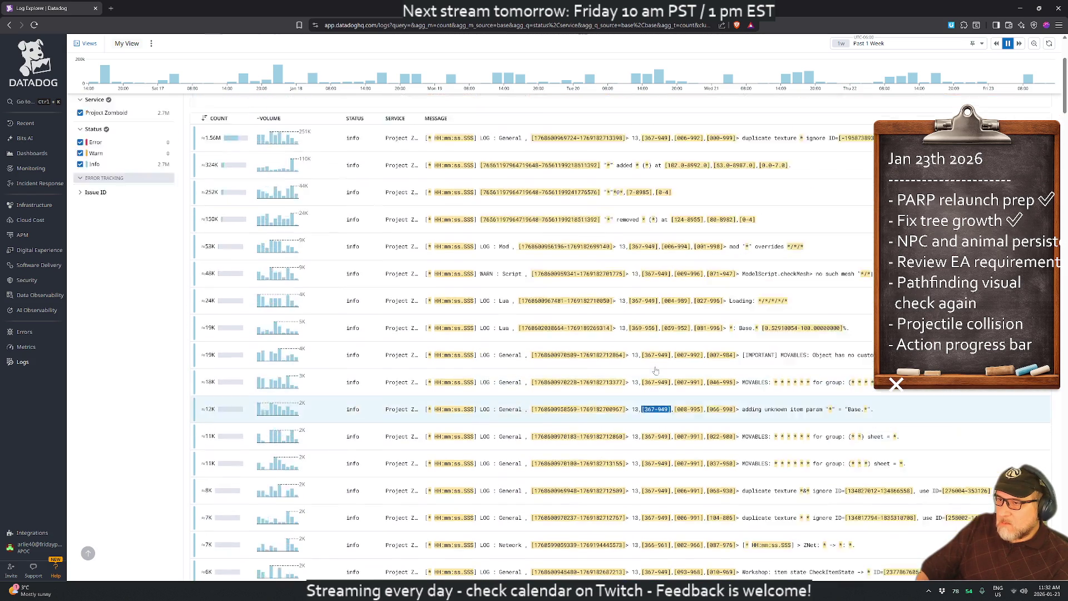
- Filter the logs by 'Error' with Past 1 Week kept, leaving 72 patterns from 24,983 logs
left_click(267, 86)
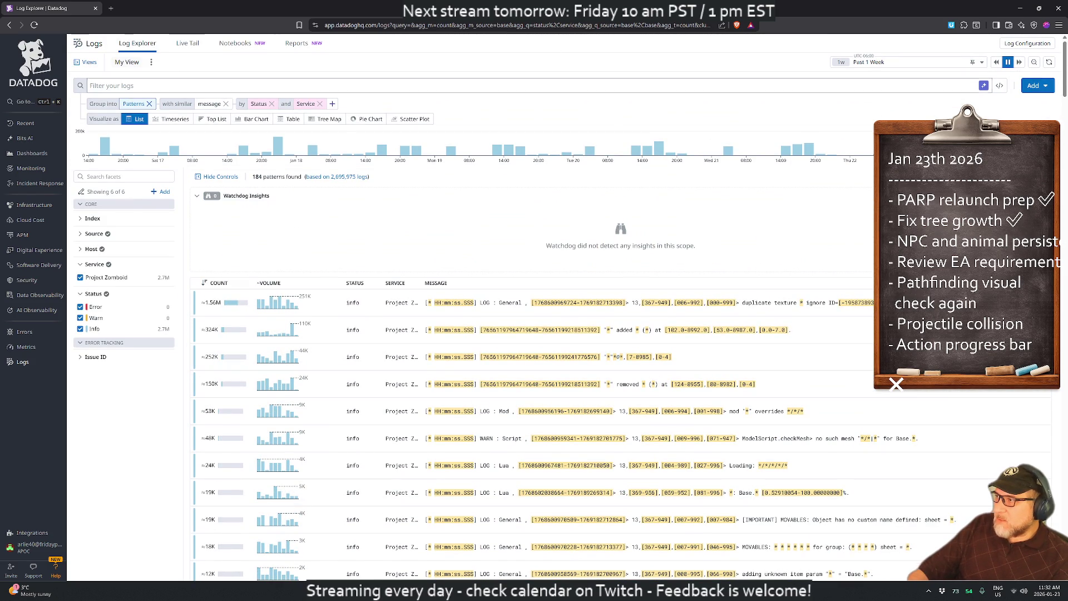
type("Error")
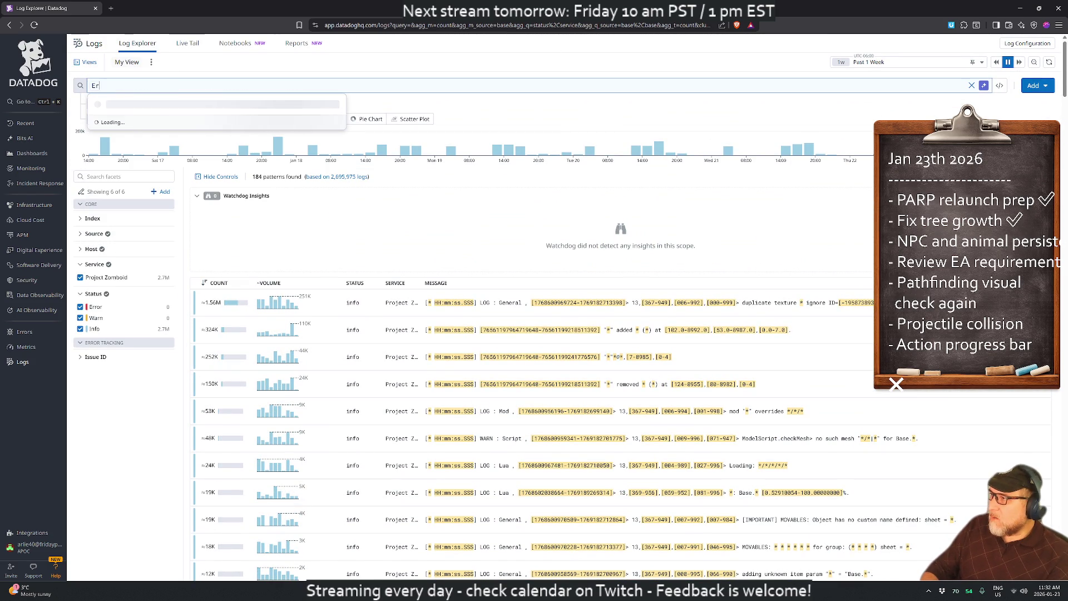
key("Return")
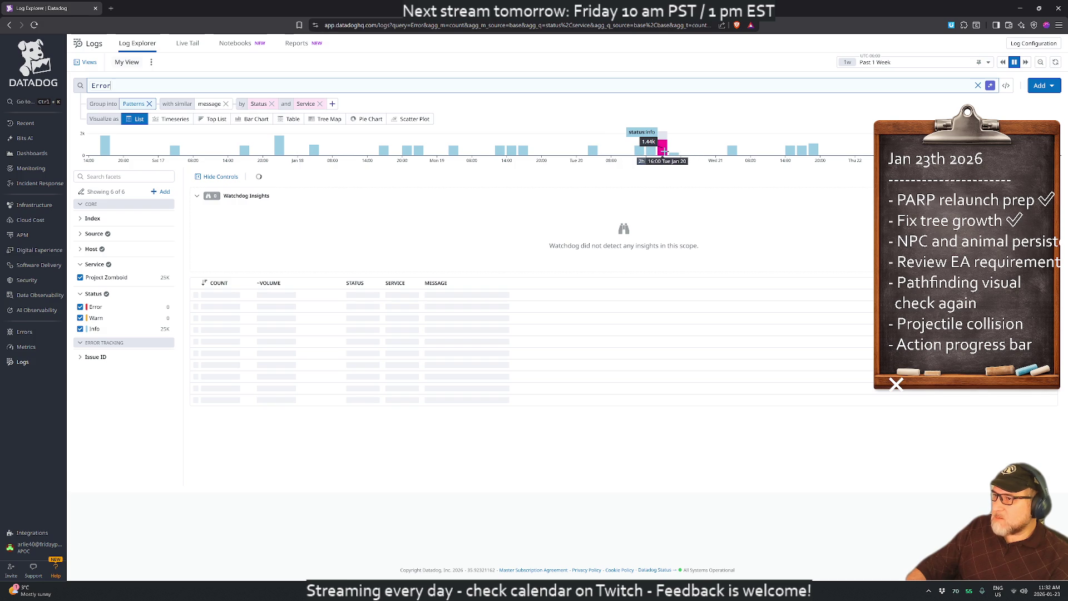
left_click(388, 236)
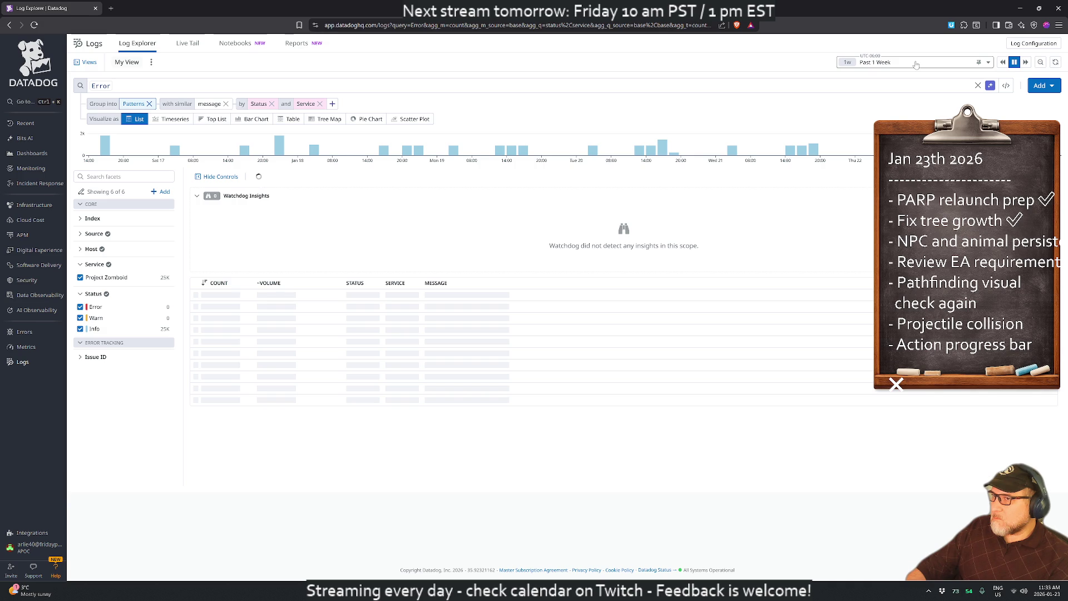
left_click(917, 65)
left_click(520, 187)
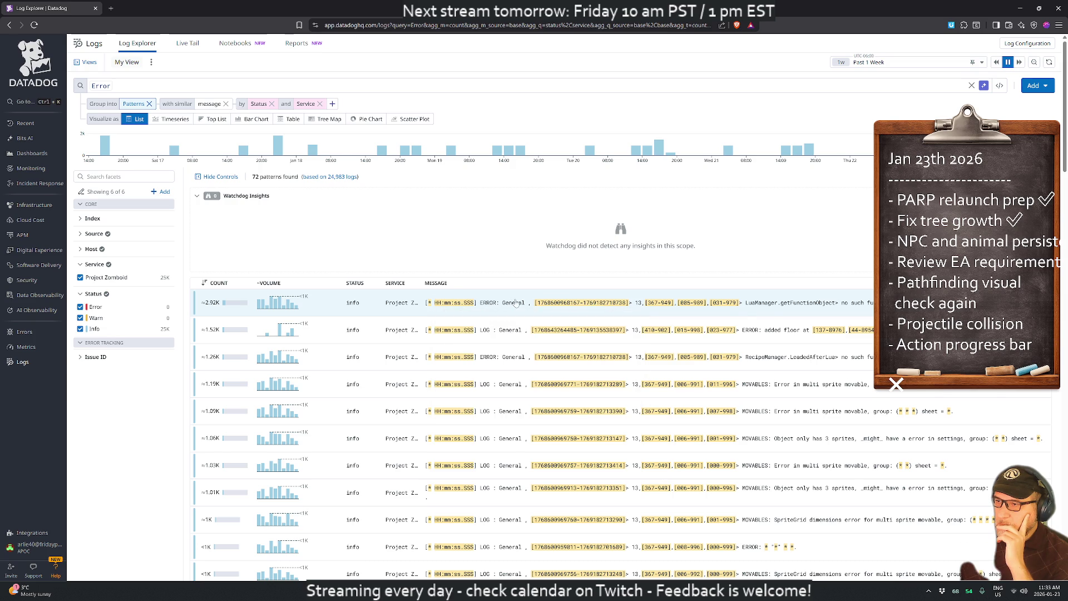
- Inspect the top error pattern's log samples and one entry's details
left_click(774, 307)
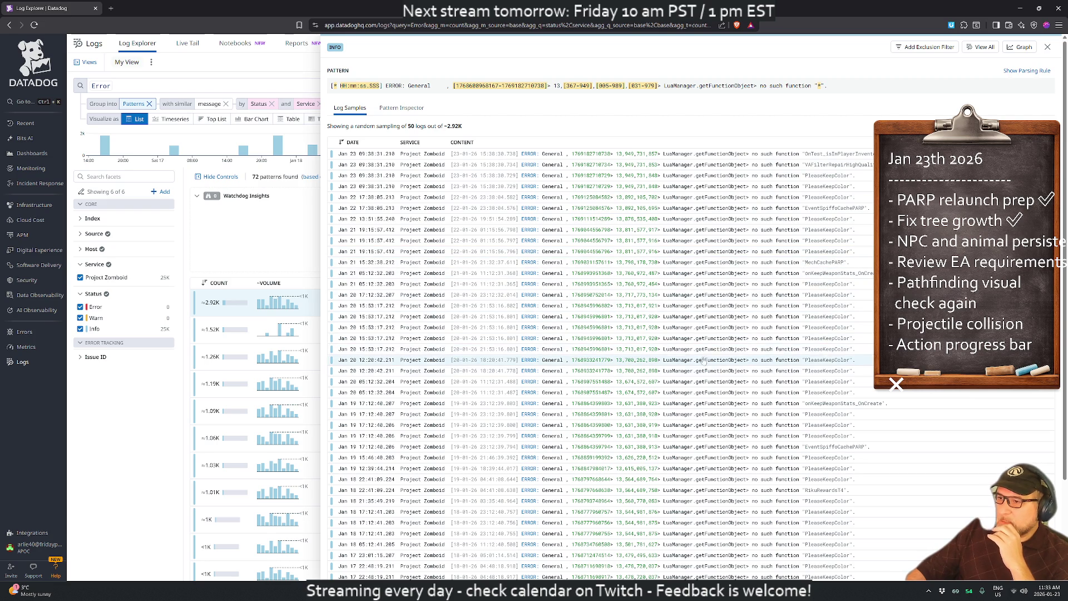
left_click(674, 338)
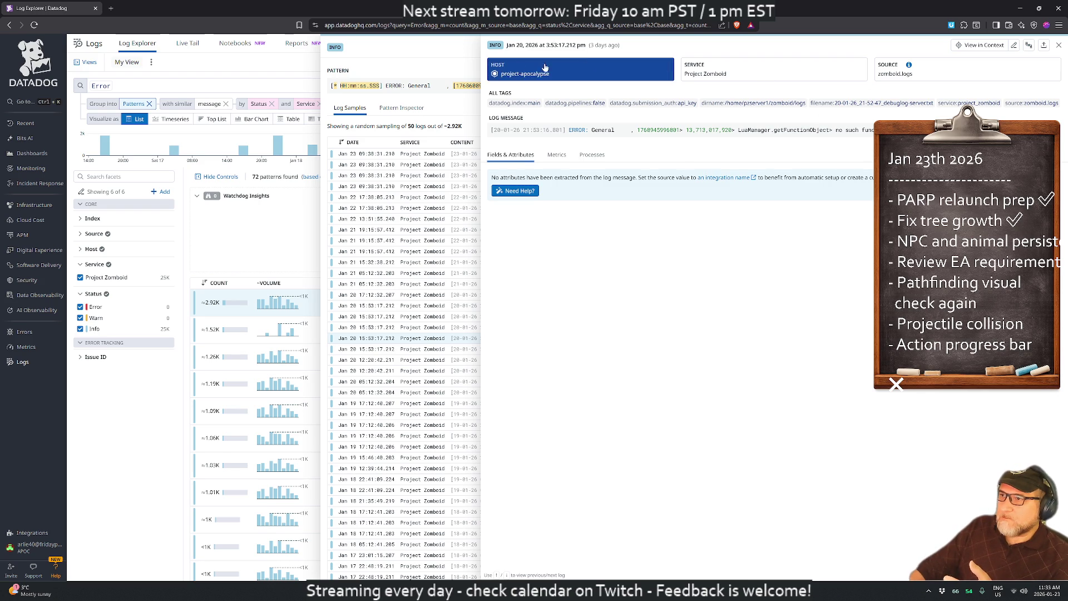
left_click(442, 64)
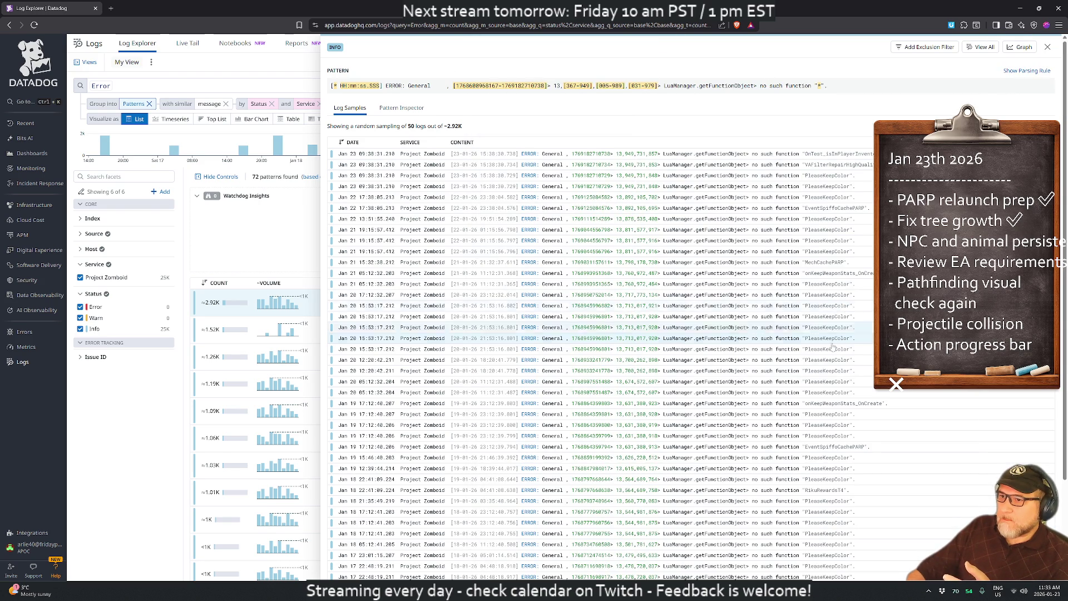
scroll(817, 390, "down", 2)
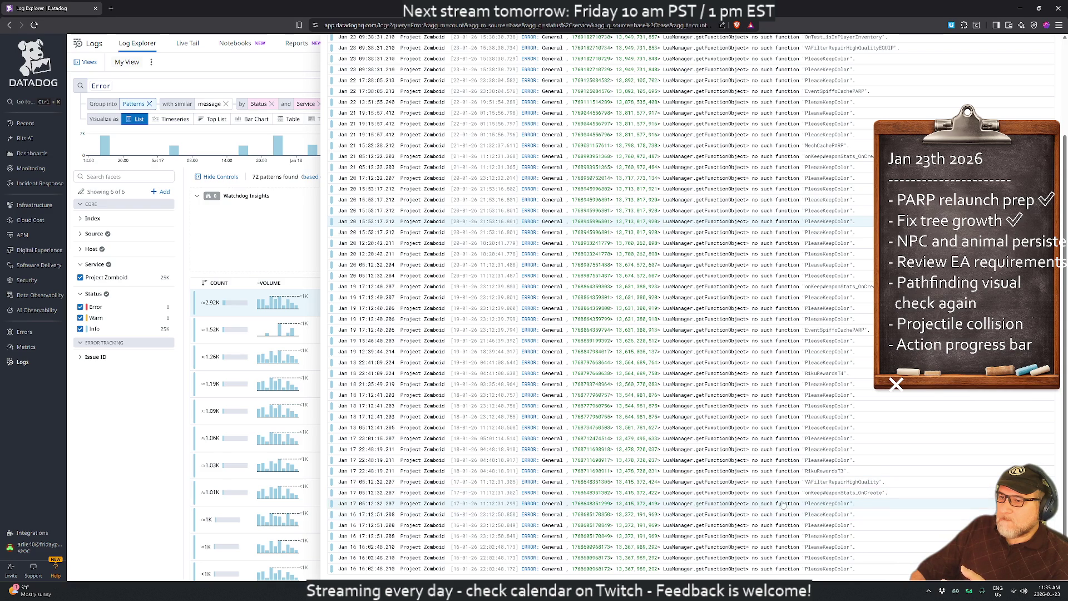
- View the Jan 18 error entry, close both detail overlays, and select the Error query
left_click(829, 429)
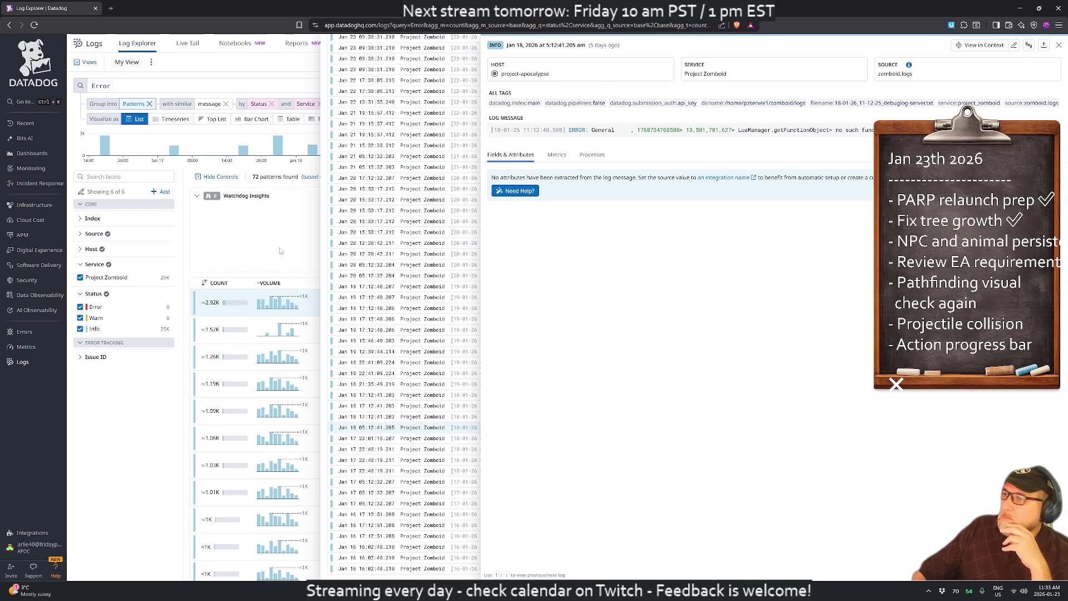
key("Escape")
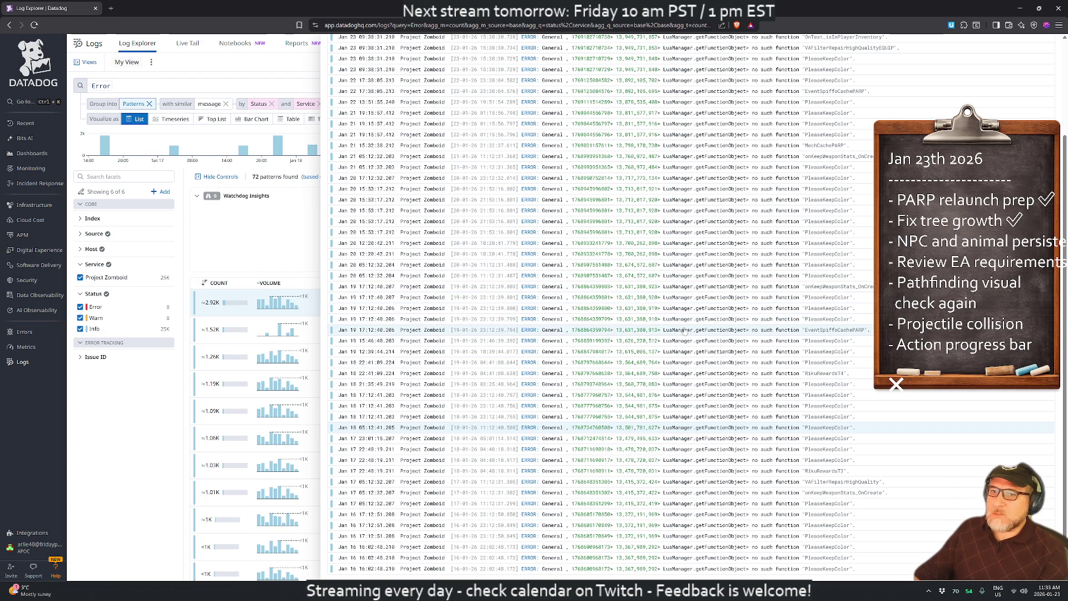
key("Escape")
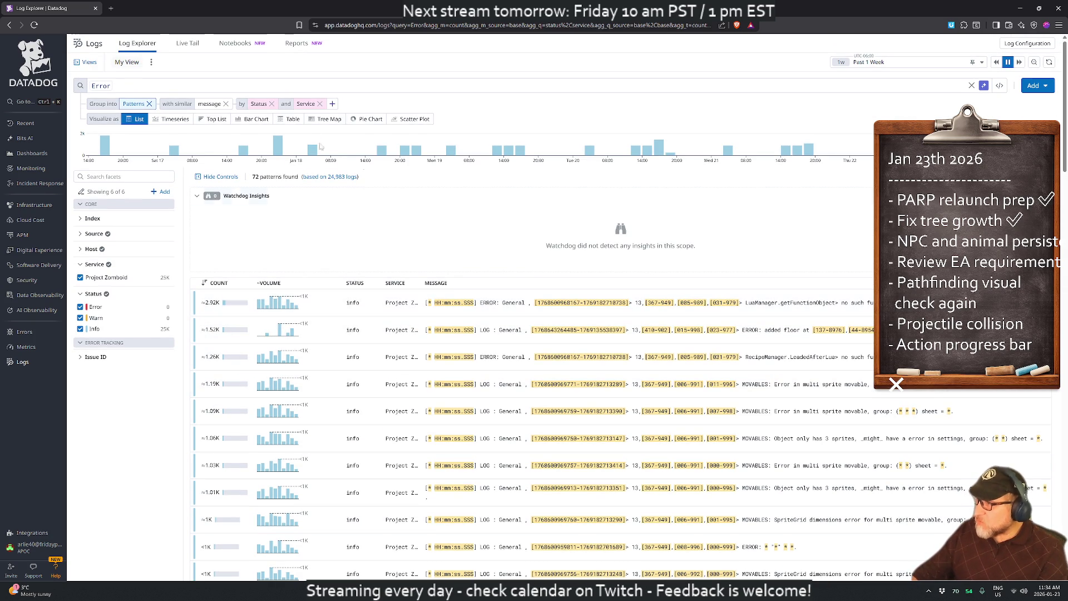
double_click(100, 85)
- Search 'Exception', narrow to the burst, and open an InvocationTargetException log in context in a new tab
type("Exception")
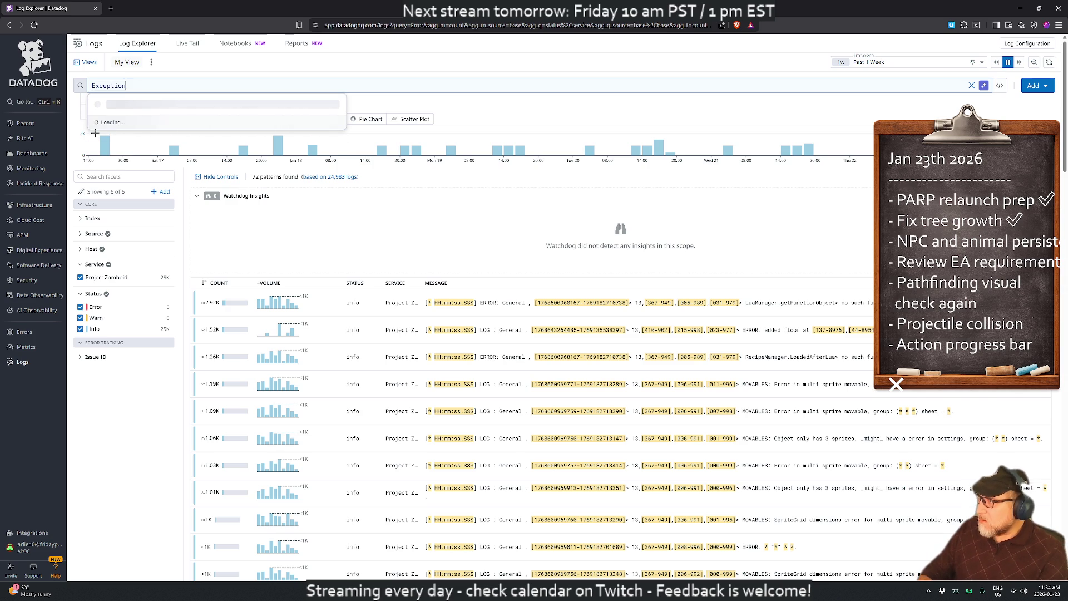
key("Return")
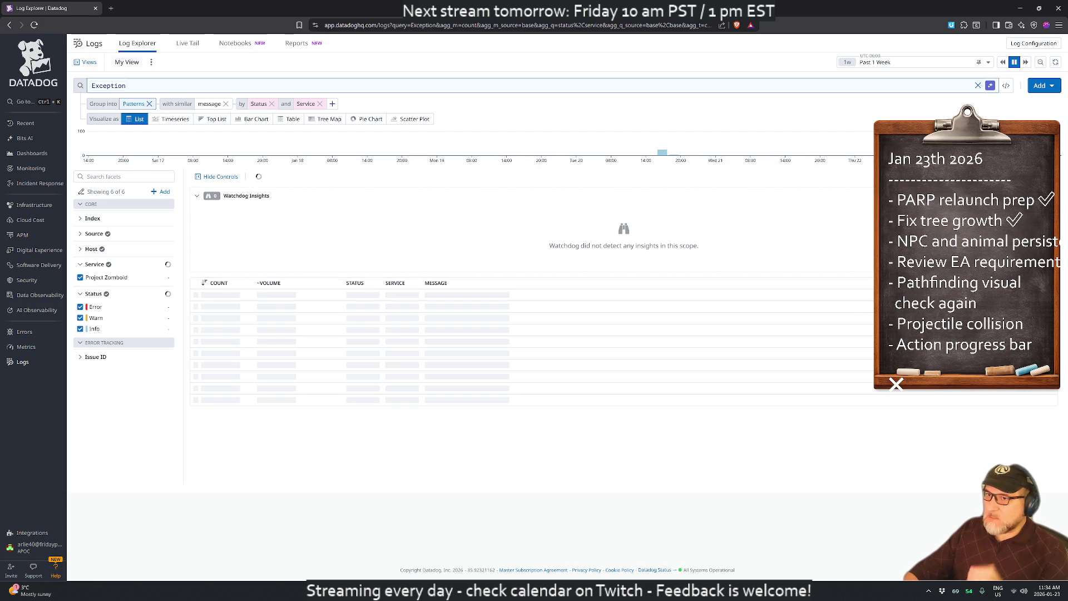
left_click_drag(936, 144, 984, 144)
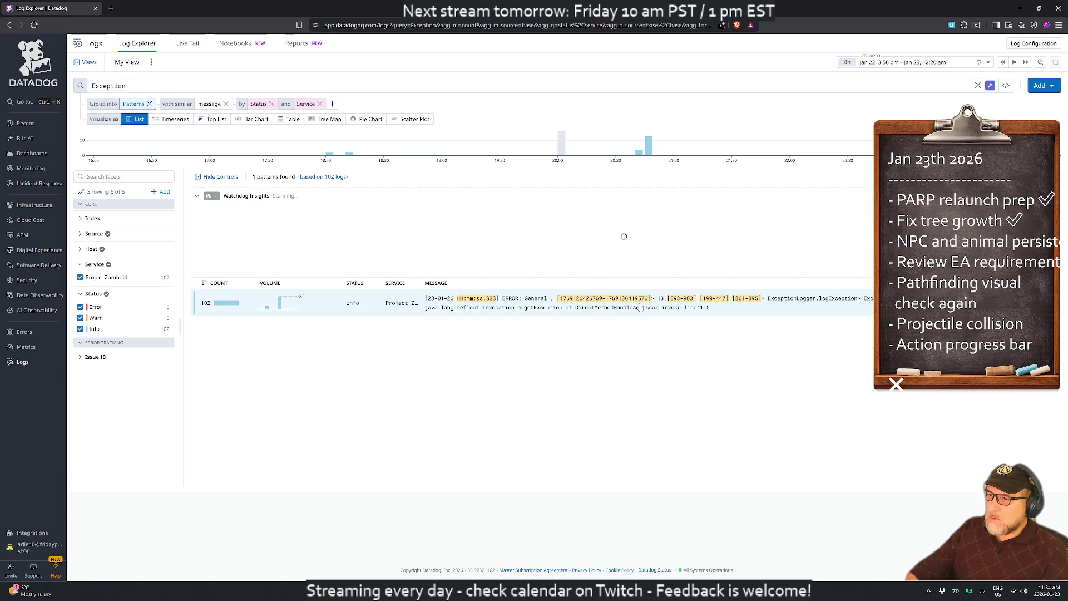
left_click(548, 309)
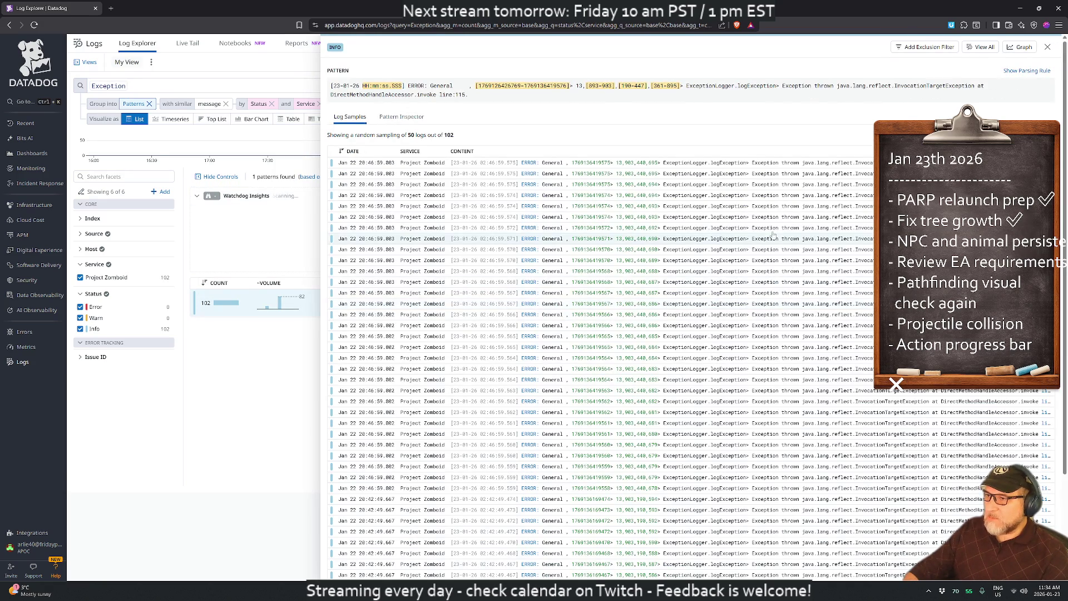
left_click(866, 218)
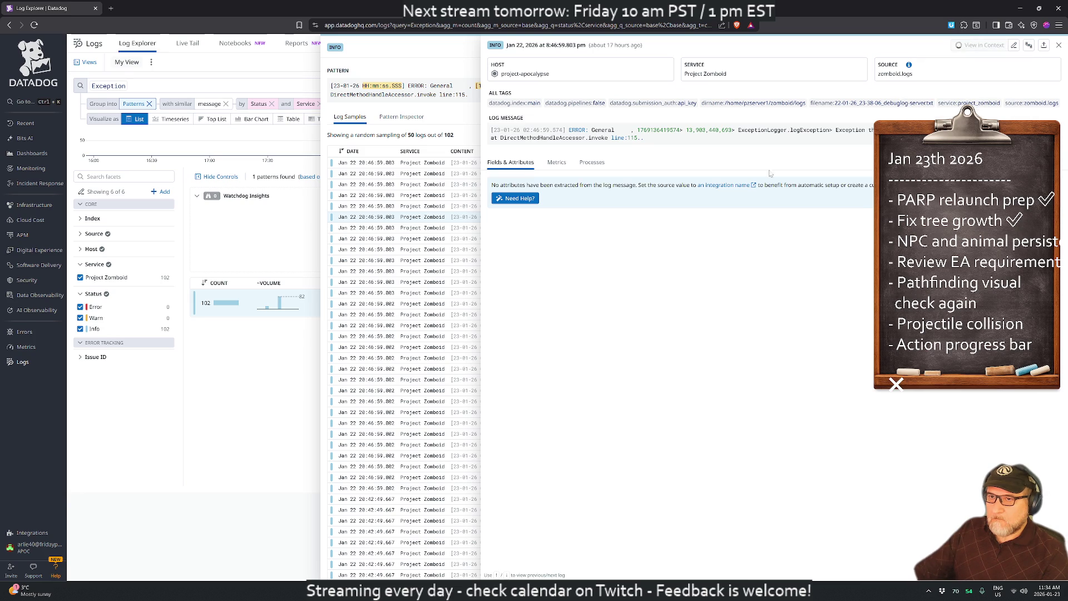
left_click(981, 45)
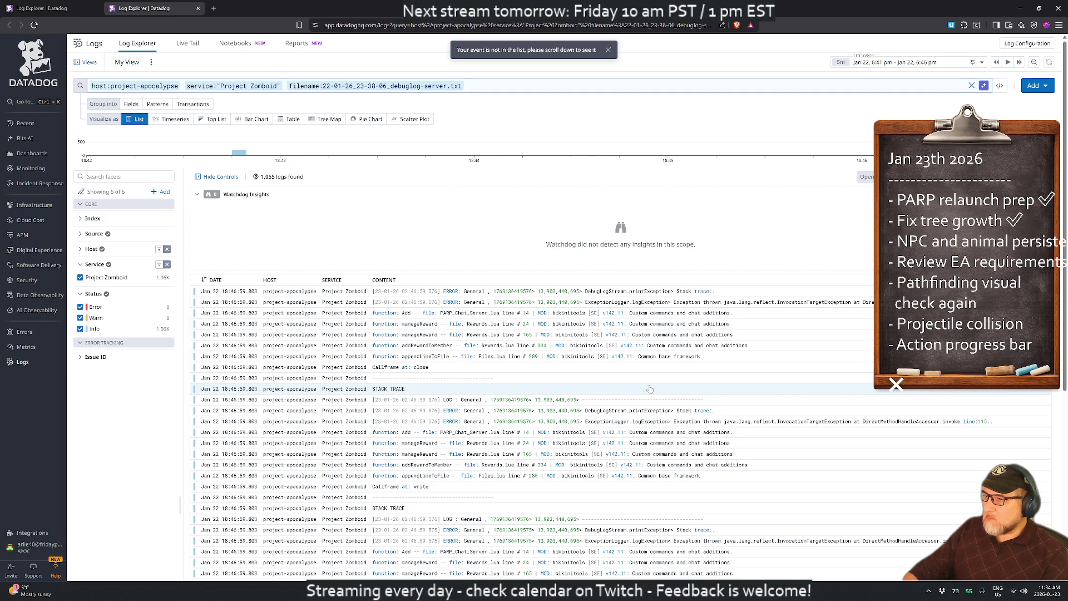
- Scroll through the 1,055-line debug file context, then show the All Dashboards list of 14
scroll(651, 391, "down", 2)
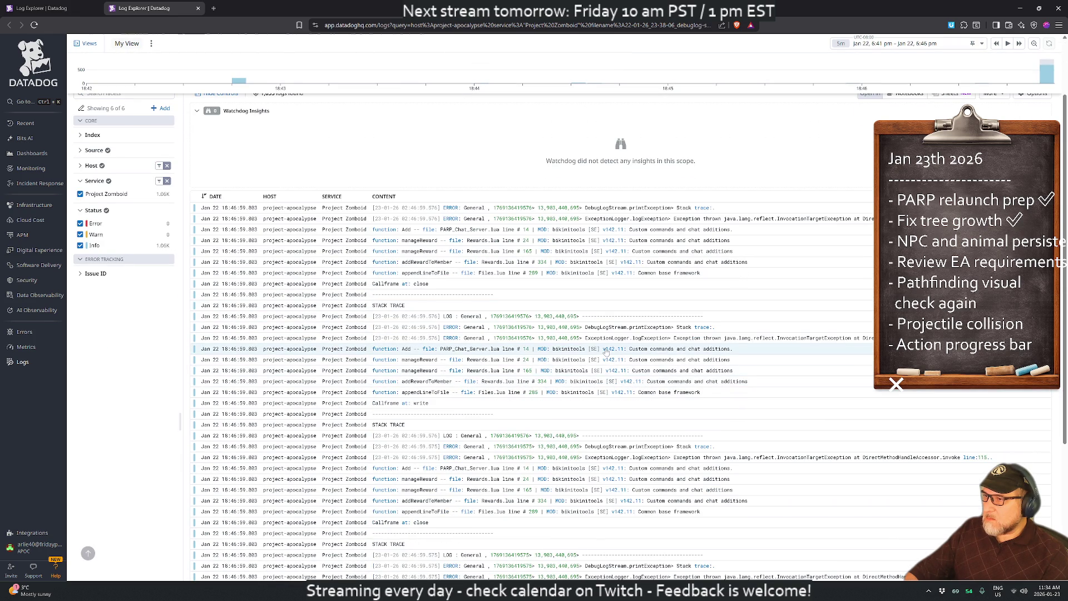
scroll(606, 352, "up", 2)
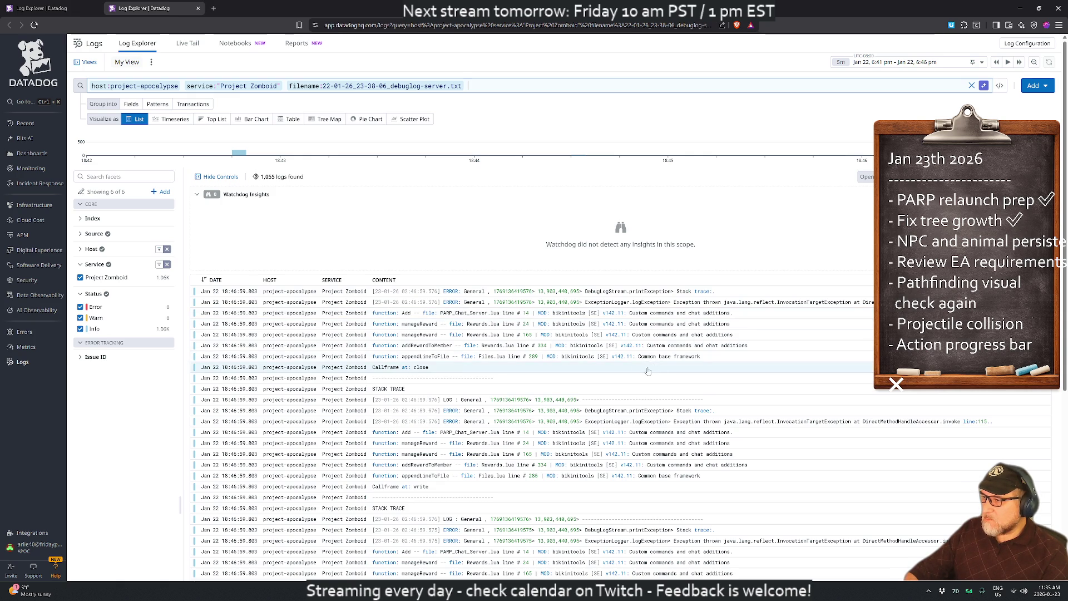
scroll(623, 390, "down", 7)
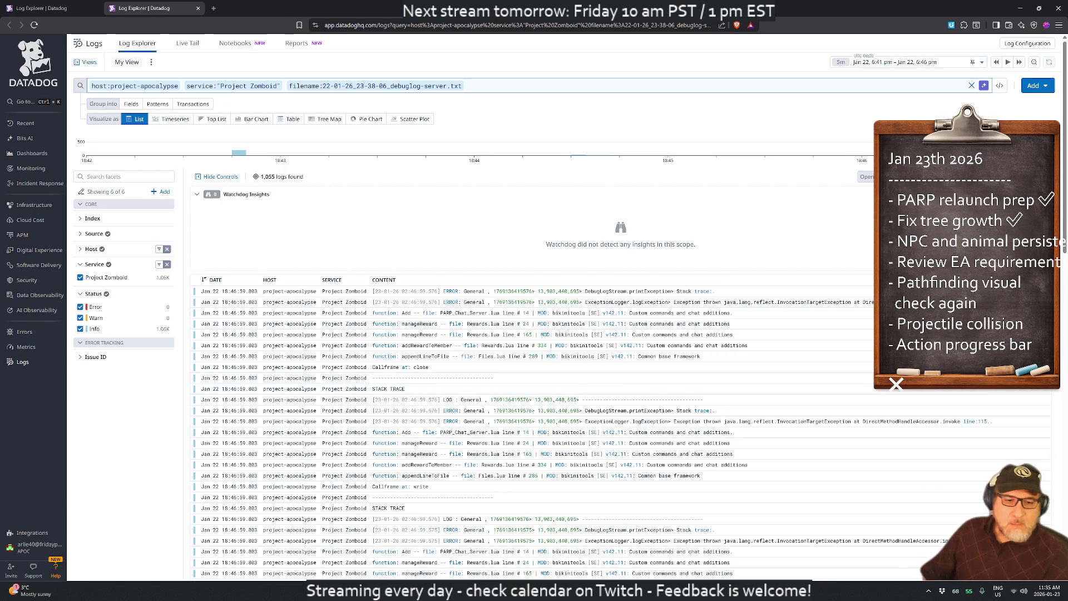
key("alt+Tab")
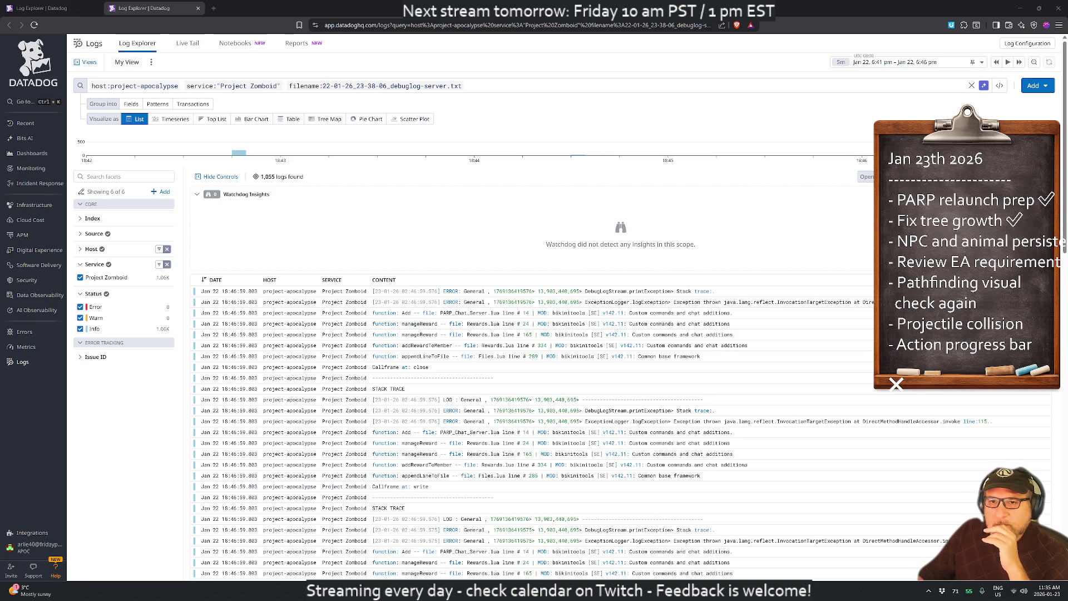
left_click(32, 153)
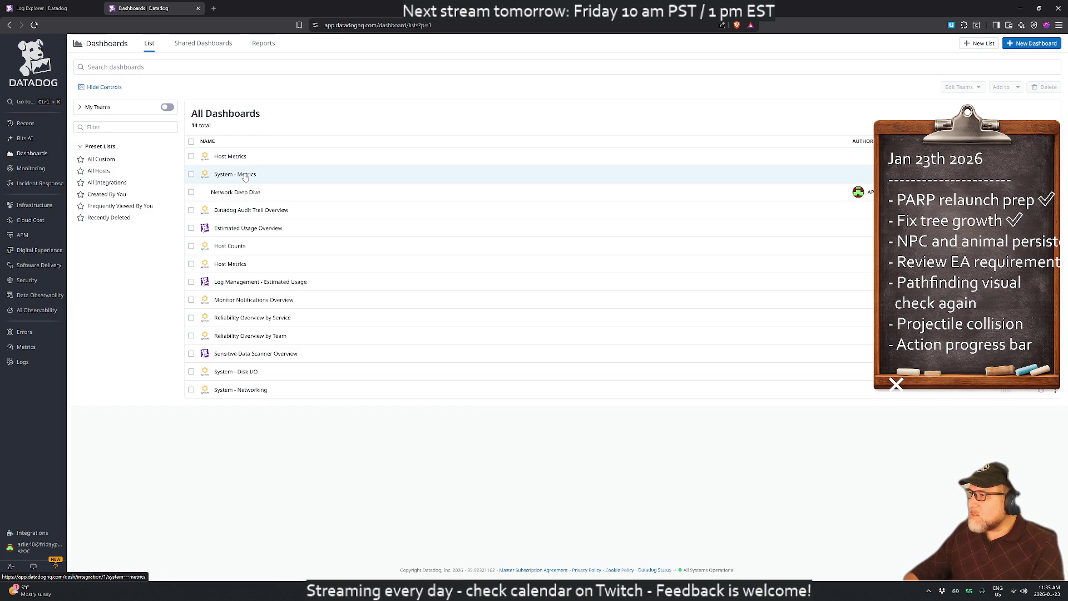
- Open the System - Metrics dashboard, visit the log explorer, and return to the dashboard list
left_click(191, 174)
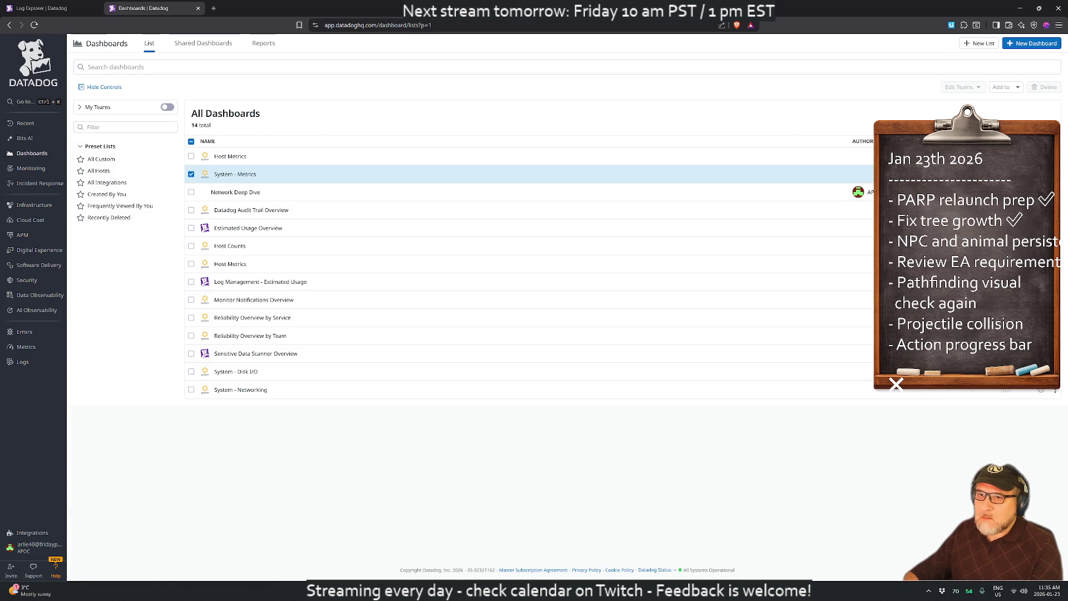
left_click(228, 174)
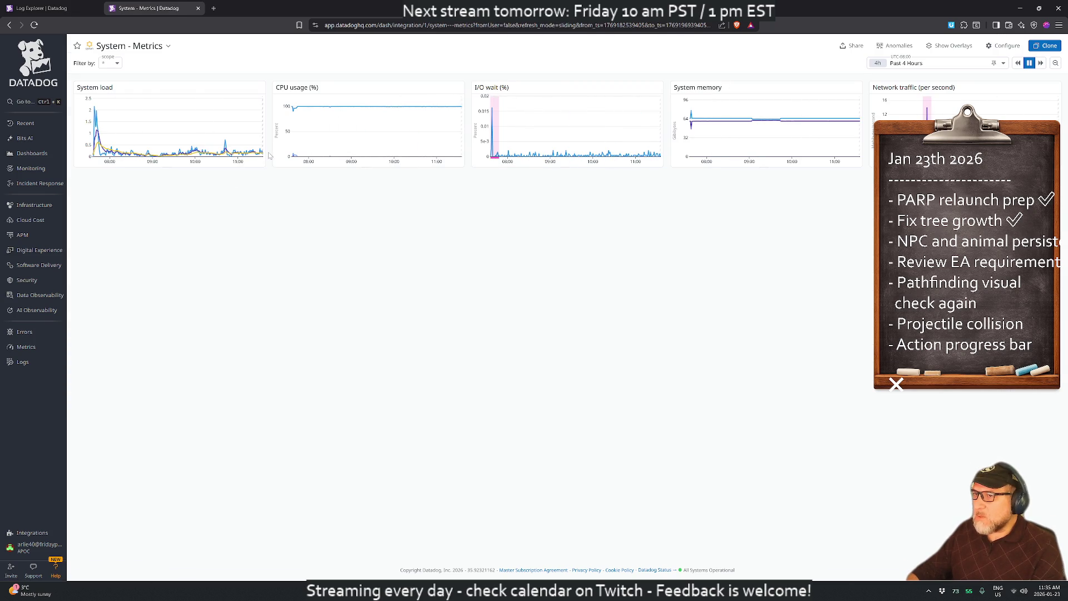
left_click(23, 363)
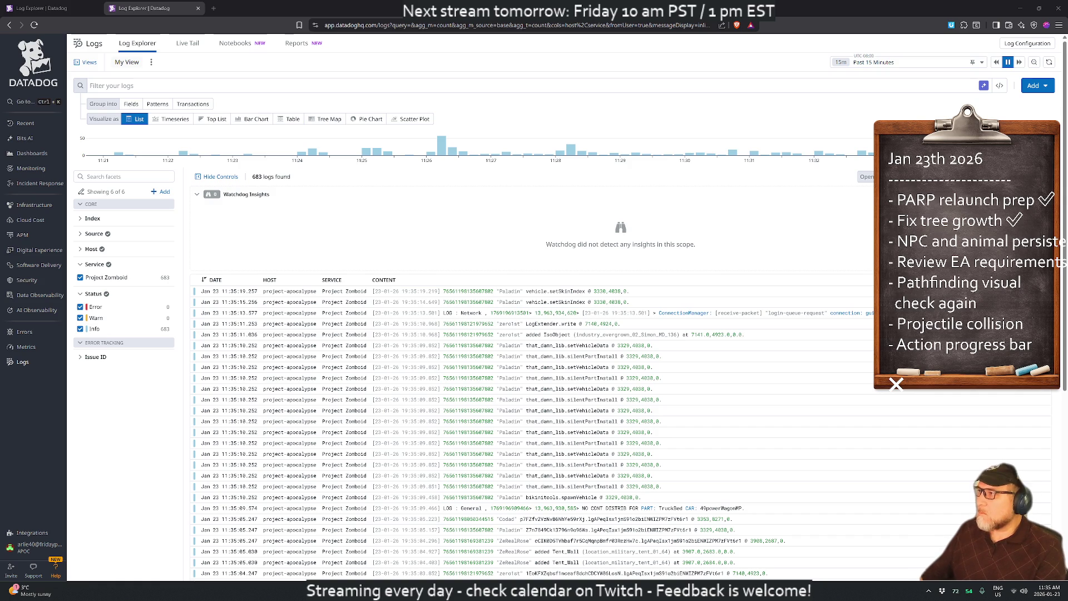
left_click(37, 155)
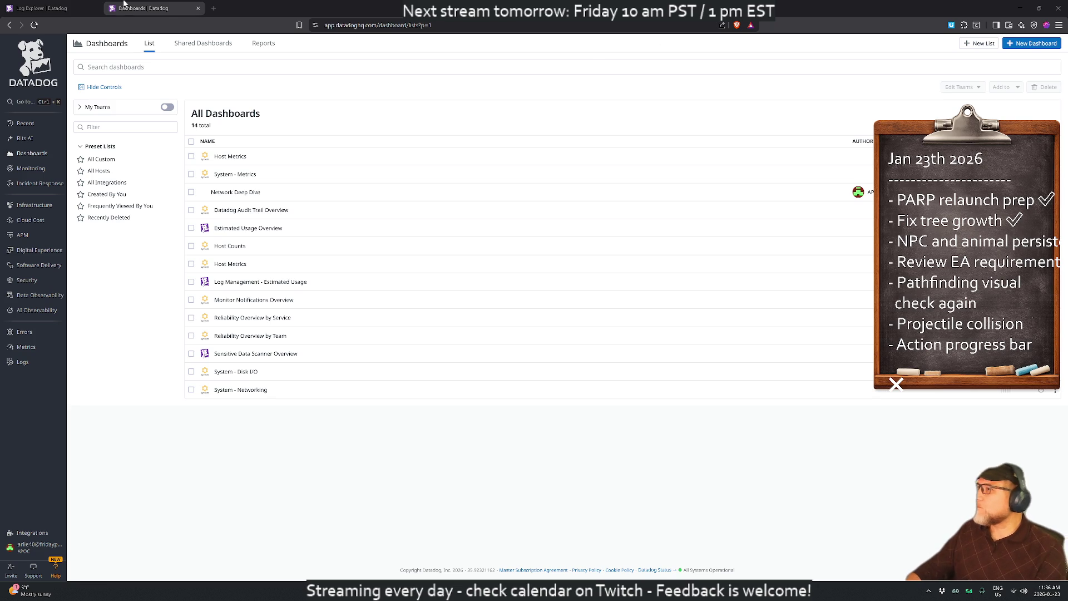
- Close the dashboards tab, dismiss the log detail panel, and switch away from the browser
key("ctrl+w")
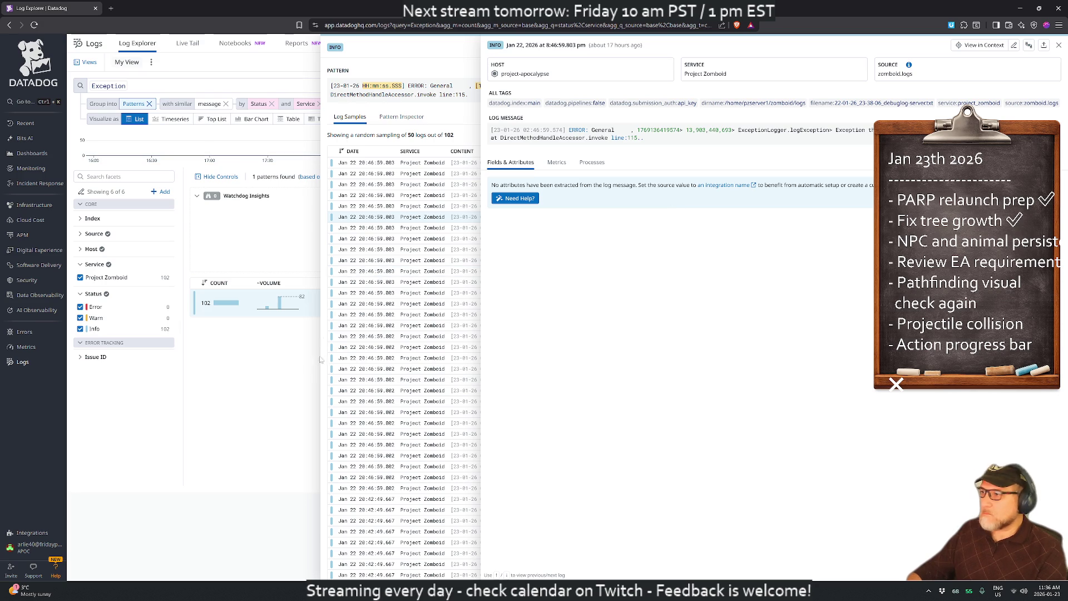
key("Escape")
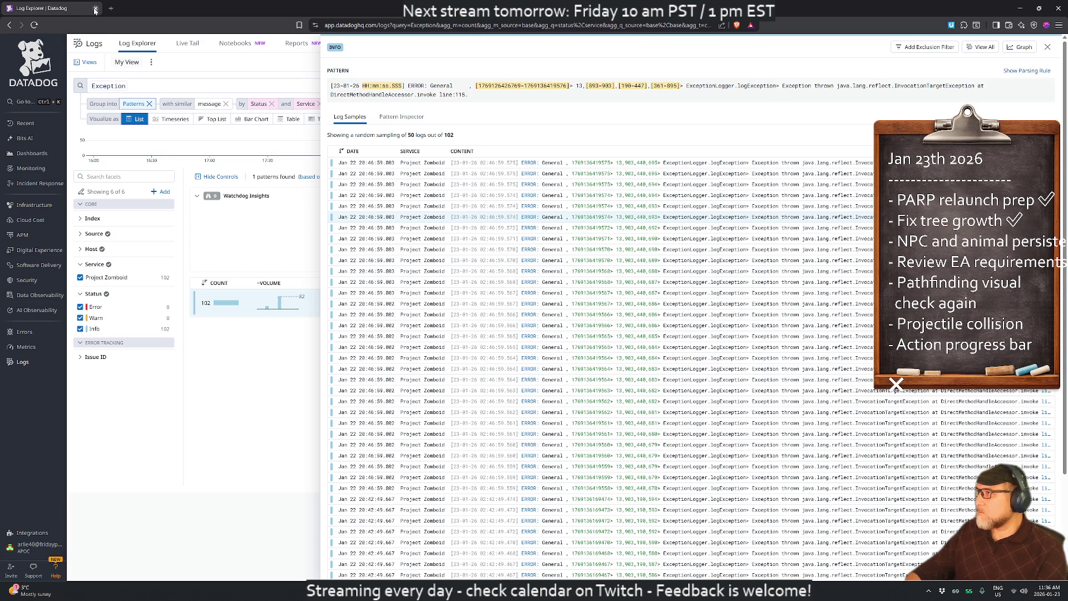
key("alt+Tab")
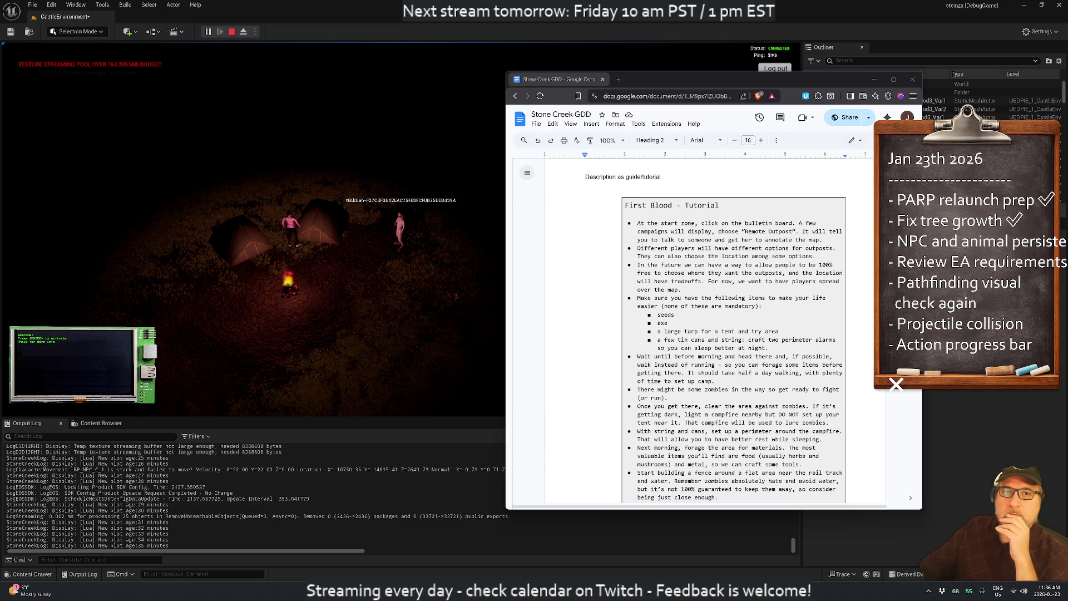
- Bring the Stone Creek Development board forward, widen it to show all lanes, and begin a new card
key("alt+Tab")
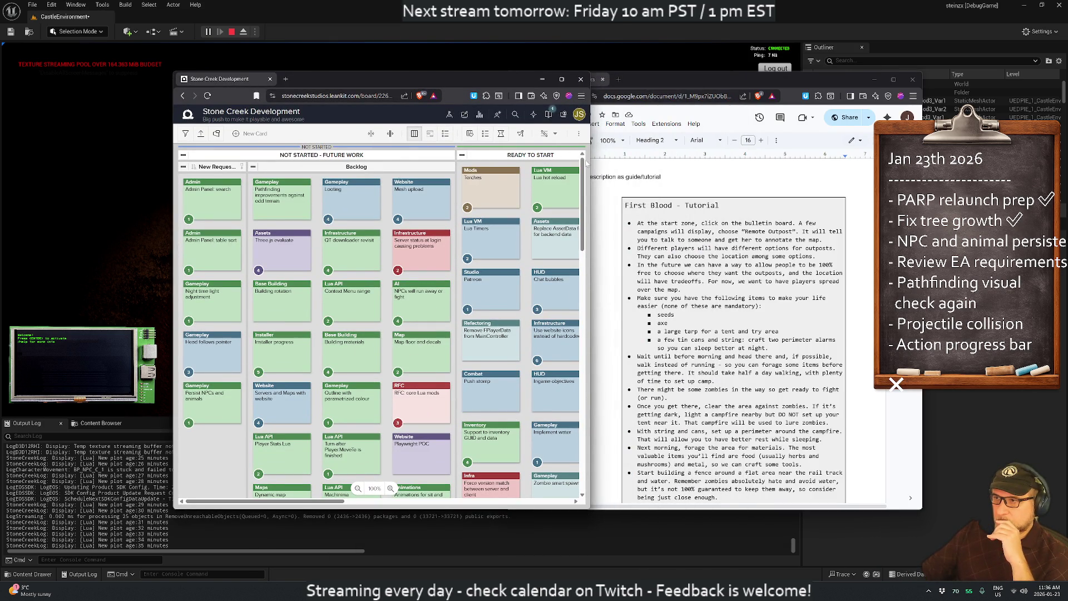
mouse_move(590, 164)
left_mouse_down()
mouse_move(872, 133)
mouse_move(1001, 133)
mouse_move(974, 133)
left_mouse_up()
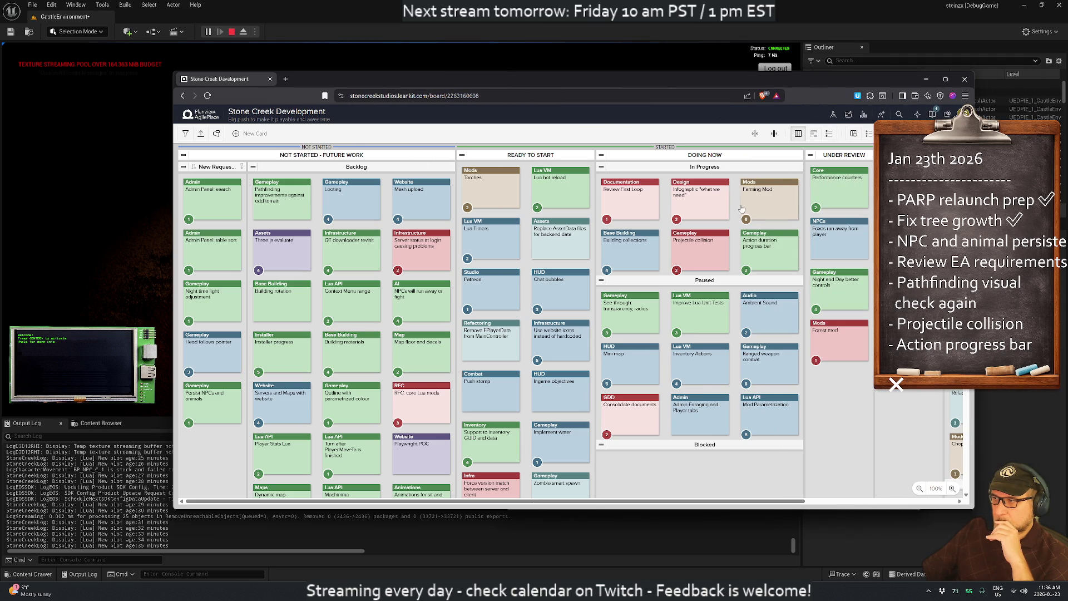
left_click(236, 135)
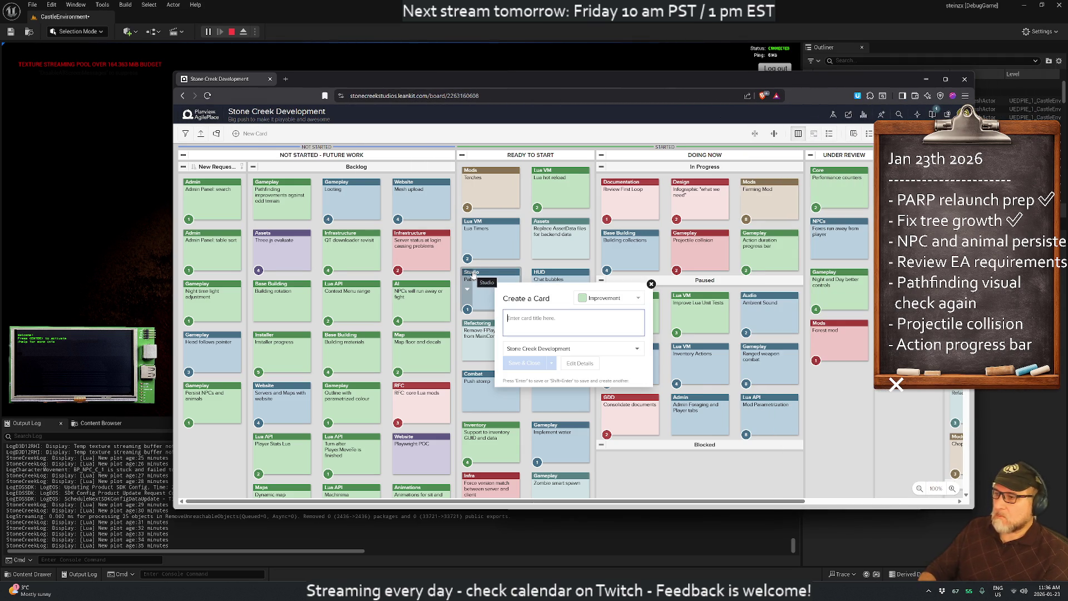
- Title the card 'NPC/animals persistence' and describe it as using the same components as zombies
type("NPC")
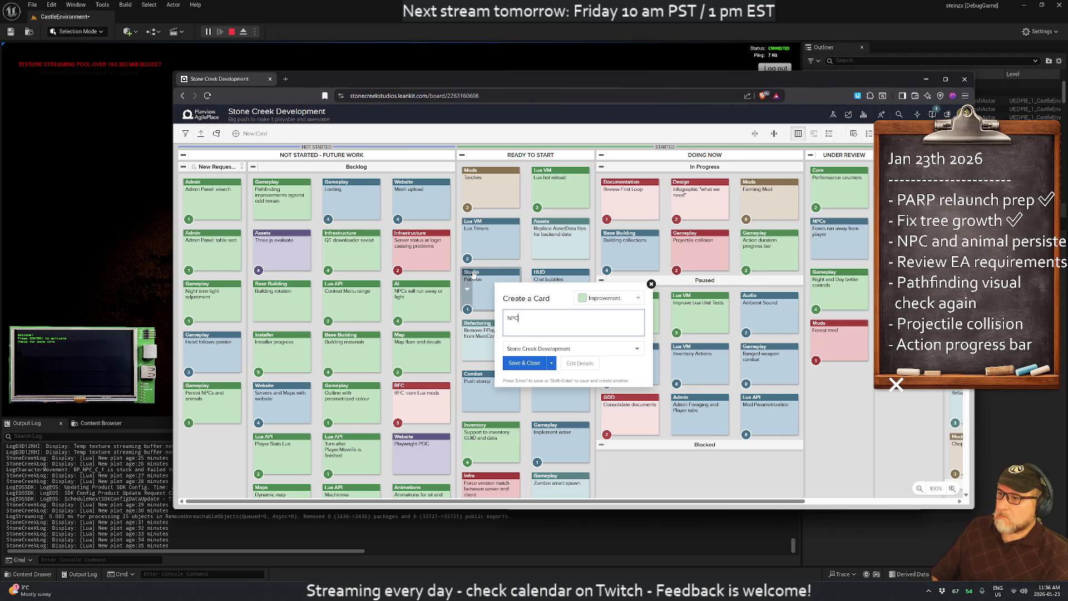
type("/animals ")
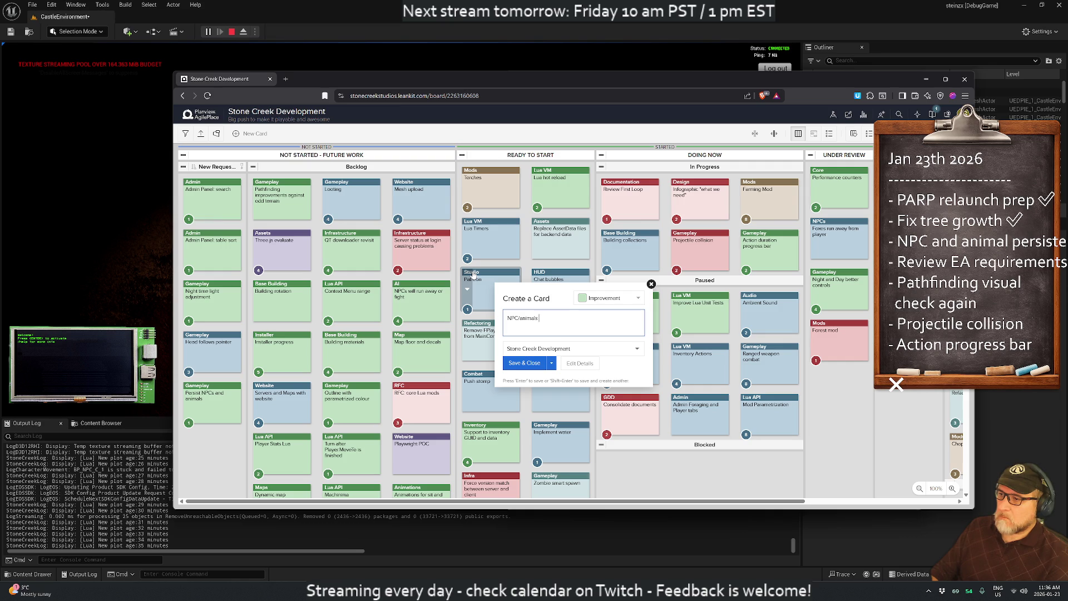
type("persistence")
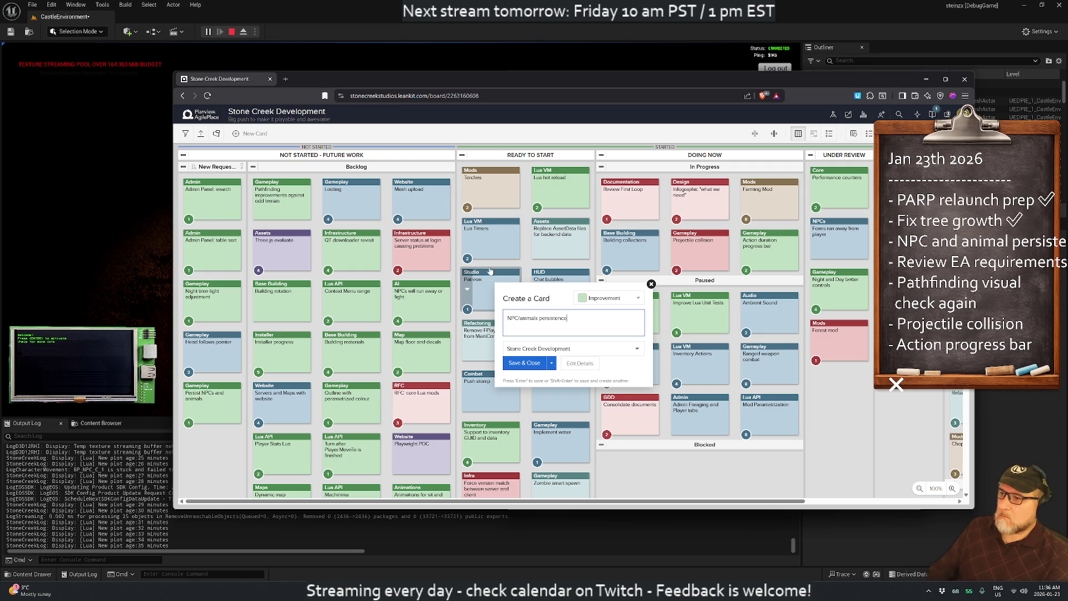
left_click(580, 363)
left_click(548, 243)
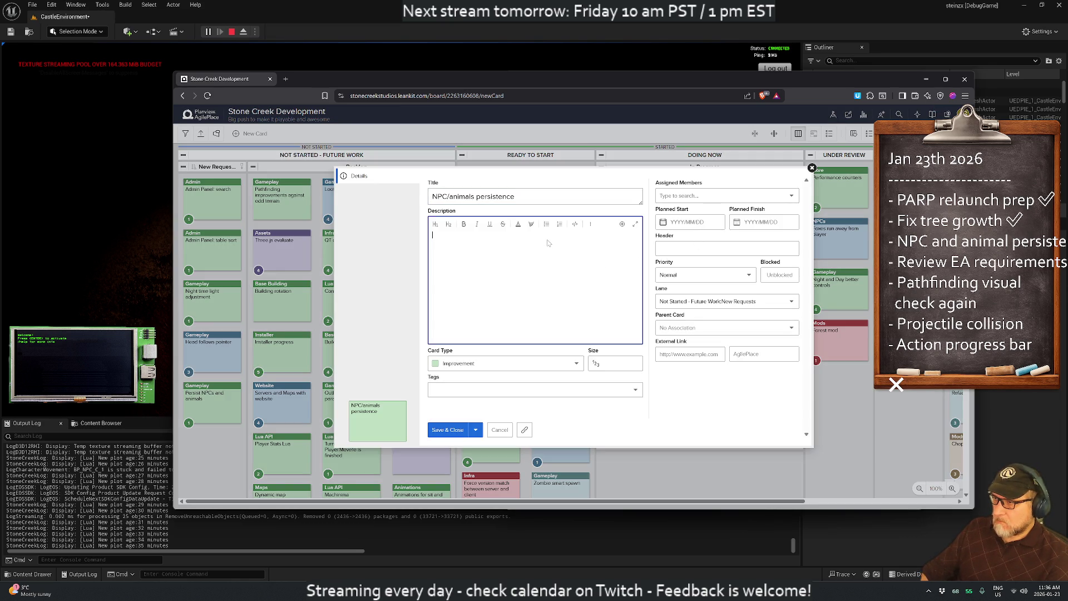
type("Use th")
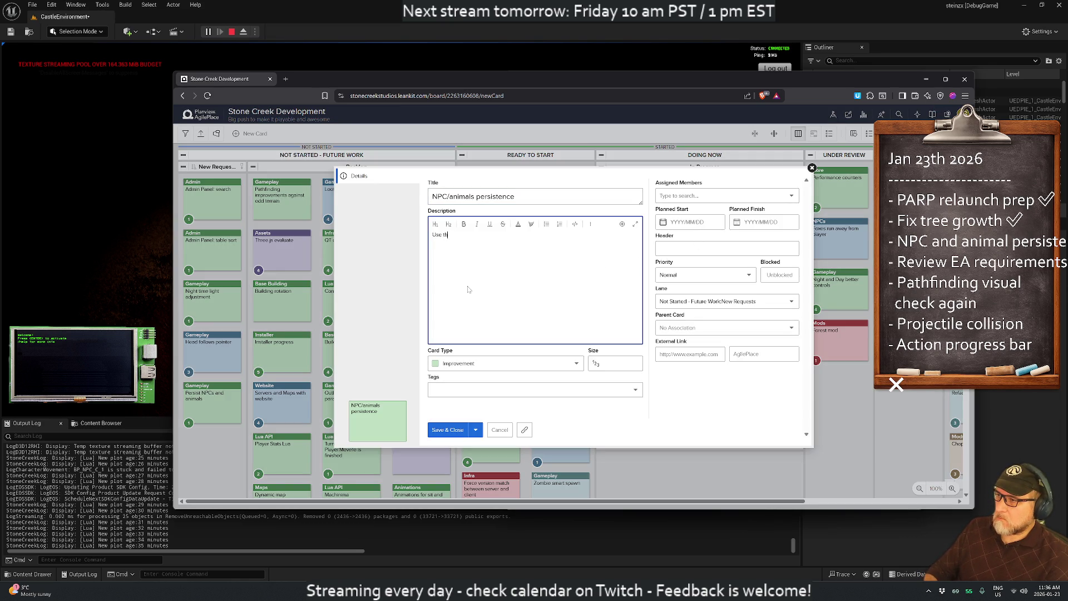
type("e same")
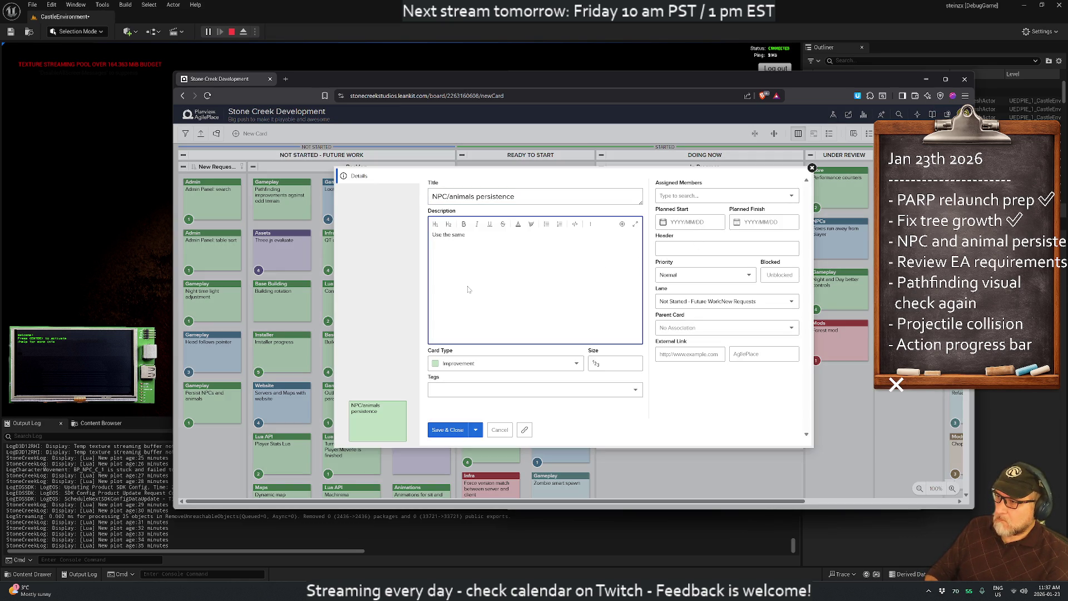
type(" components a")
type("s zombies.")
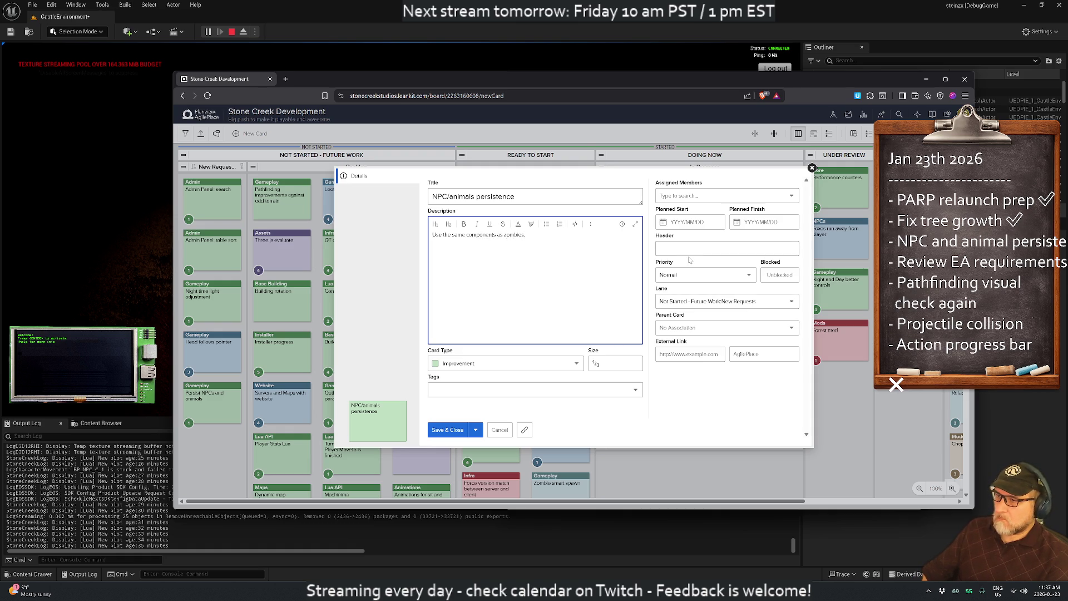
- Set the card's header to Gameplay and its size to 1
left_click(689, 248)
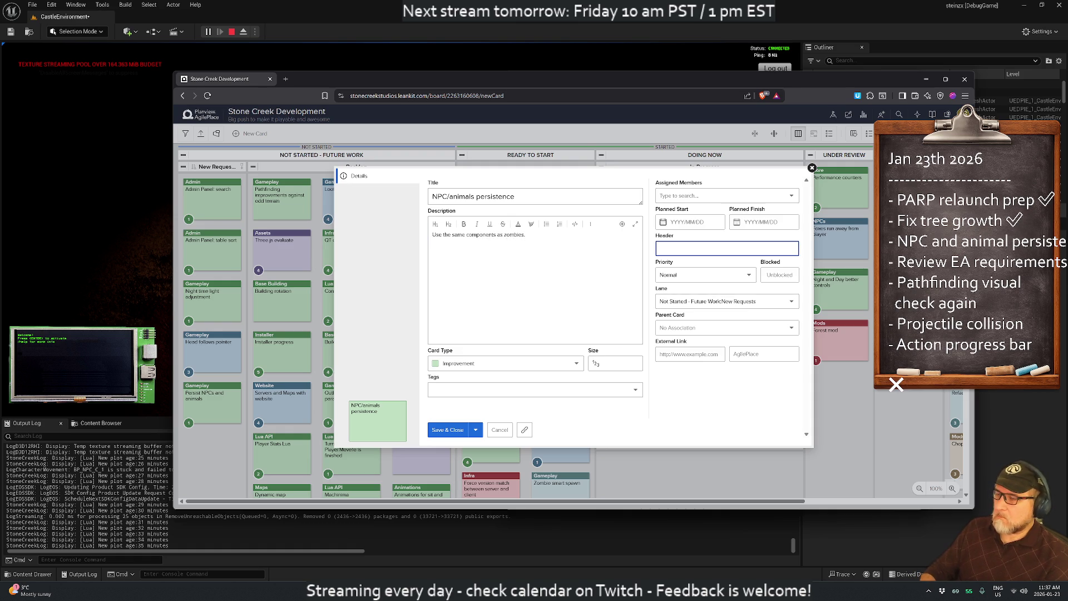
type("Gameplay")
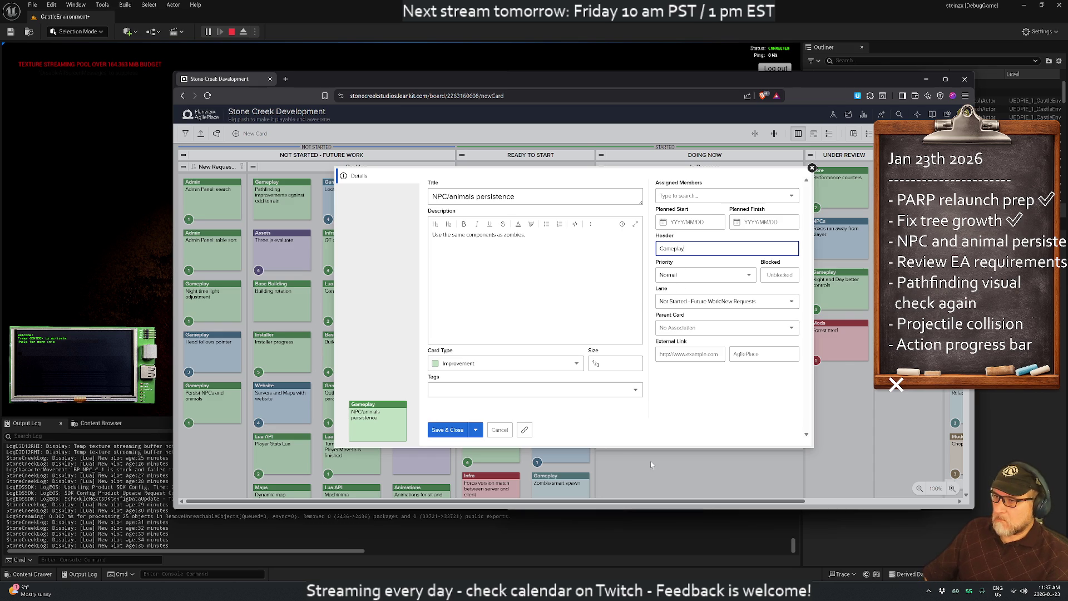
left_click(616, 364)
type("1")
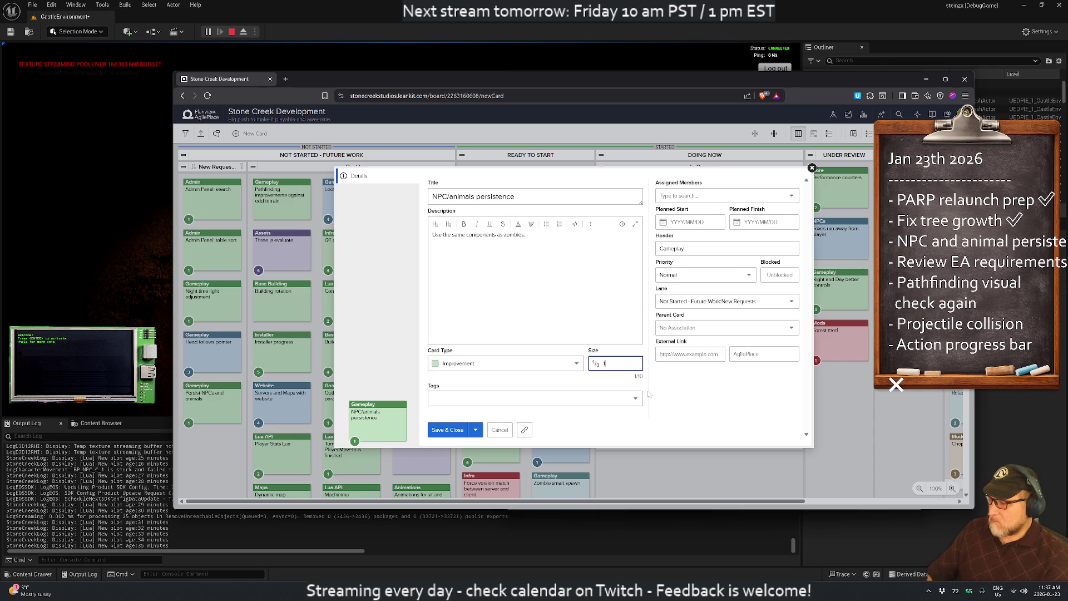
- Add the note about NPC pathing issues to the description, then save and close the card
left_click(510, 310)
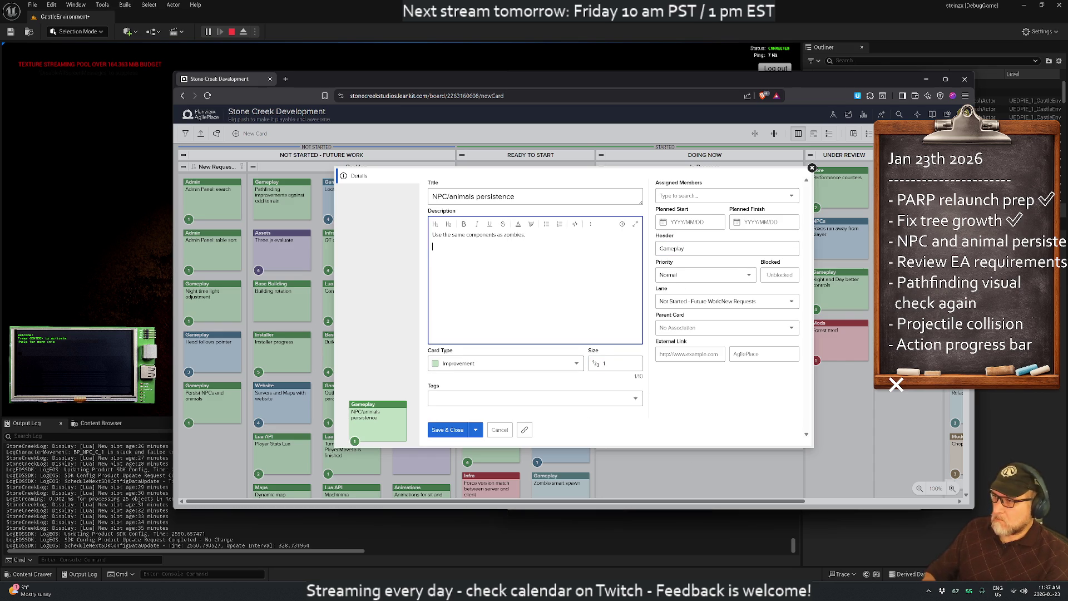
type("This will")
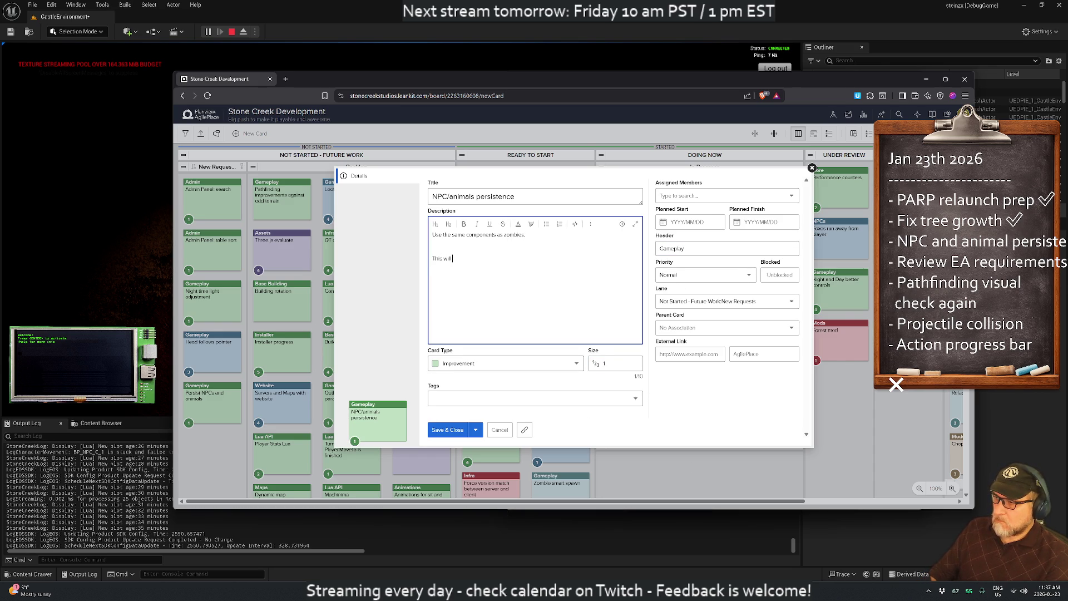
type(" help to debug some pathing issues (NP")
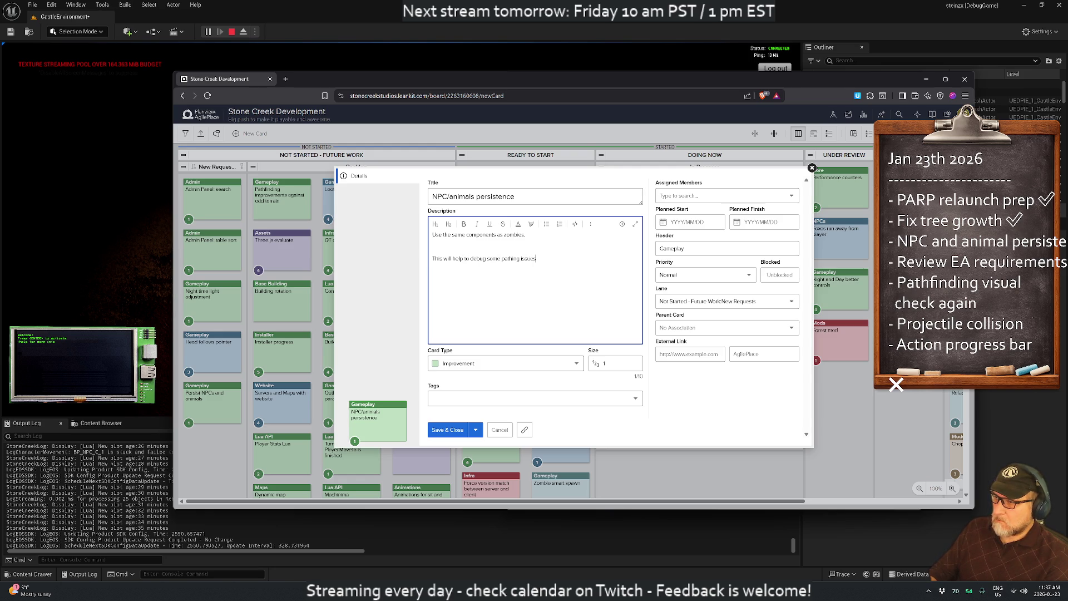
type("Cs being attr")
type("a")
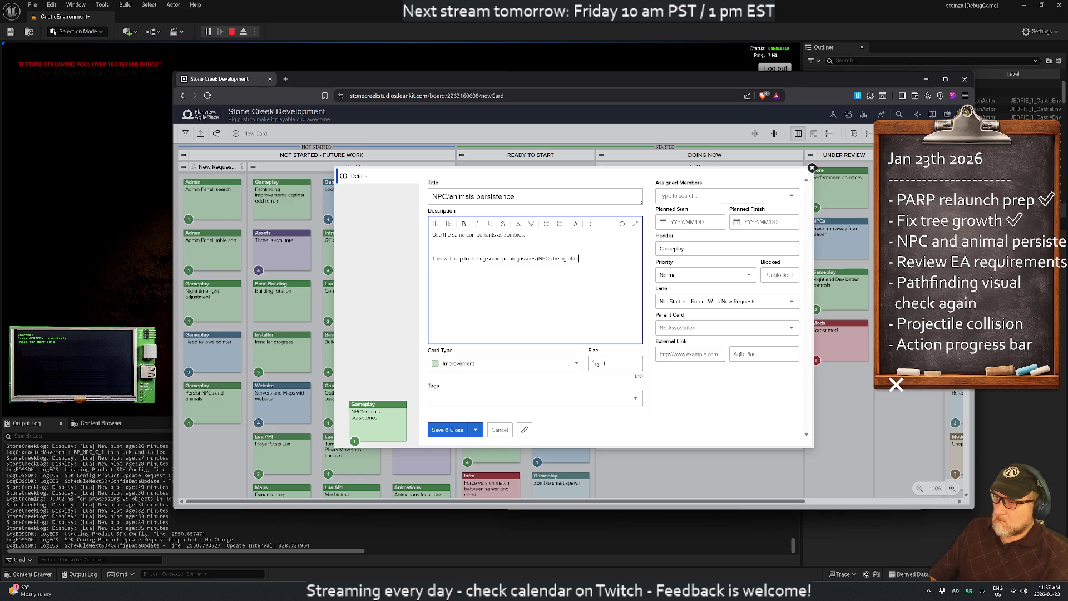
type("tracted to ")
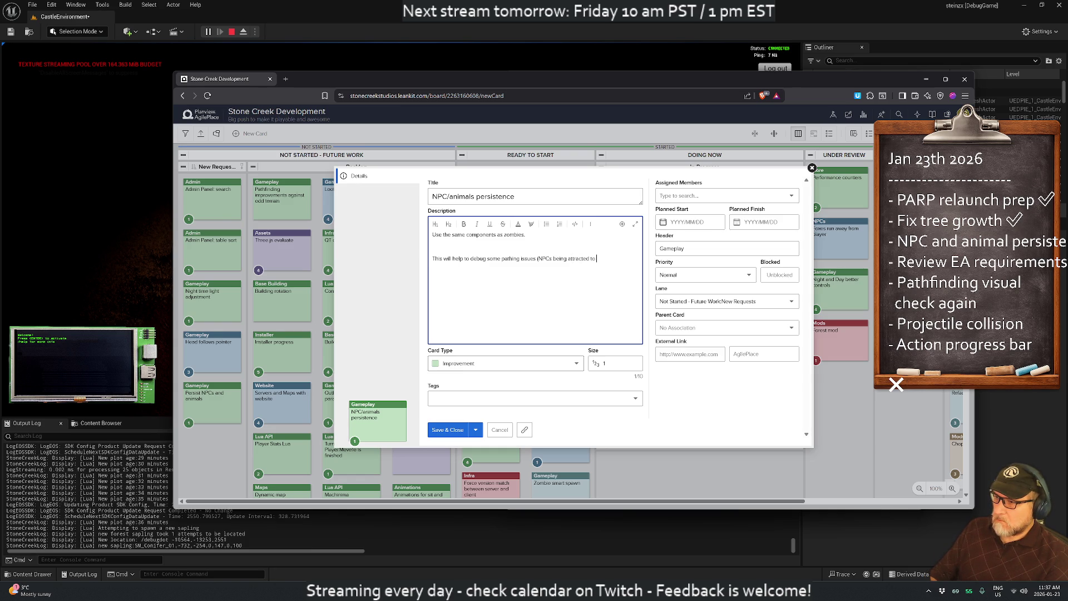
type("spawned objects")
type(" and getting stuck).")
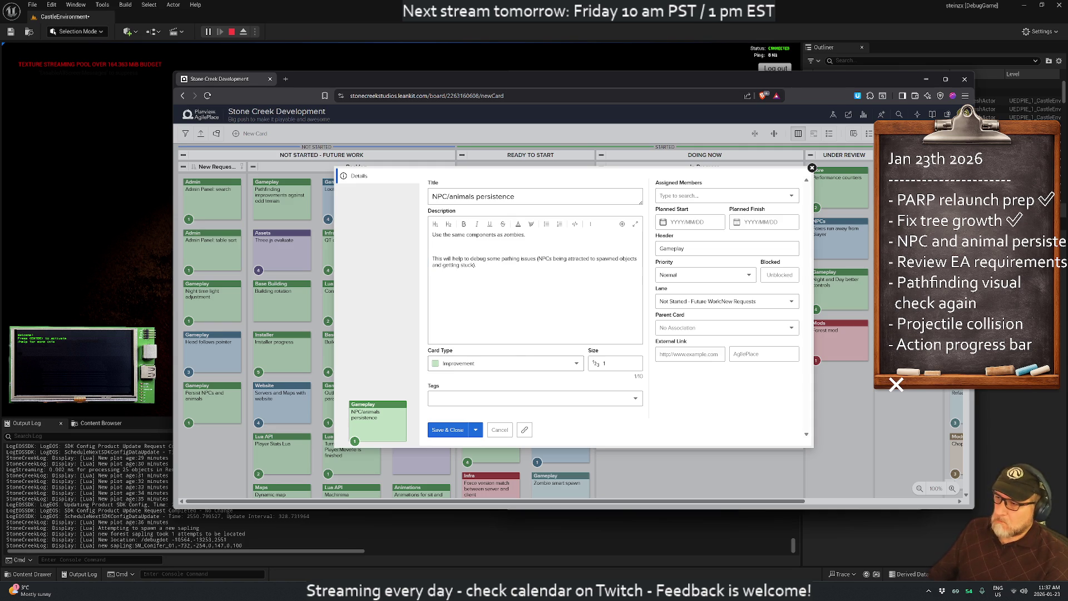
left_click(446, 429)
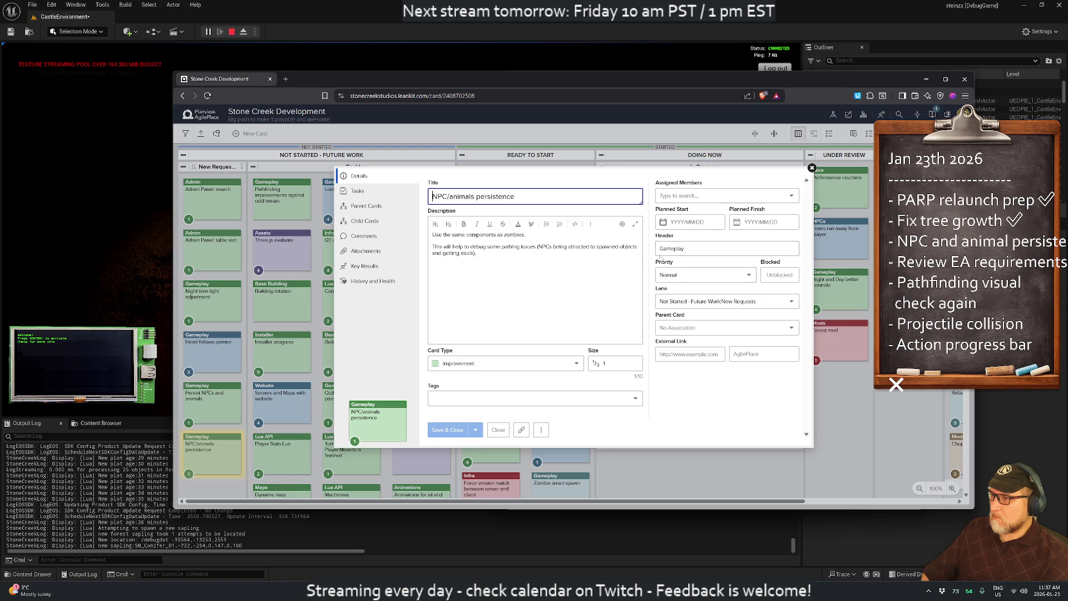
left_click(812, 168)
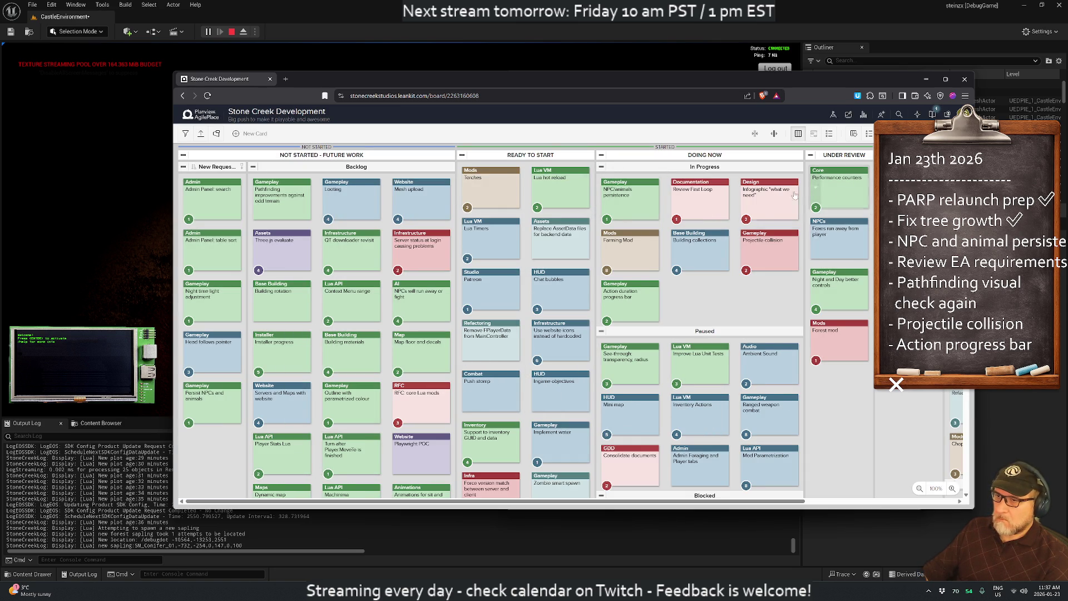
- Drag Projectile collision into the Paused lane and Farming Mod into Under Review, then return to Unreal
mouse_move(780, 254)
left_mouse_down()
mouse_move(718, 356)
mouse_move(629, 362)
left_mouse_up()
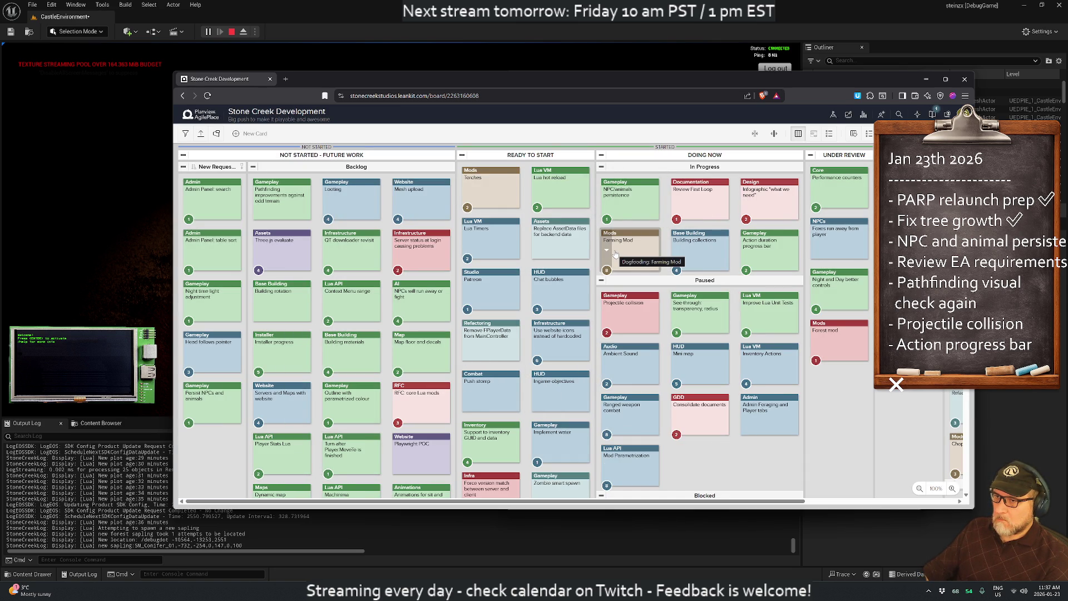
left_click_drag(616, 254, 749, 235)
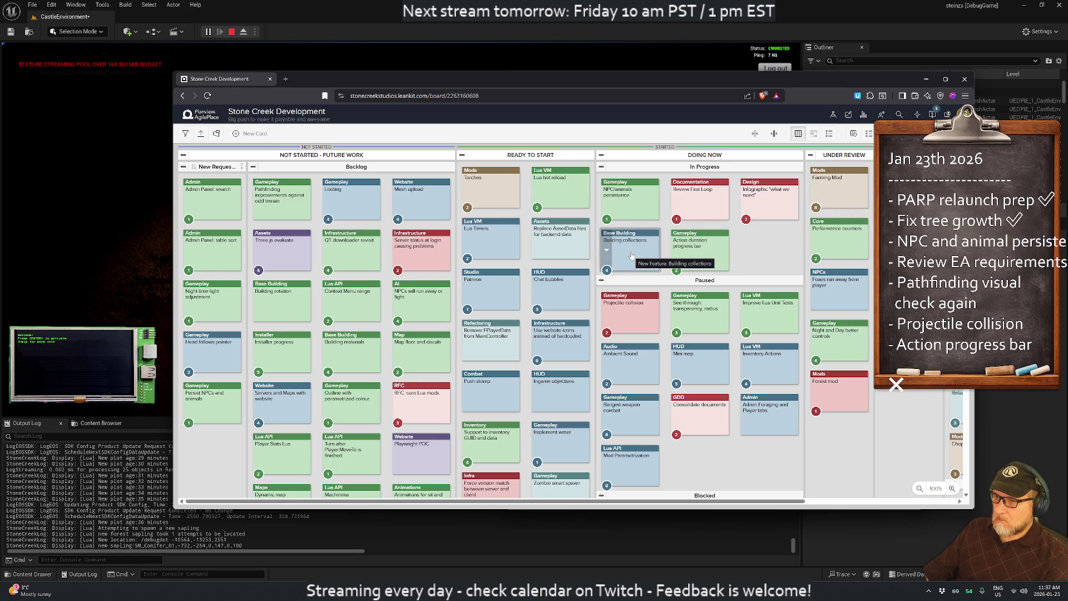
key("alt+Tab")
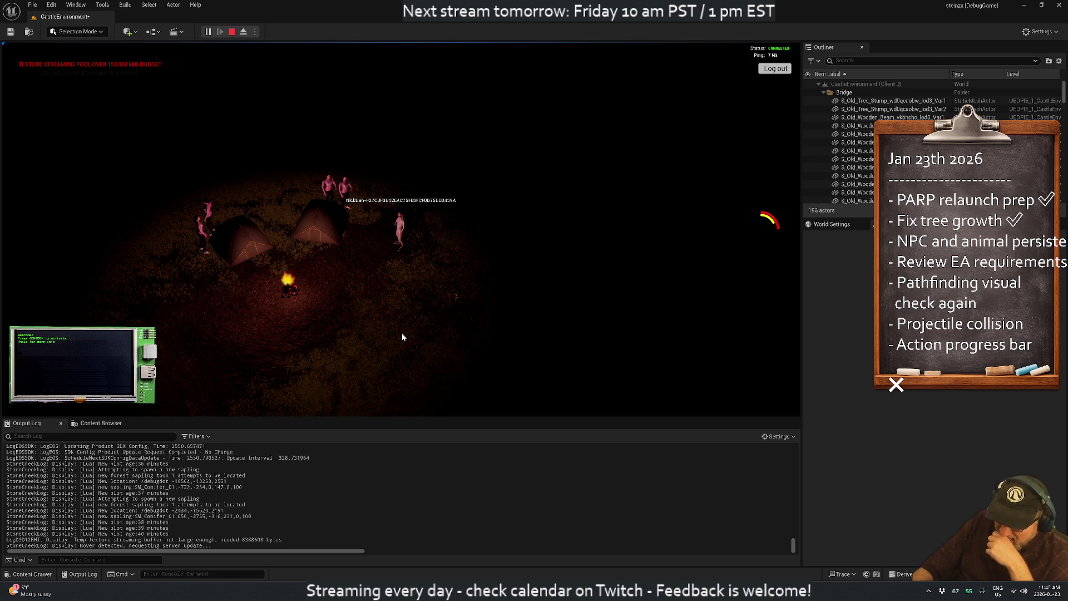
- Stop play, close Unreal saving the CastleEnvironment level, minimize the board, and bring Rider forward
left_click(232, 32)
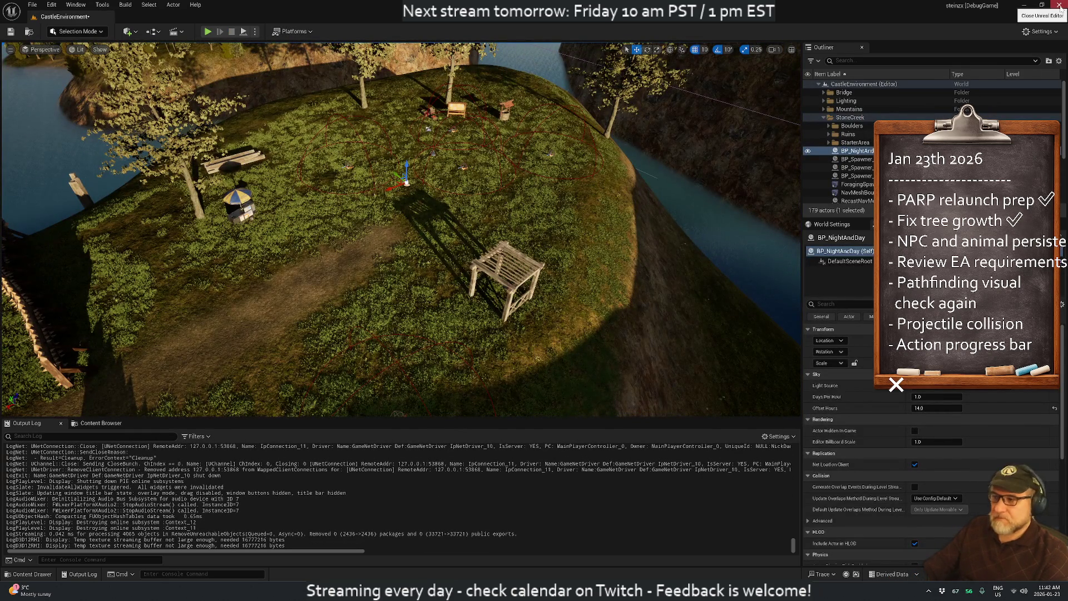
left_click(1059, 5)
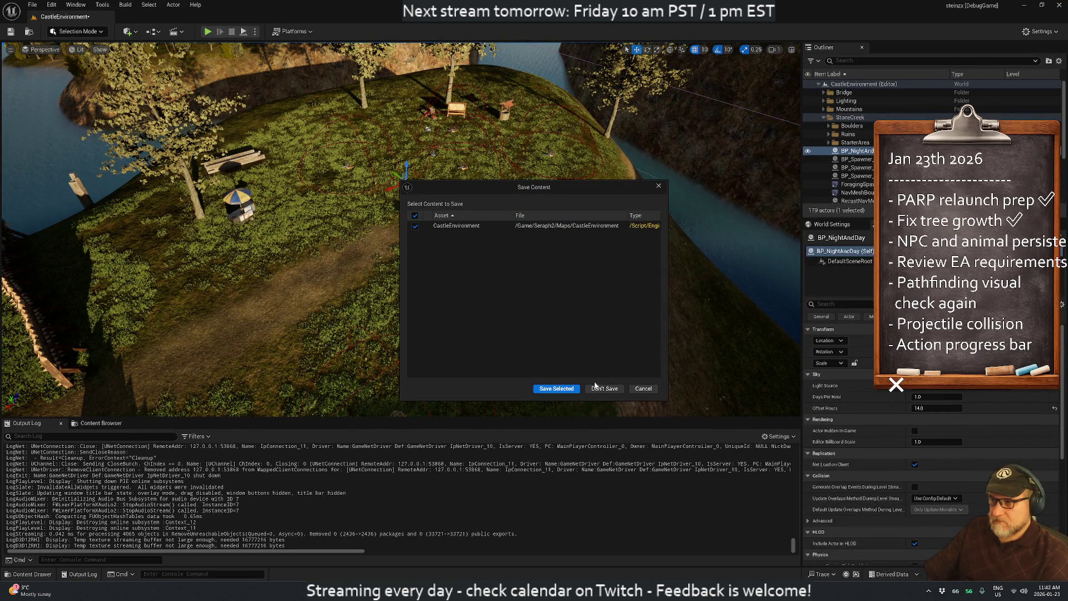
left_click(558, 389)
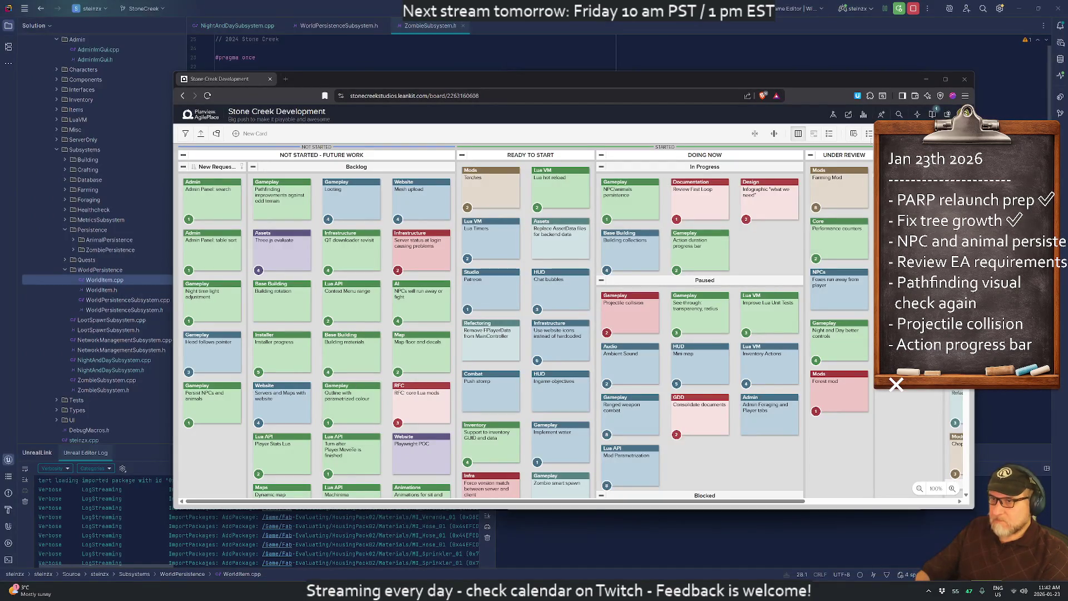
left_click(926, 79)
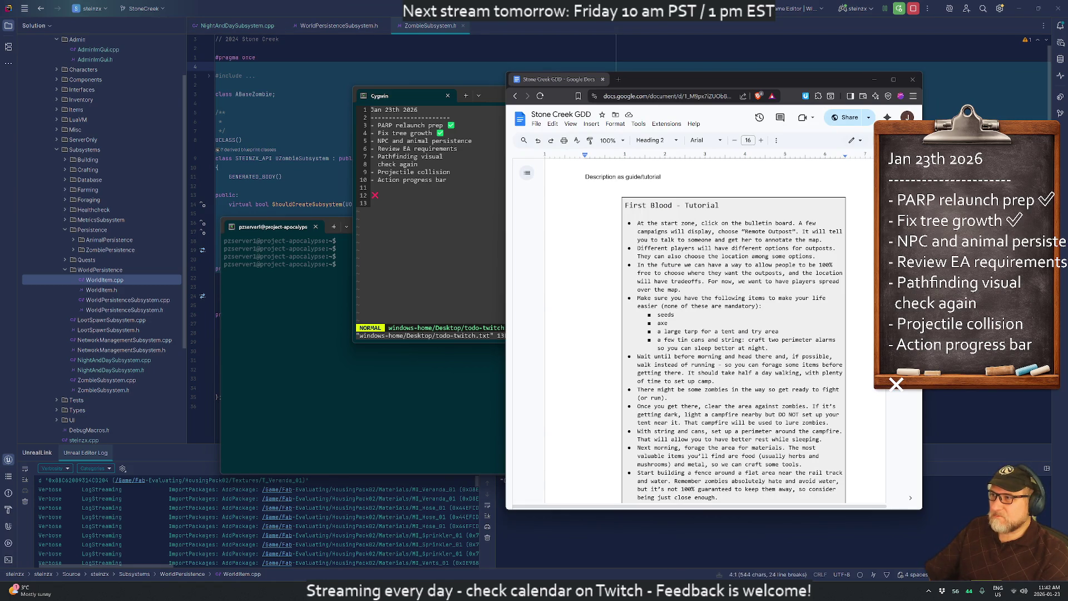
left_click(459, 73)
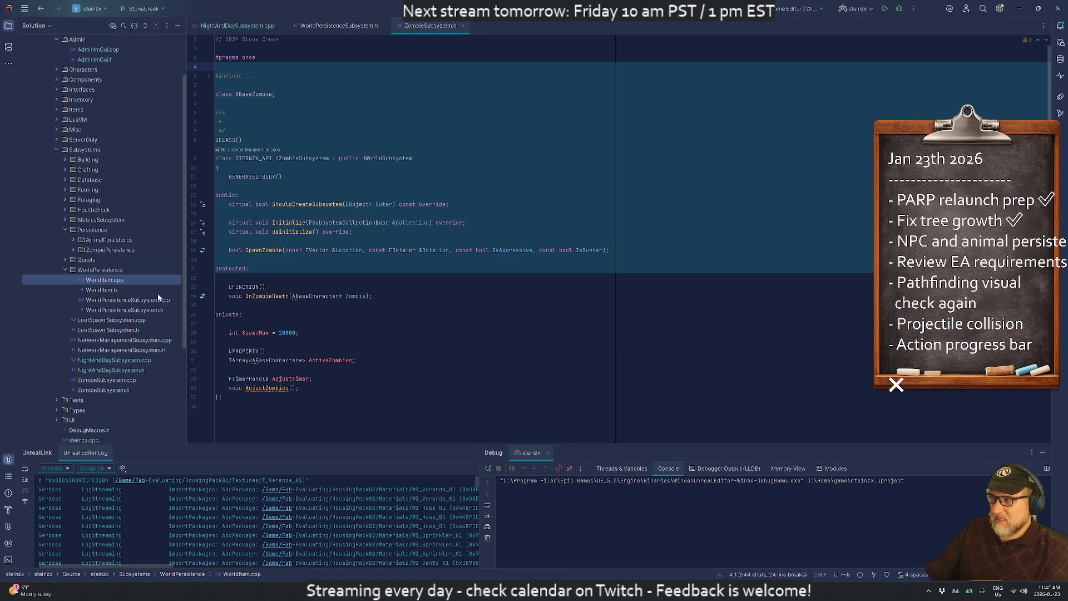
- Open Perforce Local Changes and review the changed Content assets and the Util.cpp diff
key("alt+9")
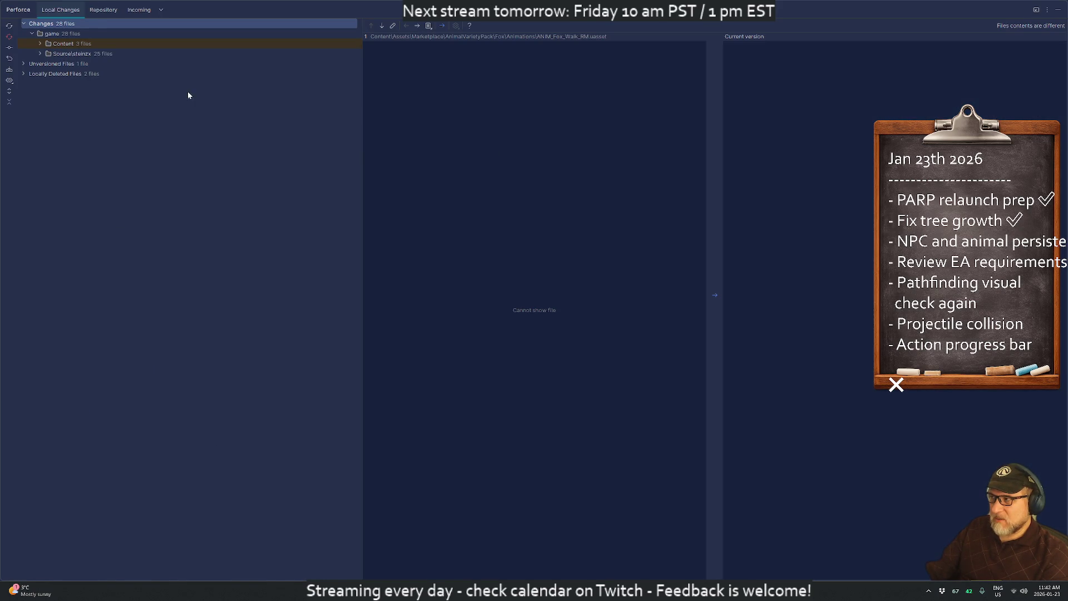
left_click(41, 45)
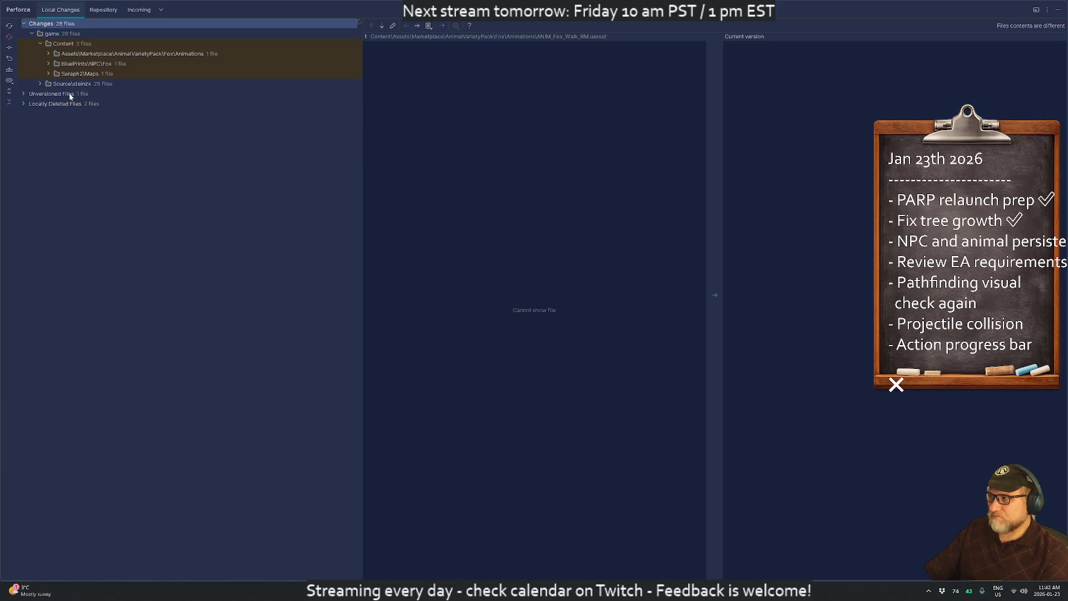
left_click(49, 74)
left_click(49, 64)
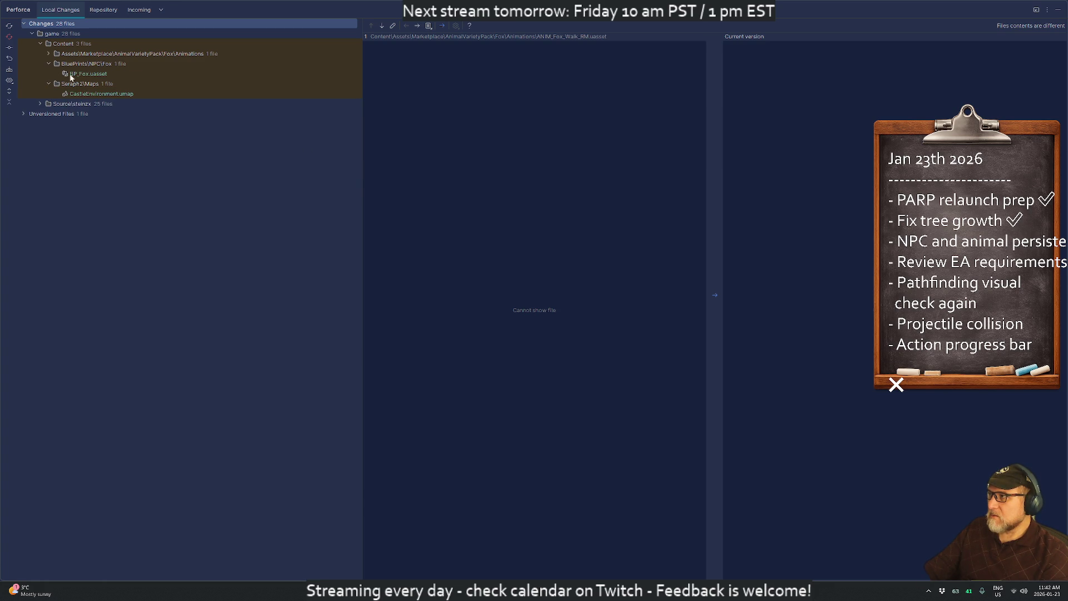
left_click(48, 54)
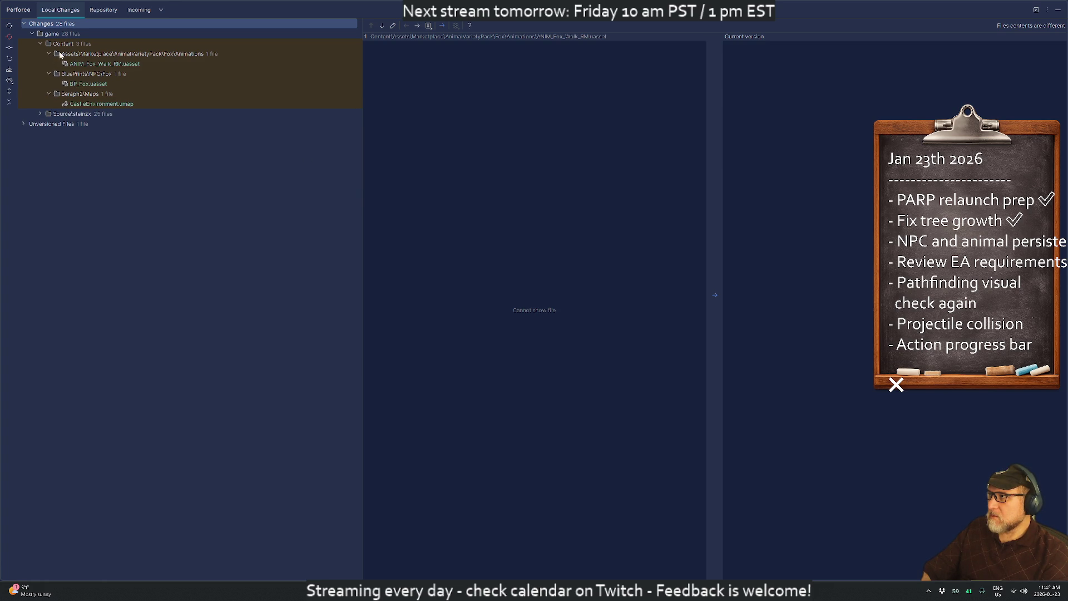
left_click(41, 115)
left_click(40, 113)
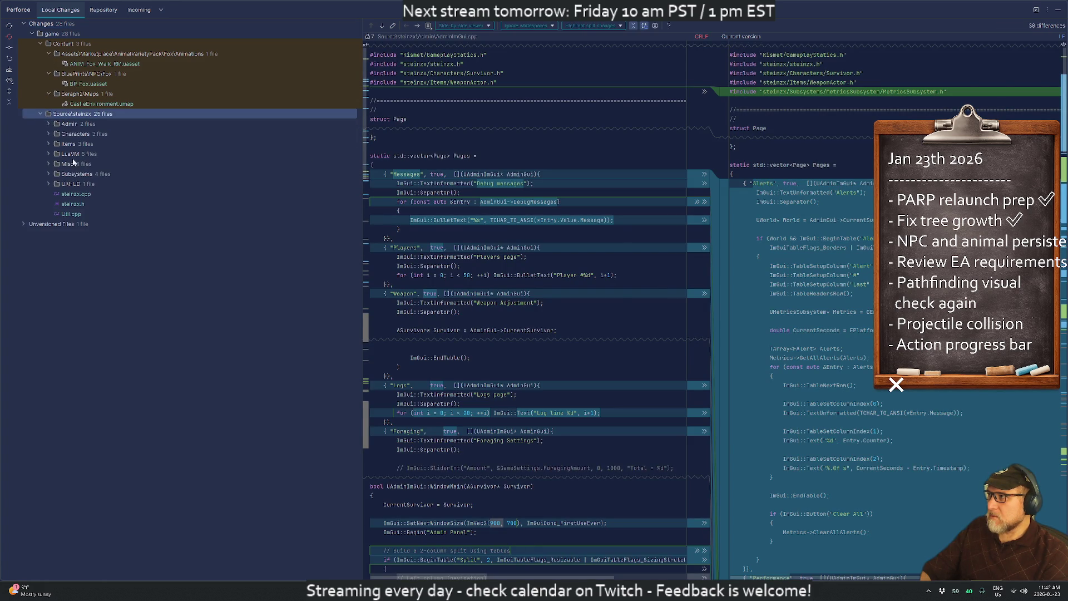
left_click(75, 215)
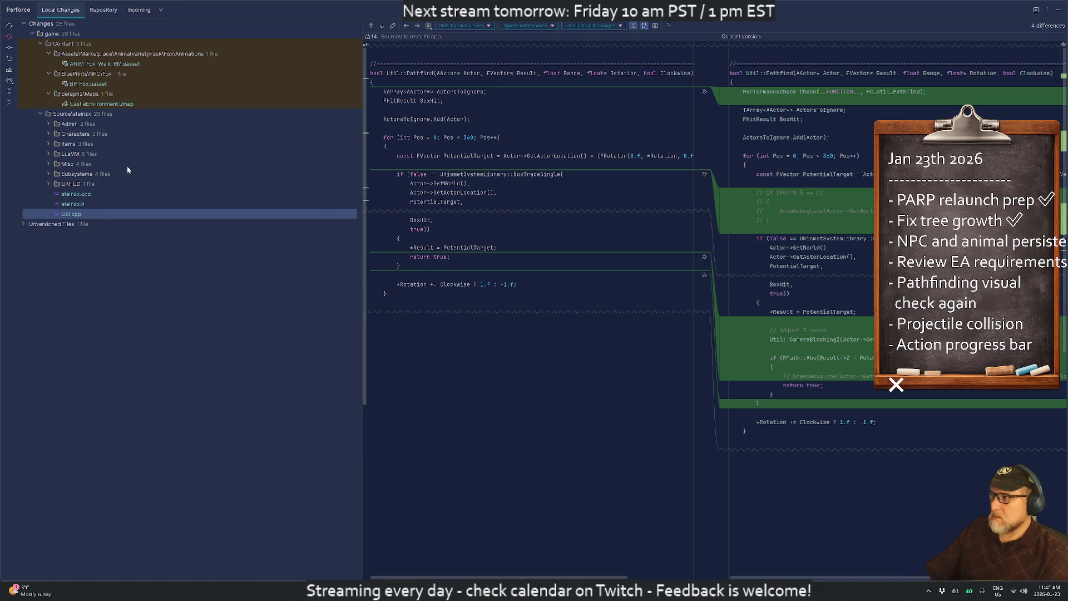
- Delete the commented-out FPerformanceCost block in the steinzx.h diff
left_click(77, 204)
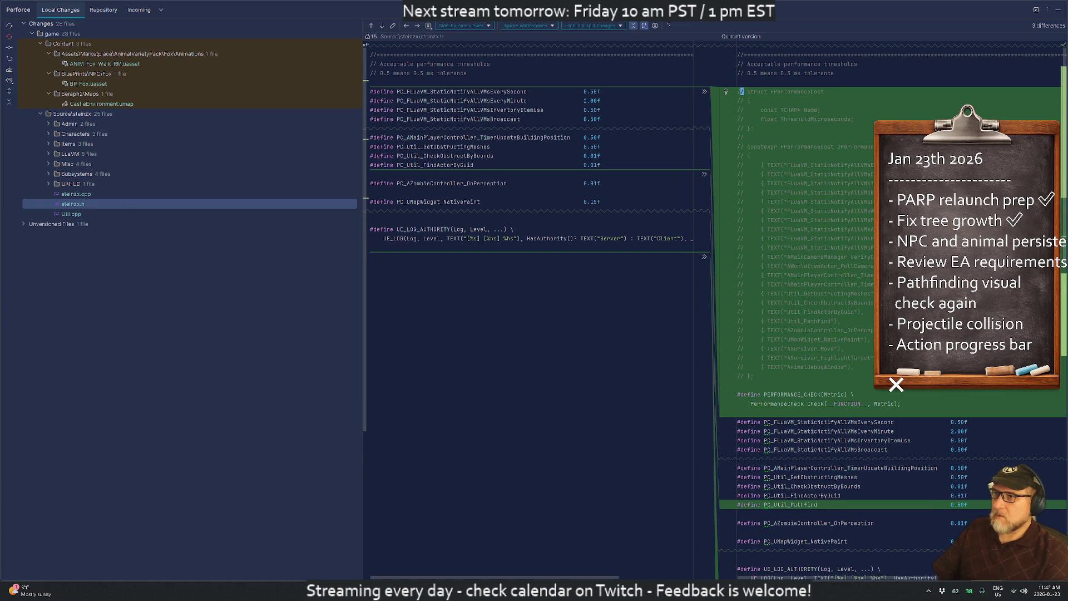
left_click(742, 101)
left_click_drag(742, 101, 742, 376)
key("Delete")
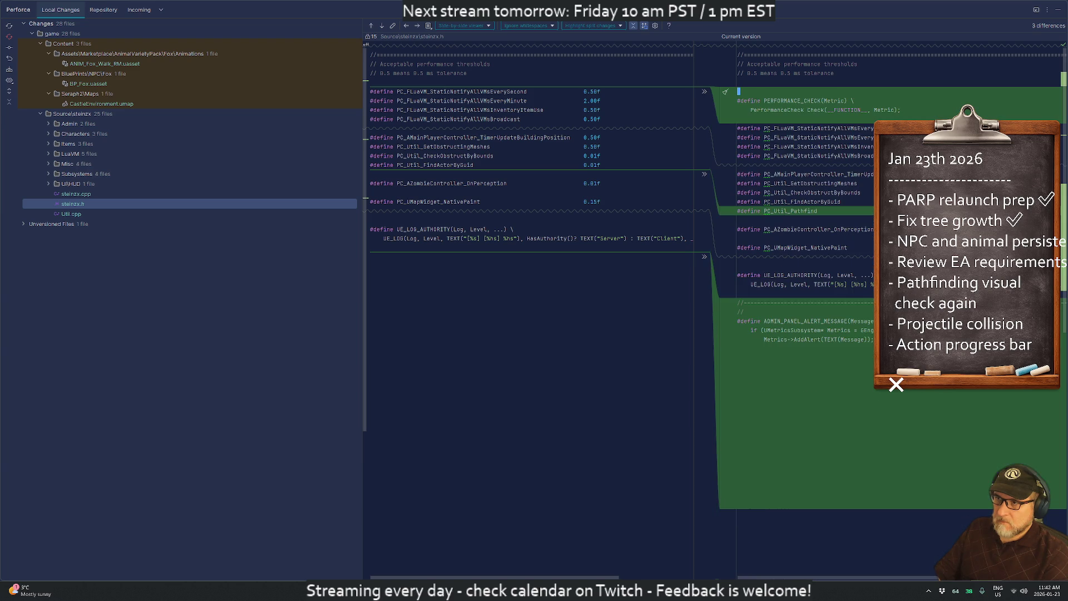
- Close the ZombieSubsystem.h, WorldPersistenceSubsystem.h and NightAndDaySubsystem.cpp editor tabs
key("alt+Tab")
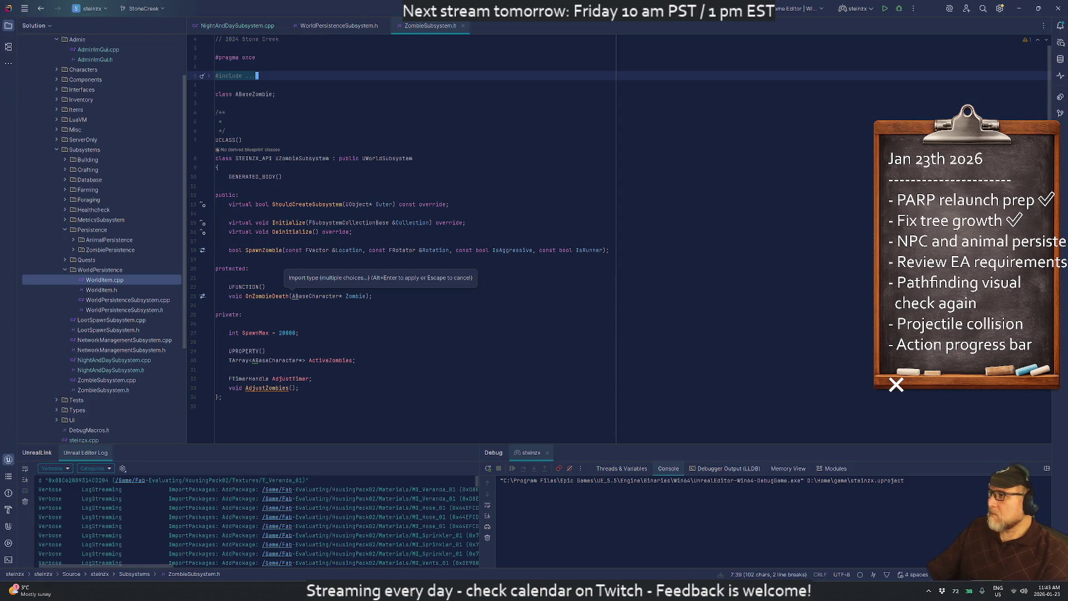
middle_click(414, 27)
middle_click(335, 27)
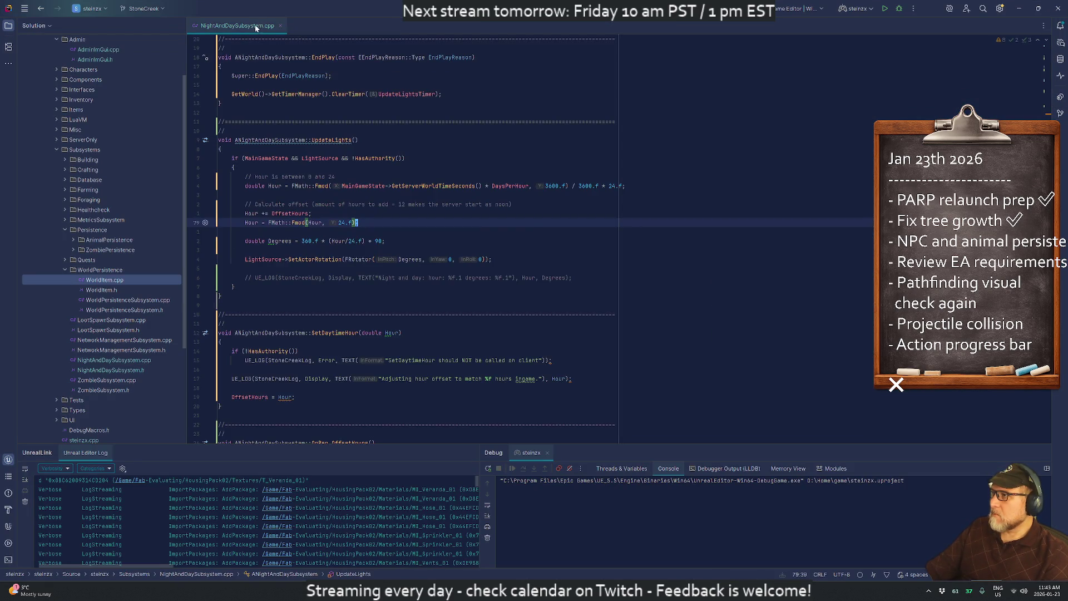
middle_click(259, 27)
key("alt+Tab")
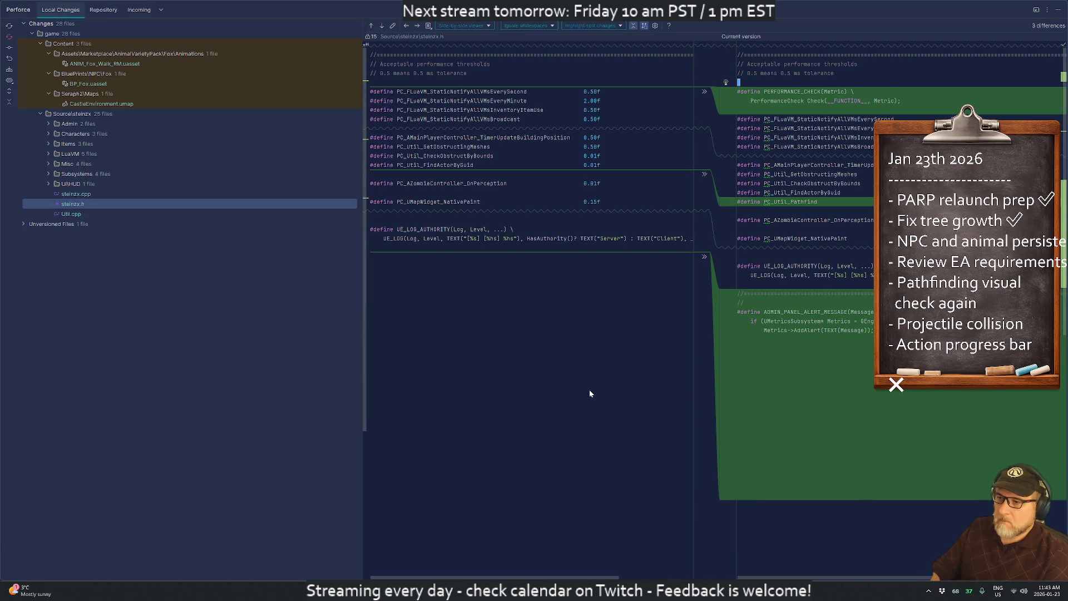
- Remove the trailing blank lines at the end of steinzx.h and close the diff
key("ctrl+End")
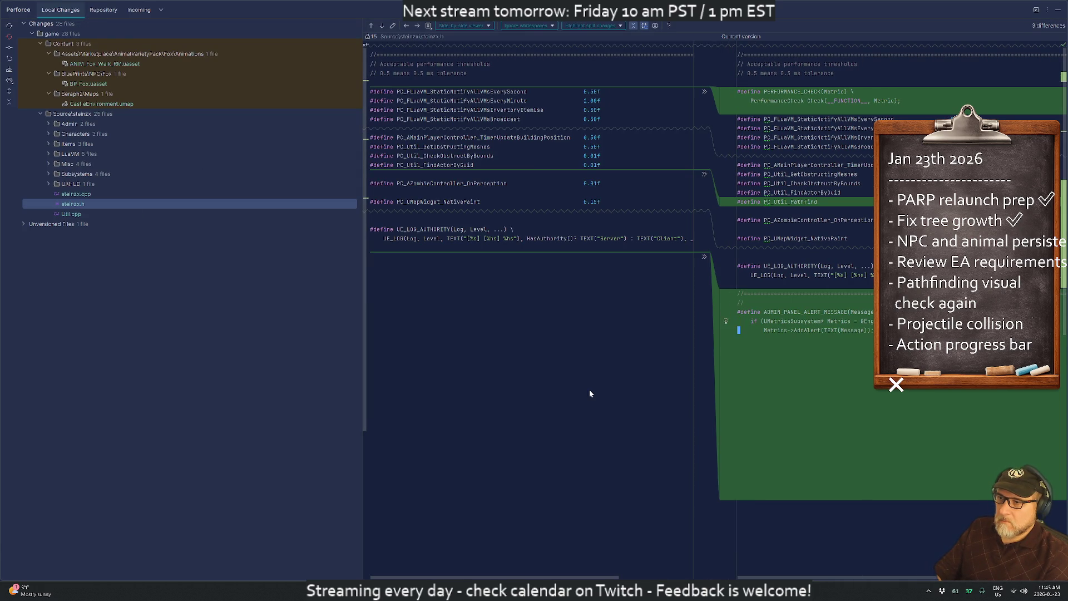
key("Return")
key("Return")
key("Return")
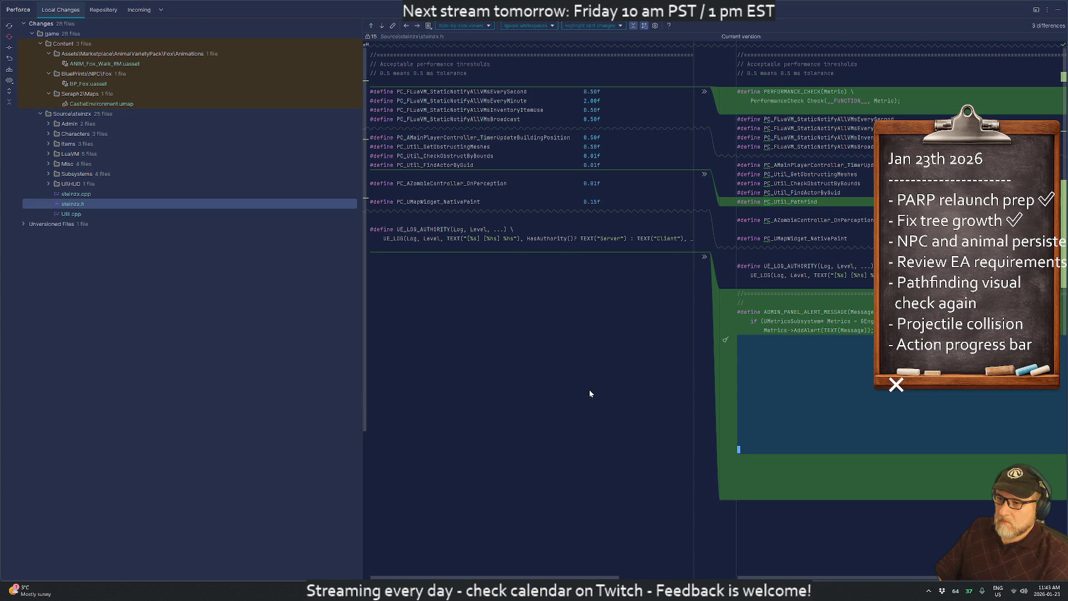
key("BackSpace")
key("BackSpace")
key("BackSpace")
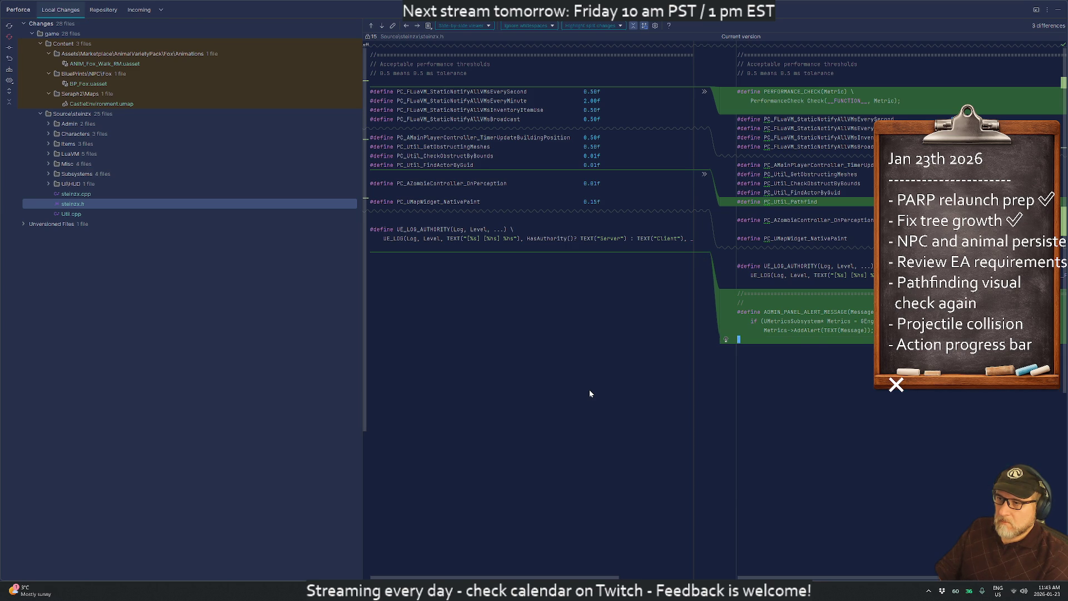
key("Escape")
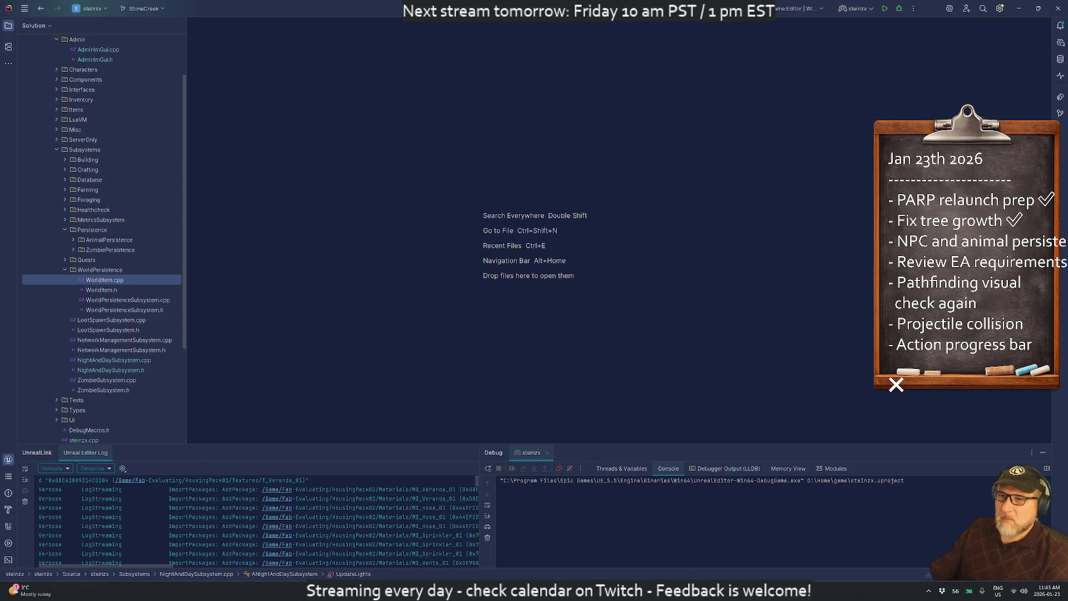
- Reopen Perforce Local Changes showing the steinzx.h diff from the tool window button
left_click(1061, 114)
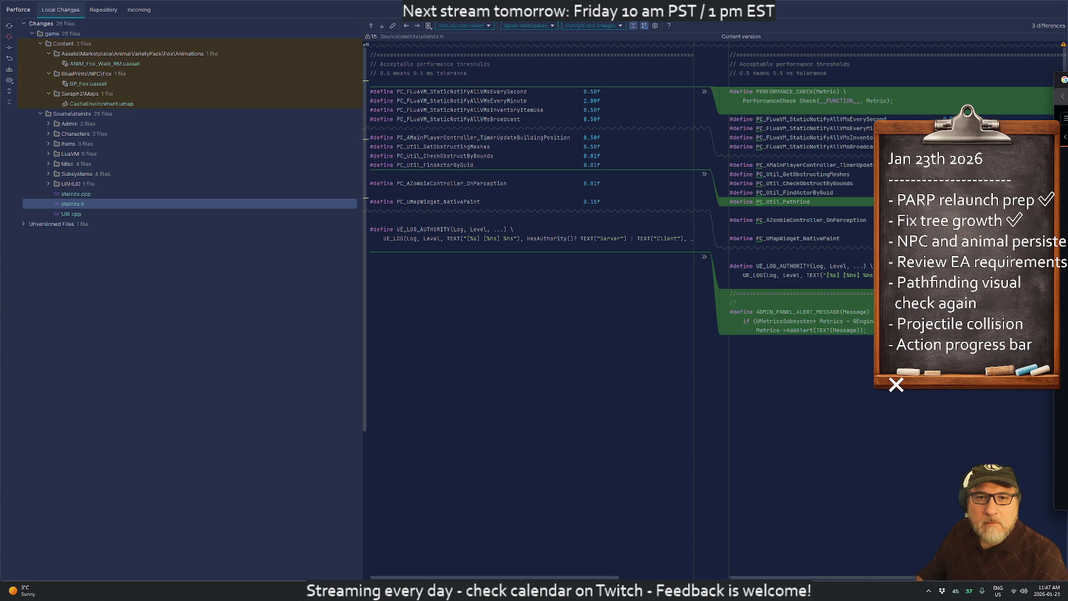
- Scroll the zcore README, then launch a Cygwin terminal by searching 'term' in Start
key("alt+Tab")
scroll(263, 287, "down", 5)
scroll(264, 287, "down", 3)
key("super")
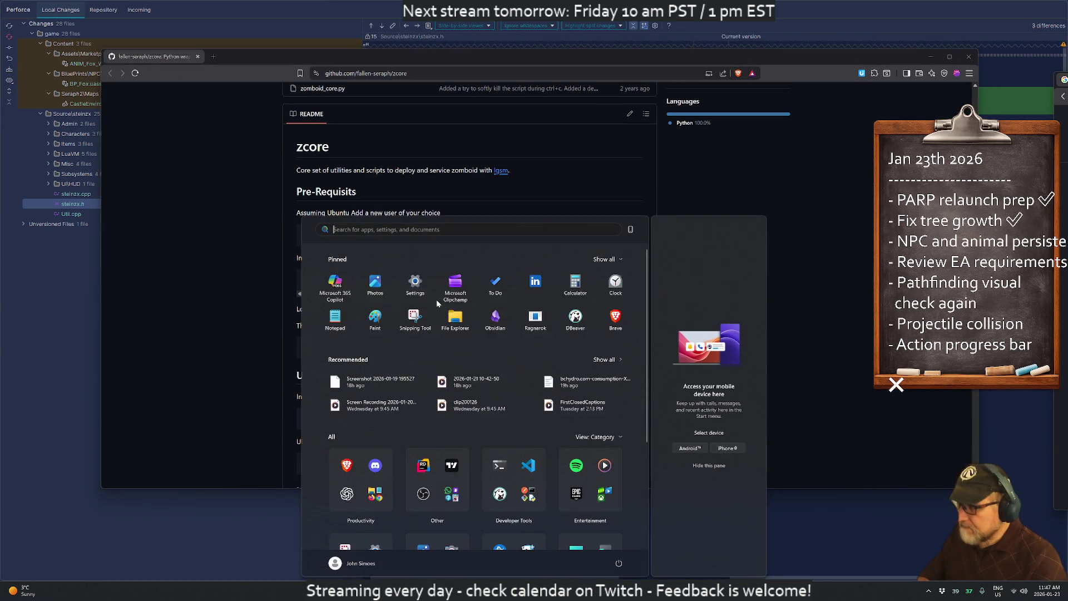
type("term")
key("Return")
key("ctrl+r")
- Abandon ssh sd-new and log into sd-old over SSH with the key passphrase
type("ssh sd")
key("Return")
key("ctrl+c")
key("ctrl+c")
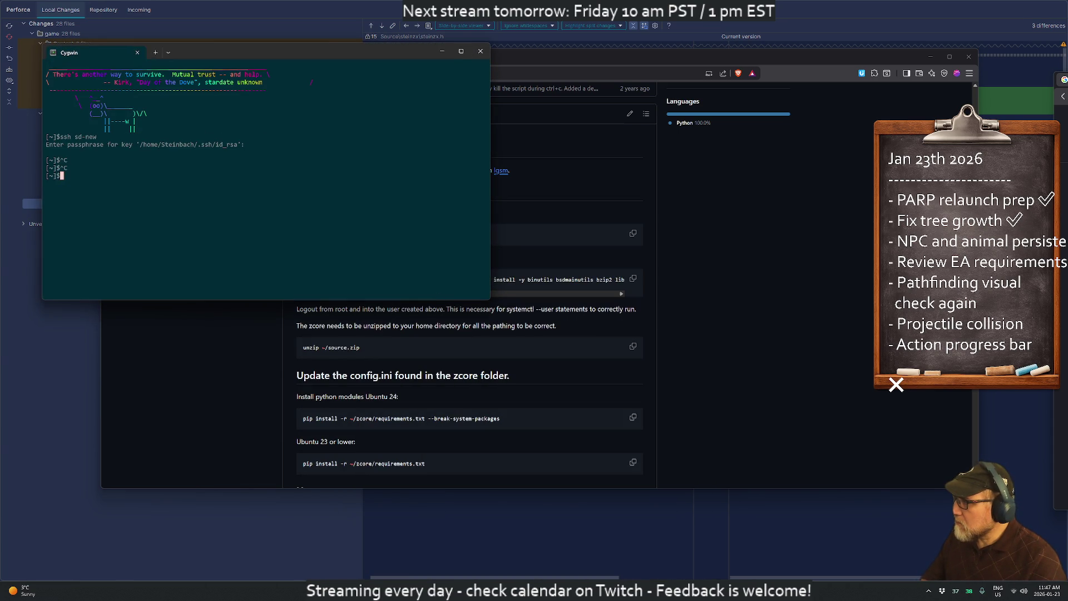
key("ctrl+r")
type("ssh sd-o")
key("Return")
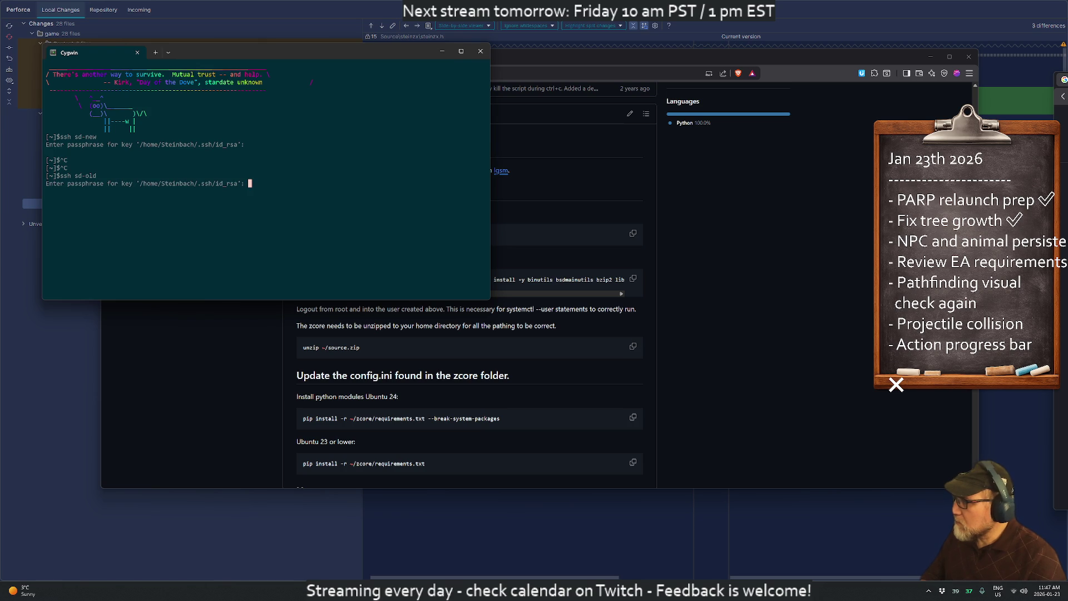
key("Return")
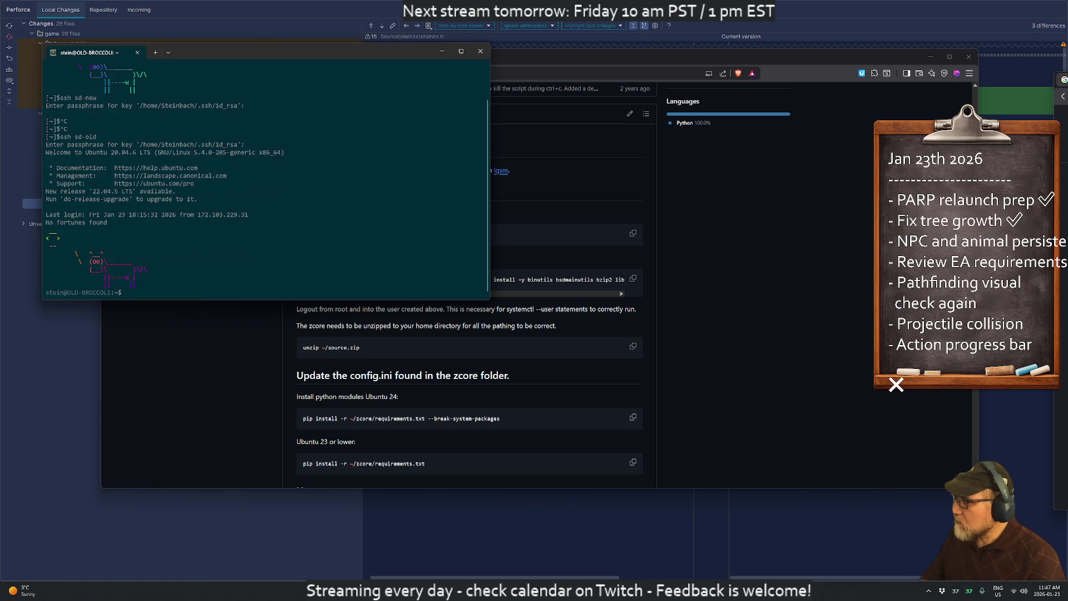
key("Return")
key("ctrl+r")
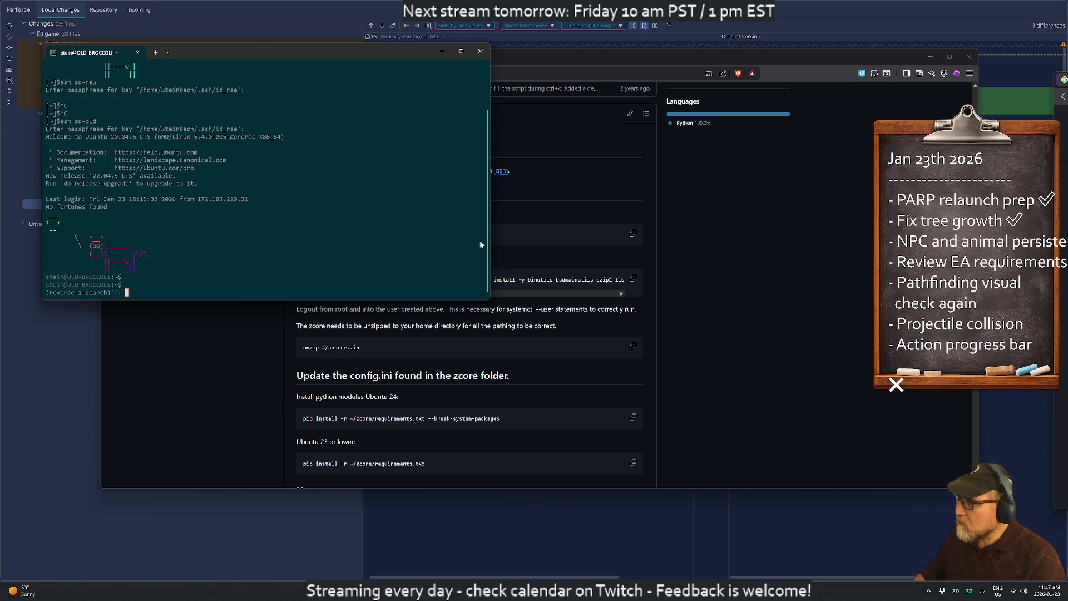
- Create the pzserver-zcore user with sudo adduser, setting its password and leaving details blank
mouse_move(329, 52)
left_mouse_down()
mouse_move(746, 354)
mouse_move(763, 116)
mouse_move(783, 146)
left_mouse_up()
key("ctrl+c")
key("ctrl+c")
key("ctrl+c")
type("sudo a")
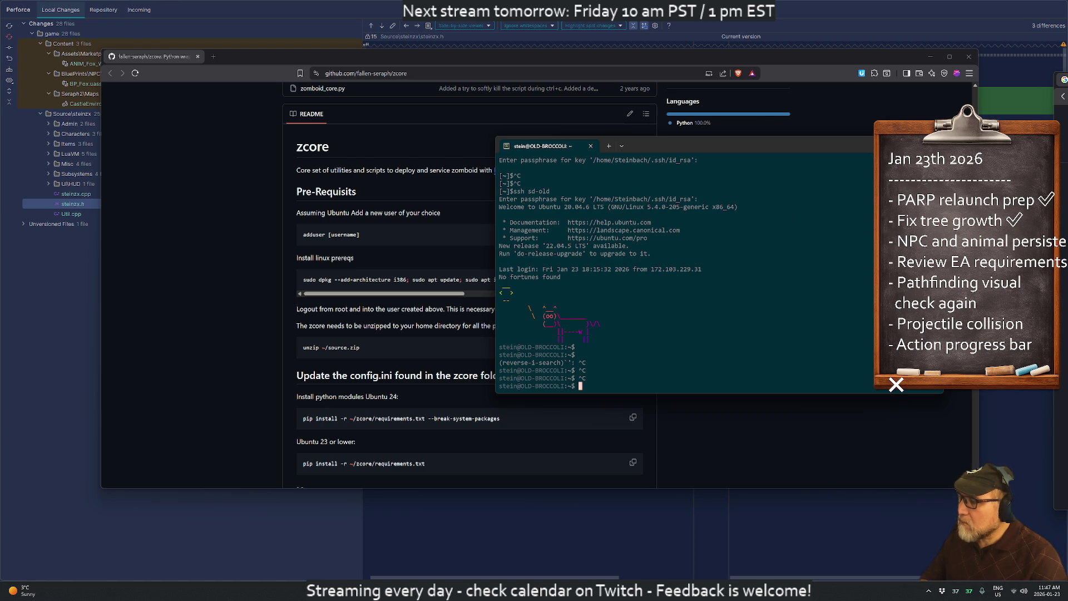
type("dduser")
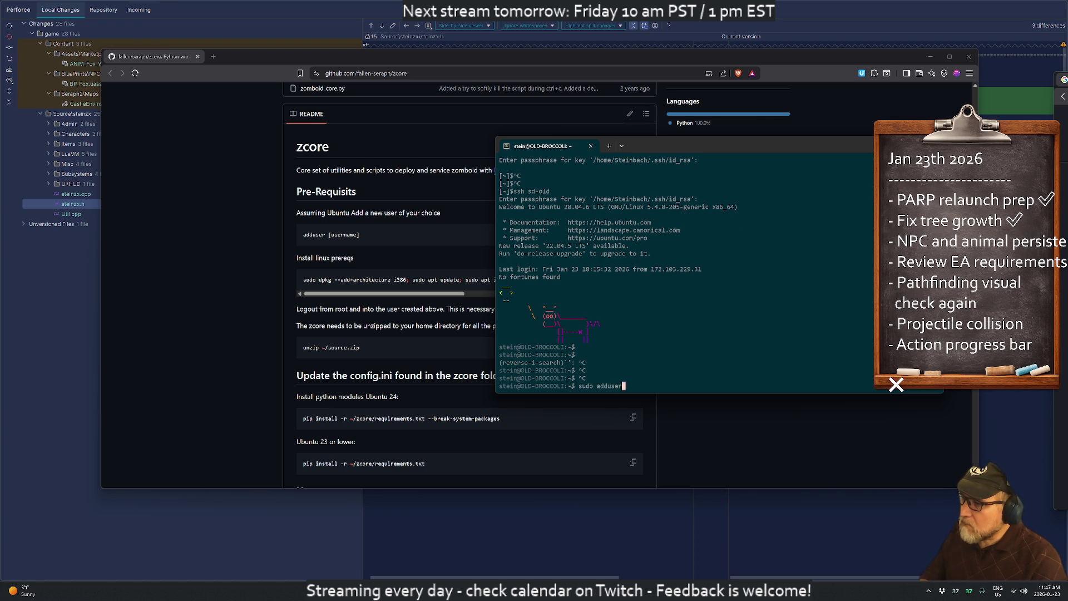
type(" pzserver-zp")
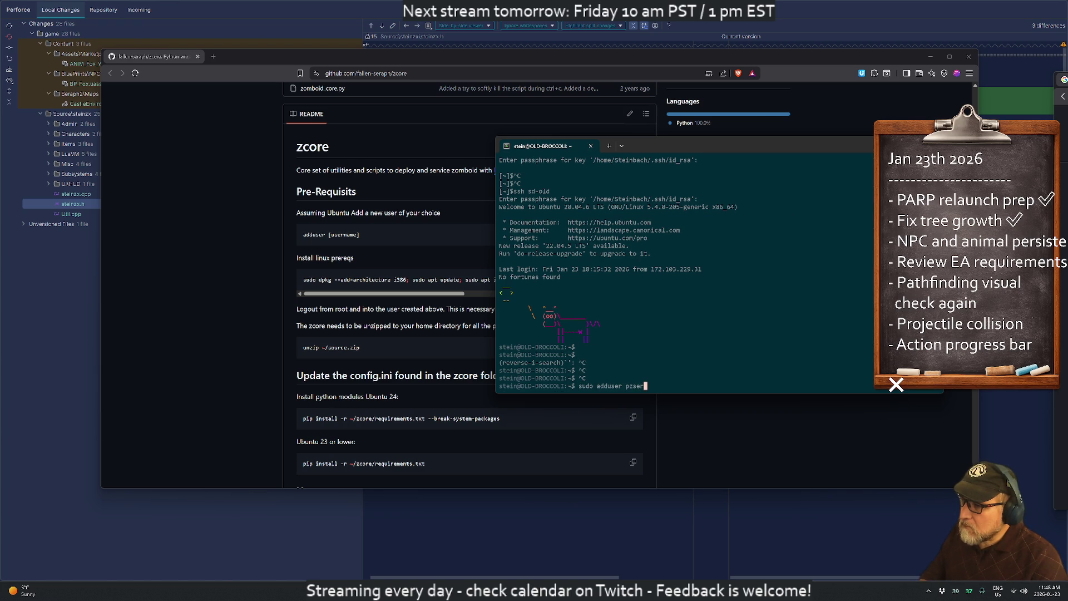
key("BackSpace")
type("cor")
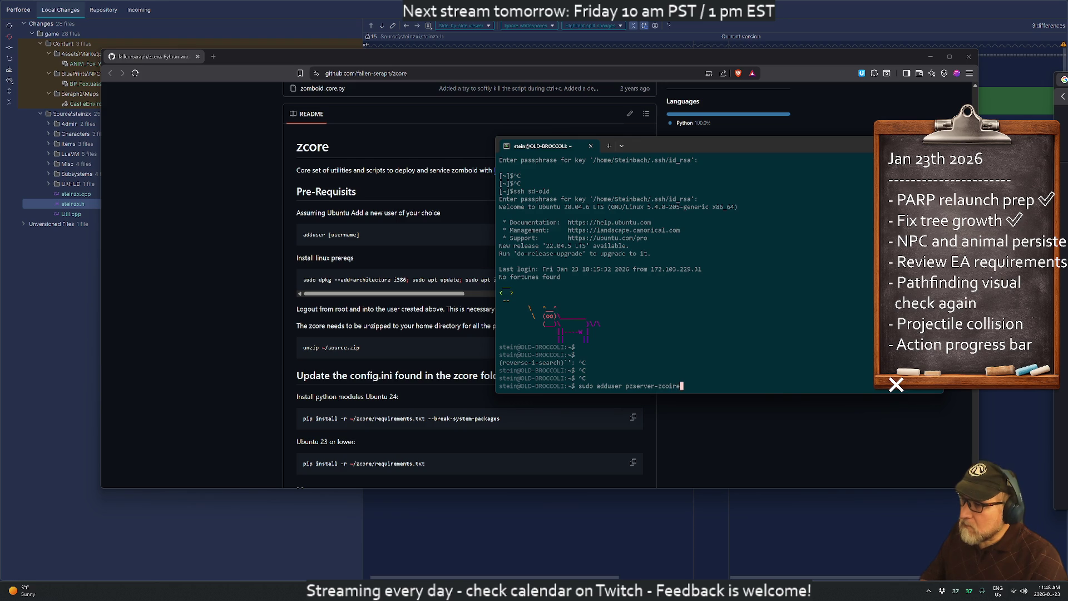
type("e")
key("Return")
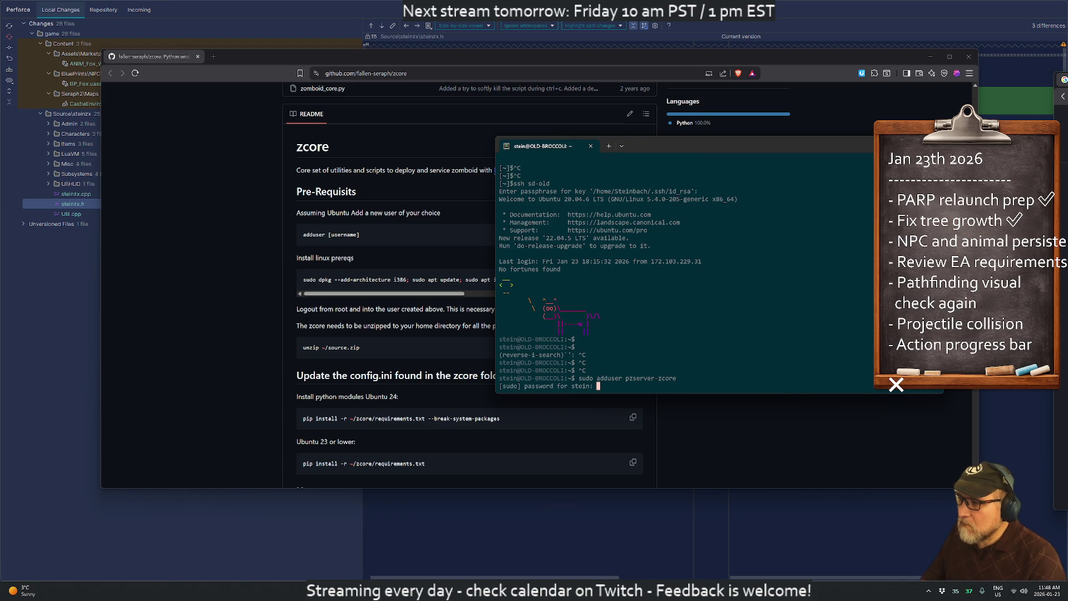
key("Return")
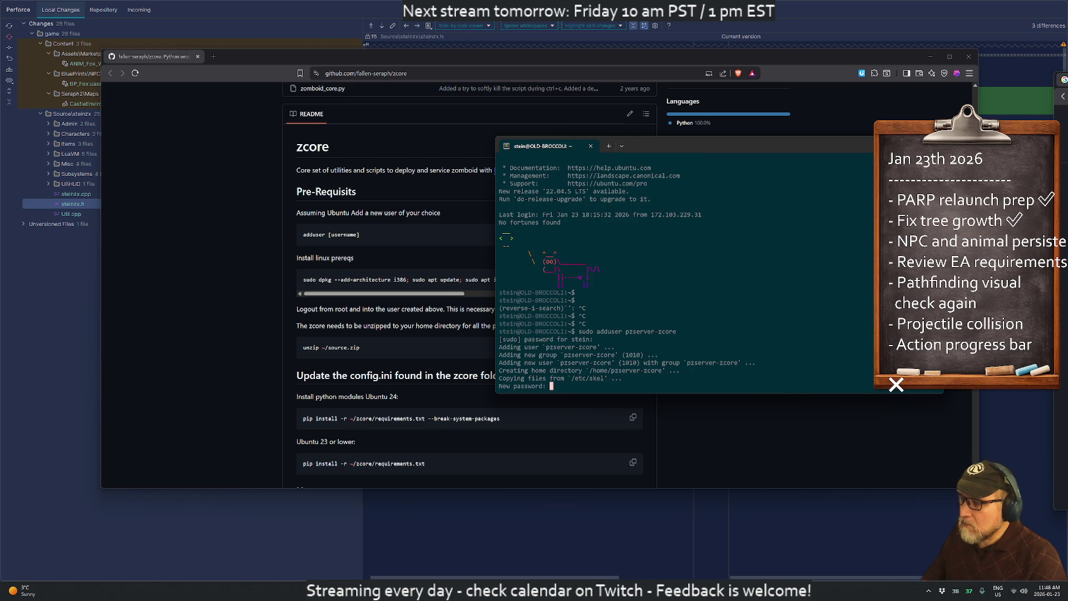
key("Return")
key("Return")
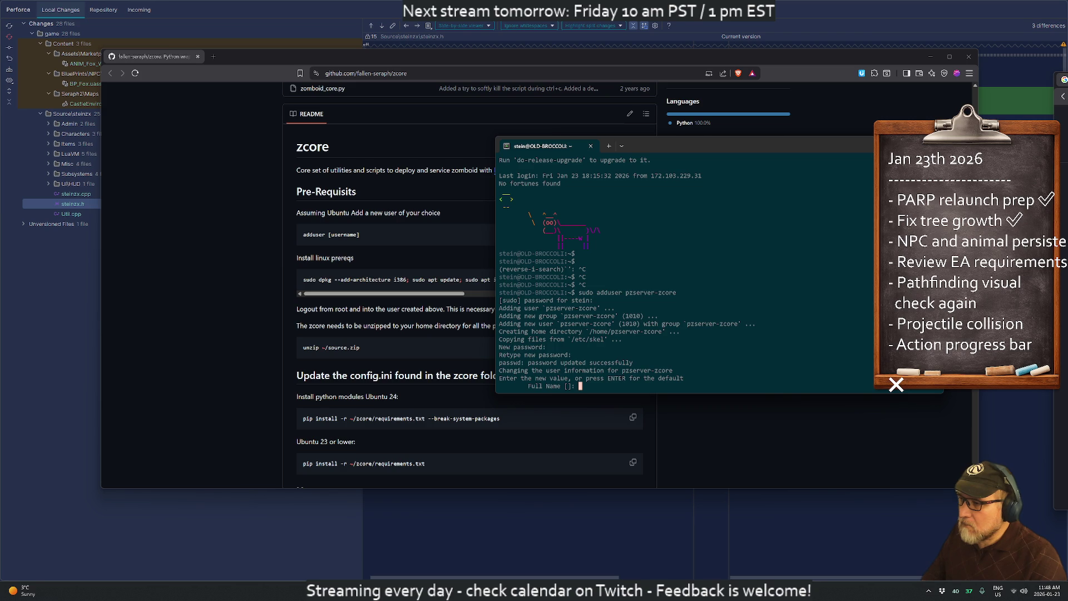
key("Return")
key("Return")
key("Return")
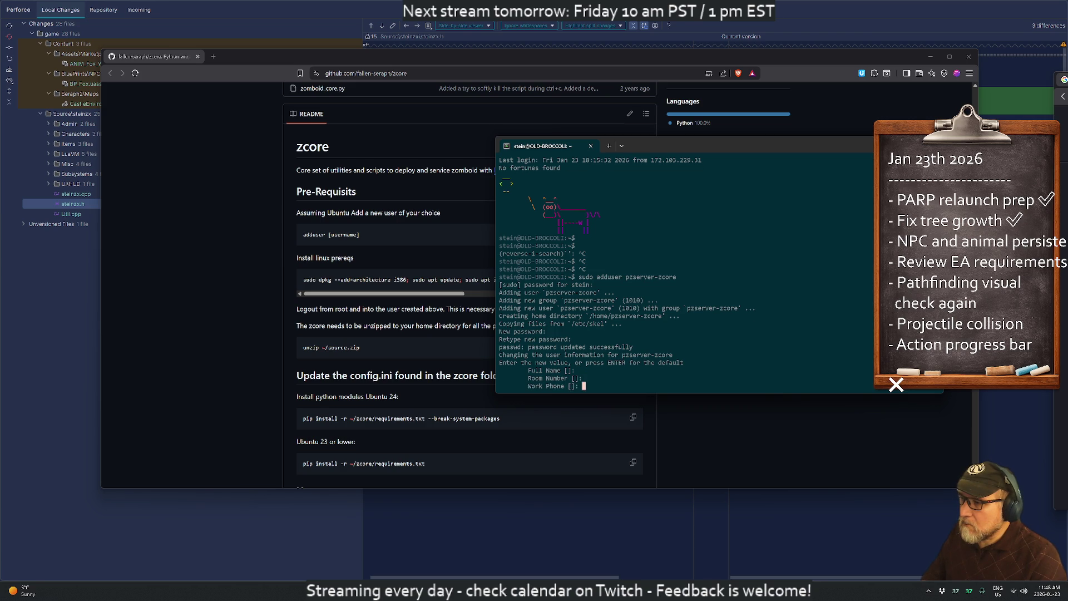
key("Return")
key("Return")
key("Return")
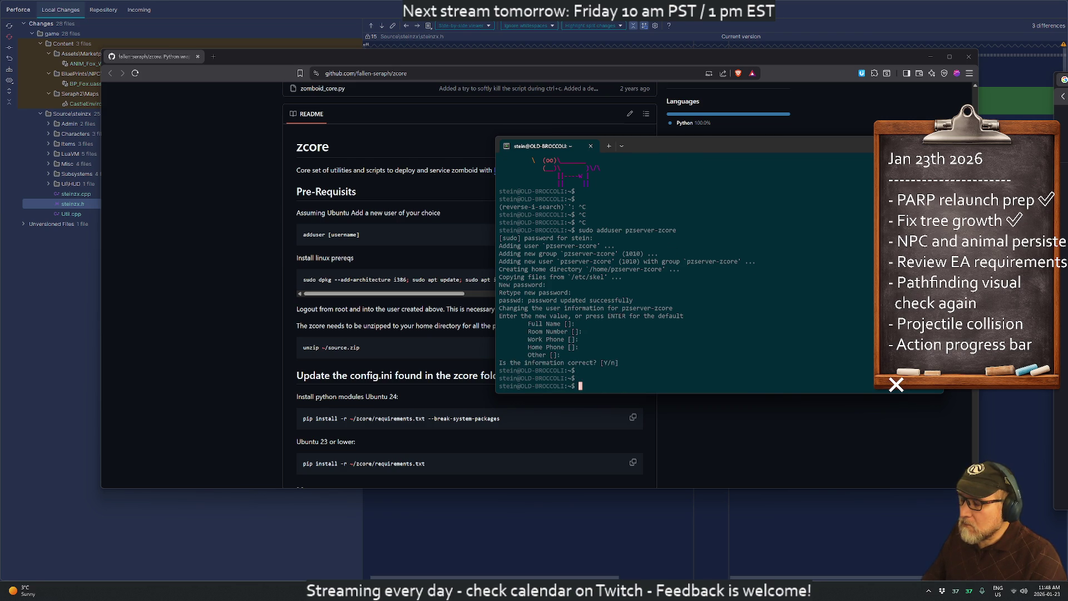
- Switch to pzserver-zcore with 'su -' and check its home directory with ls and pwd
type("su ")
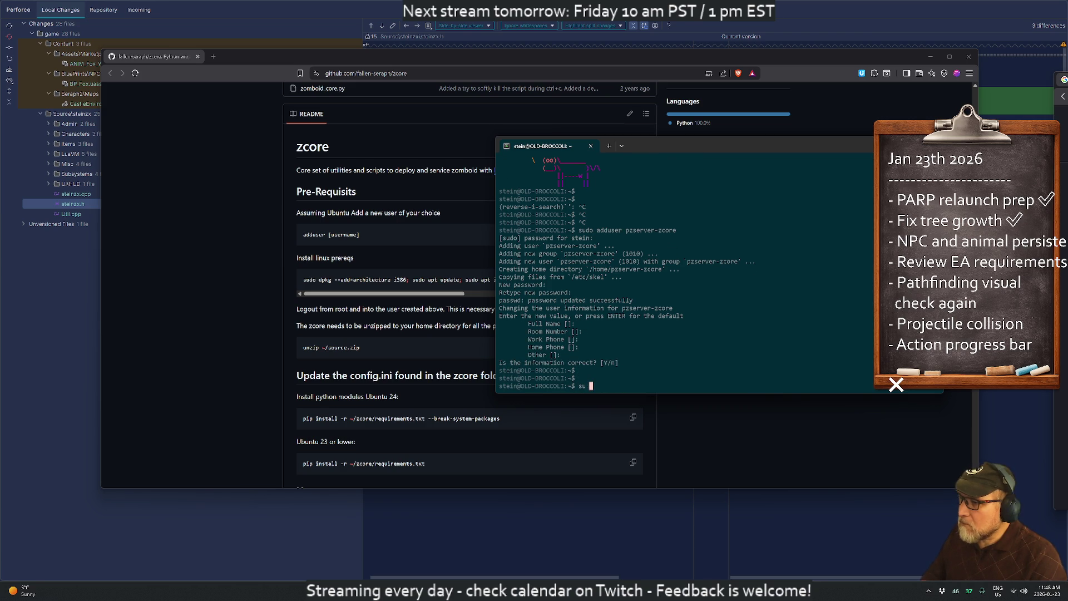
type("- pzserver")
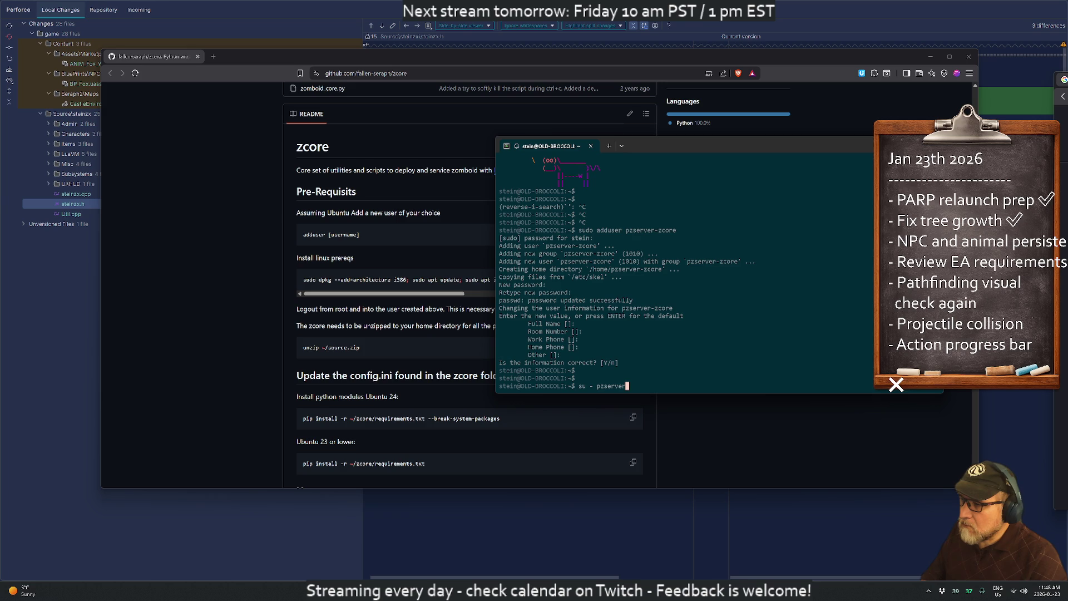
type("-zcore")
key("Return")
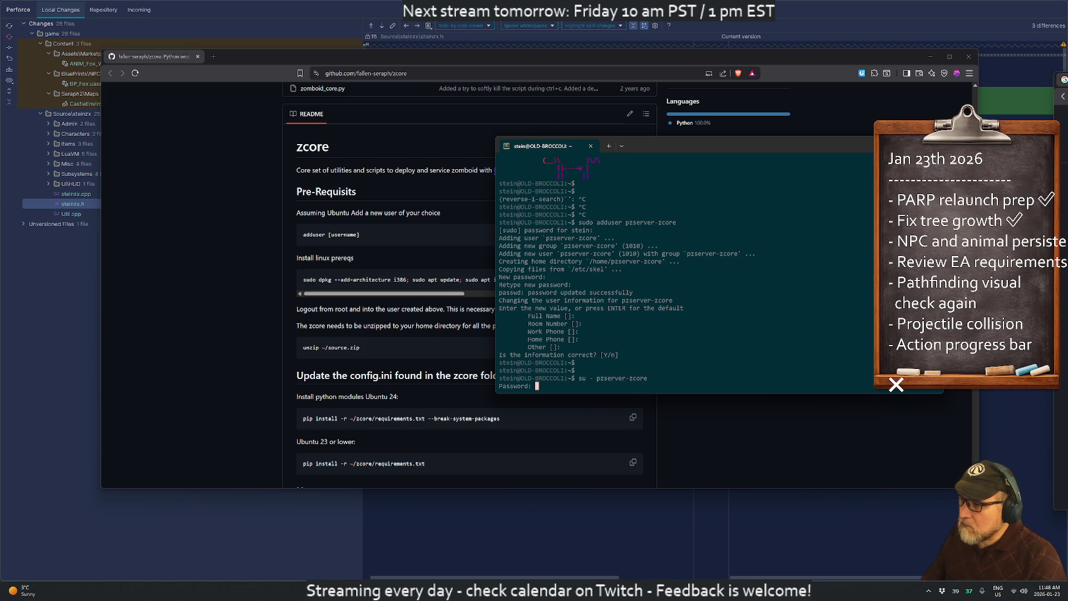
key("Return")
key("Return")
key("Return")
type("ls")
key("Return")
type("pwd")
key("Return")
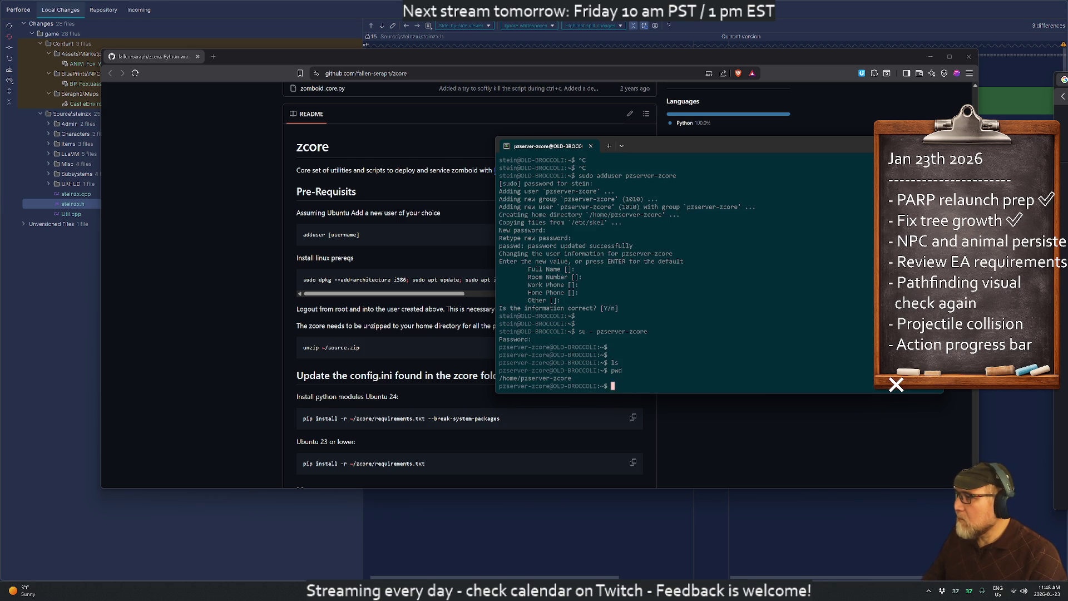
mouse_move(726, 148)
left_mouse_down()
mouse_move(791, 52)
mouse_move(817, 76)
left_mouse_up()
- Copy the Linux prereqs command from the README and exit the pzserver-zcore session
left_click(453, 292)
left_click_drag(453, 292, 614, 294)
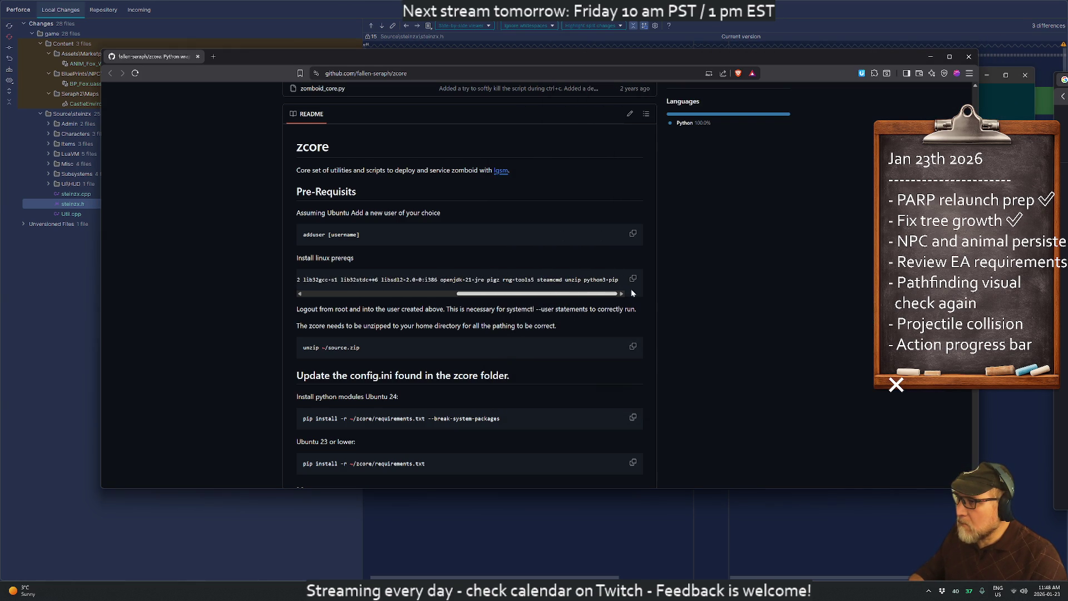
left_click(413, 294)
key("alt+Tab")
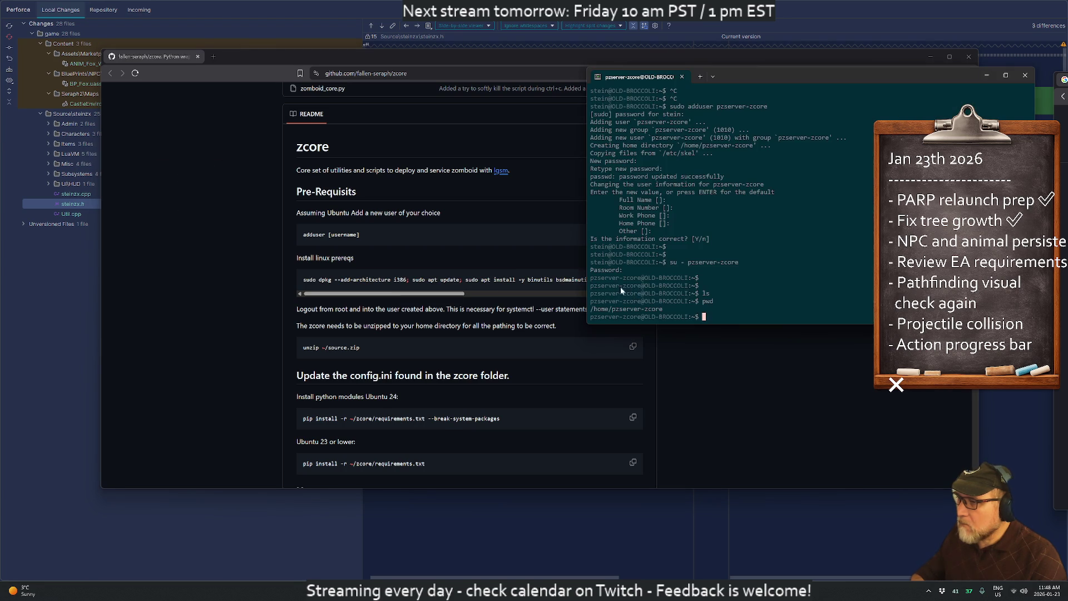
type("exit")
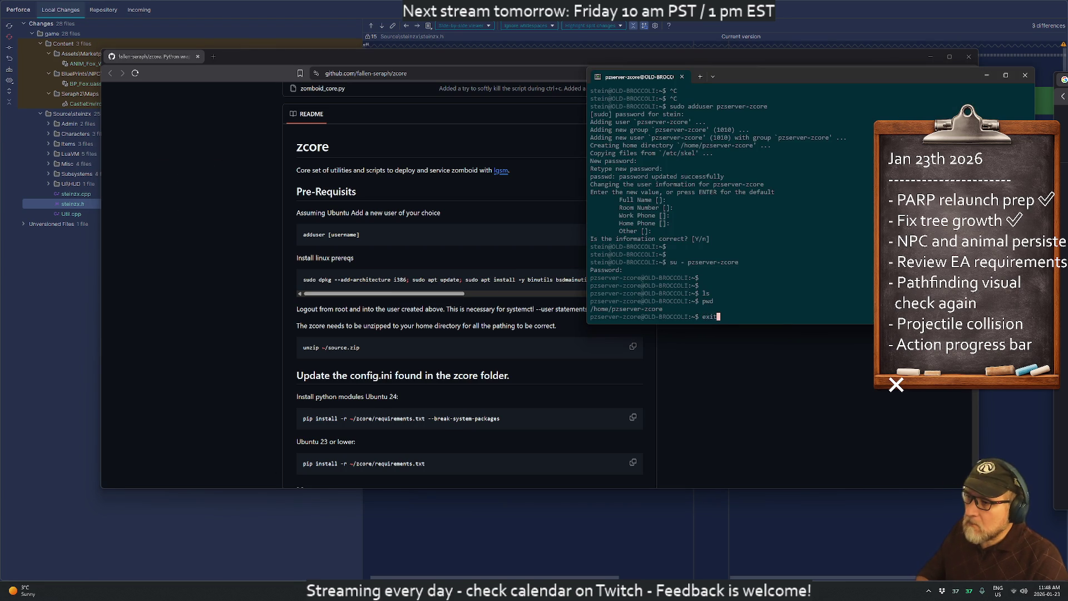
key("Return")
- Run 'sudo dpkg --add-architecture i386' from the pasted command, then 'sudo apt update'
key("ctrl+v")
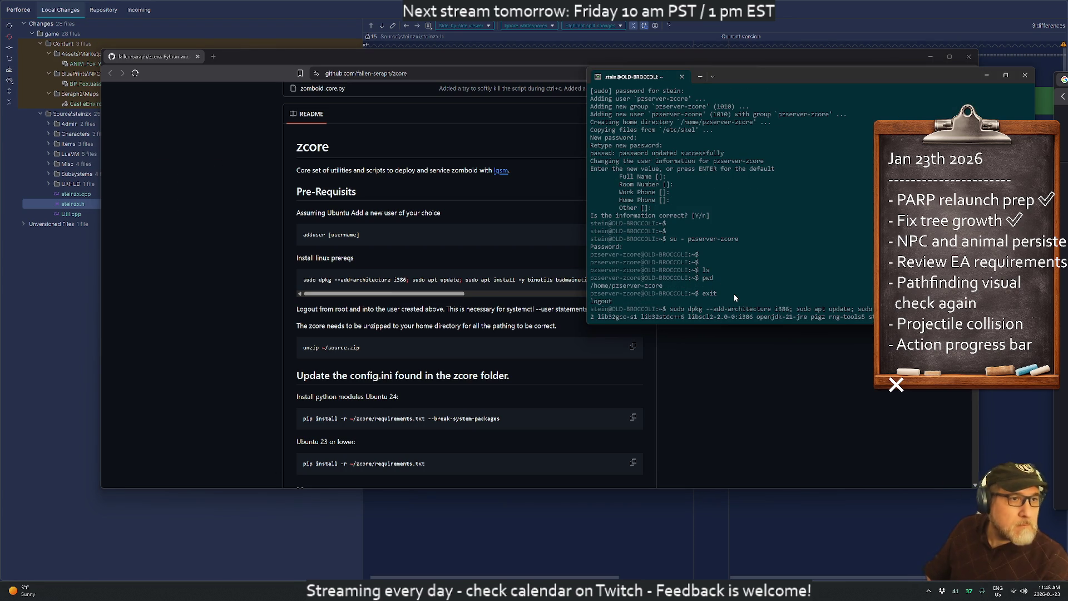
key("Home")
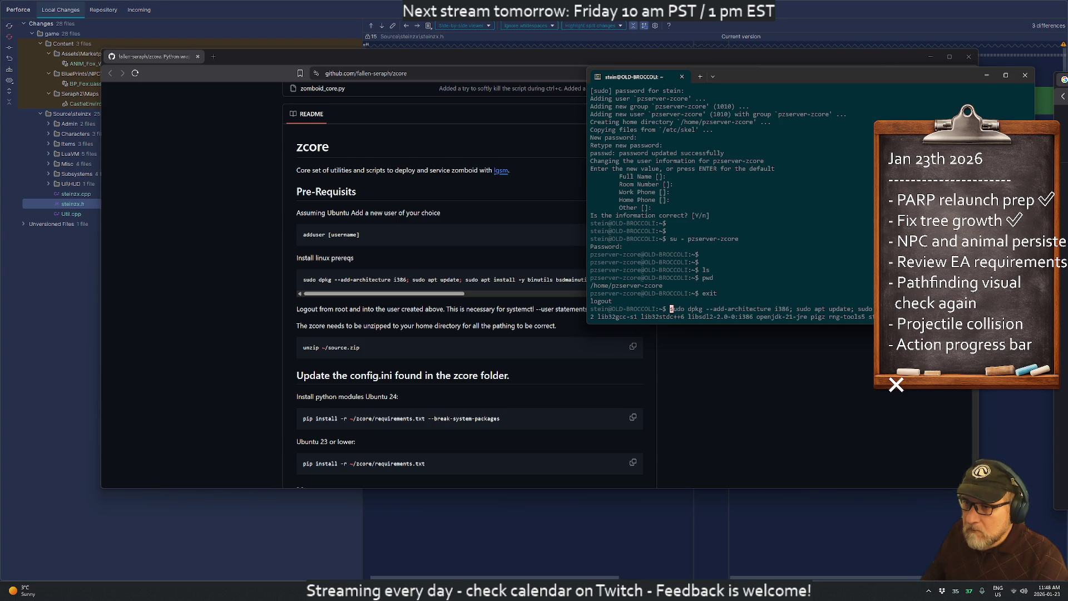
key("Delete")
key("Delete")
key("Delete")
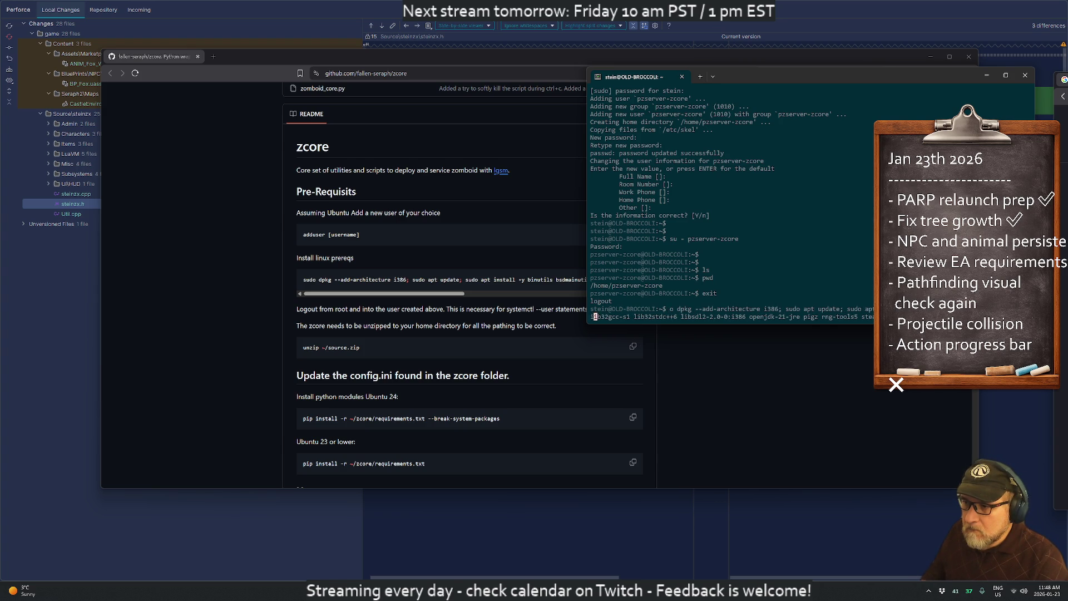
key("ctrl+c")
key("ctrl+v")
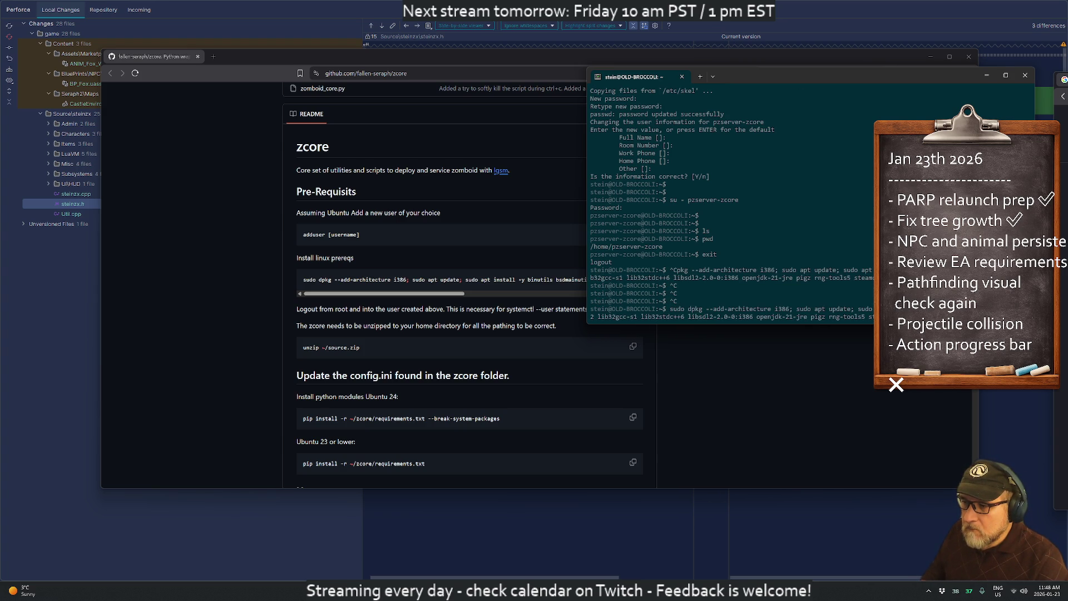
key("Home")
key("Right")
key("Right")
key("Right")
key("Right")
key("Right")
key("Right")
key("ctrl+k")
key("Return")
type("sudo apt update")
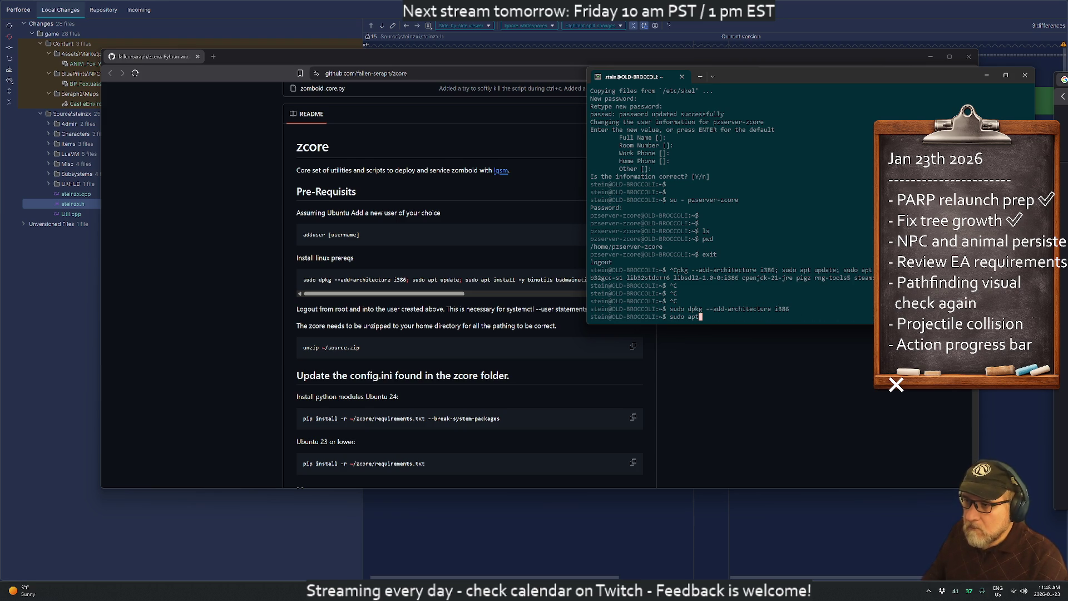
key("Return")
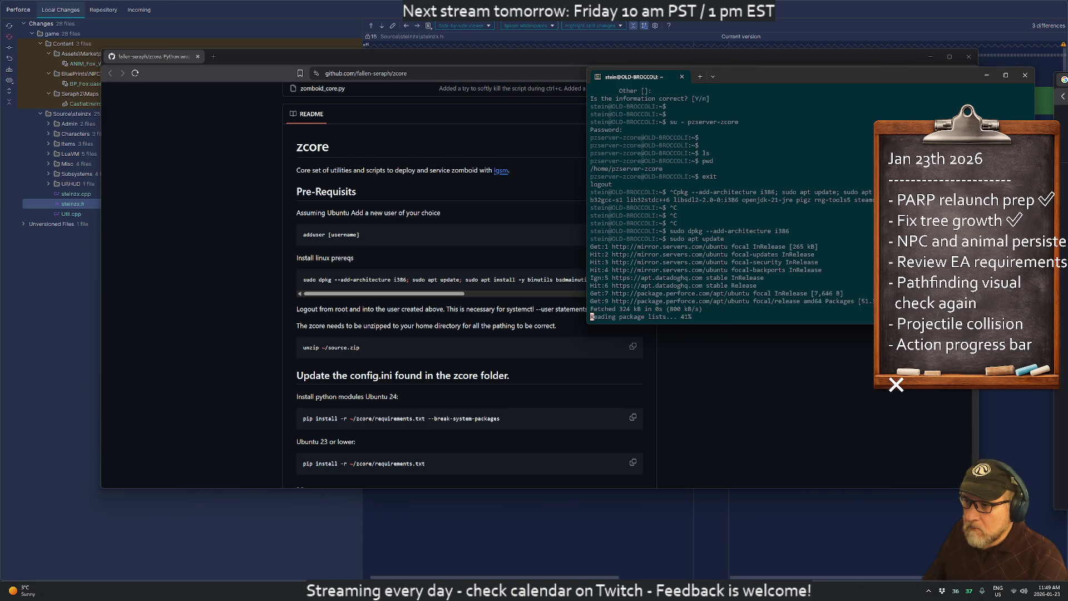
- Try running the pasted apt install part, which fails with 'Unable to locate package li'
type("sudo")
key("BackSpace")
key("BackSpace")
key("BackSpace")
mouse_move(844, 161)
left_mouse_down()
mouse_move(838, 169)
mouse_move(885, 169)
left_mouse_up()
right_click(847, 268)
right_click(847, 268)
key("Return")
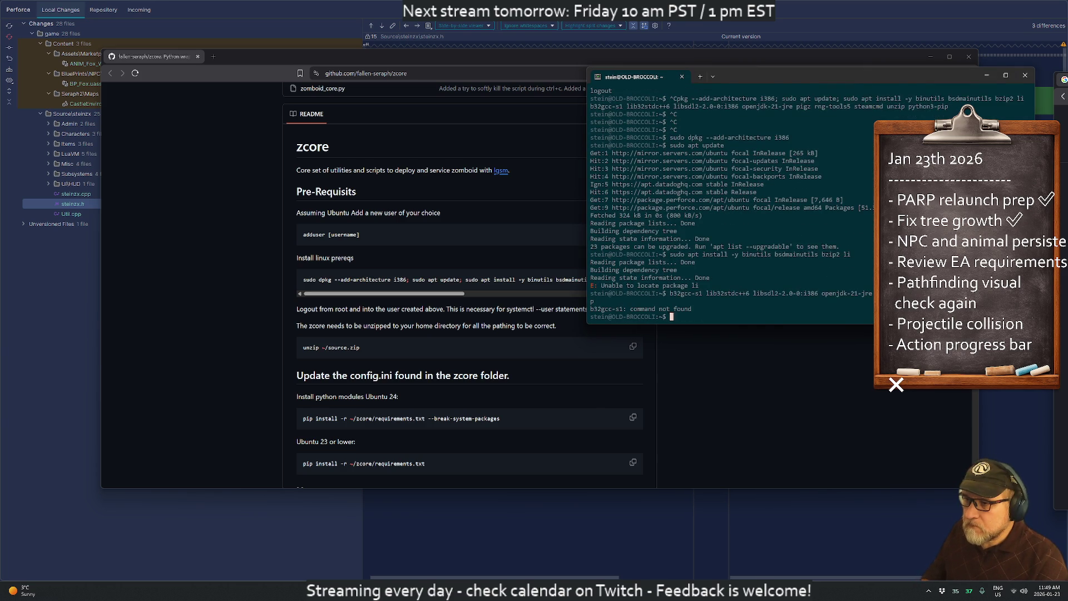
key("Up")
key("ctrl+c")
key("ctrl+c")
key("ctrl+c")
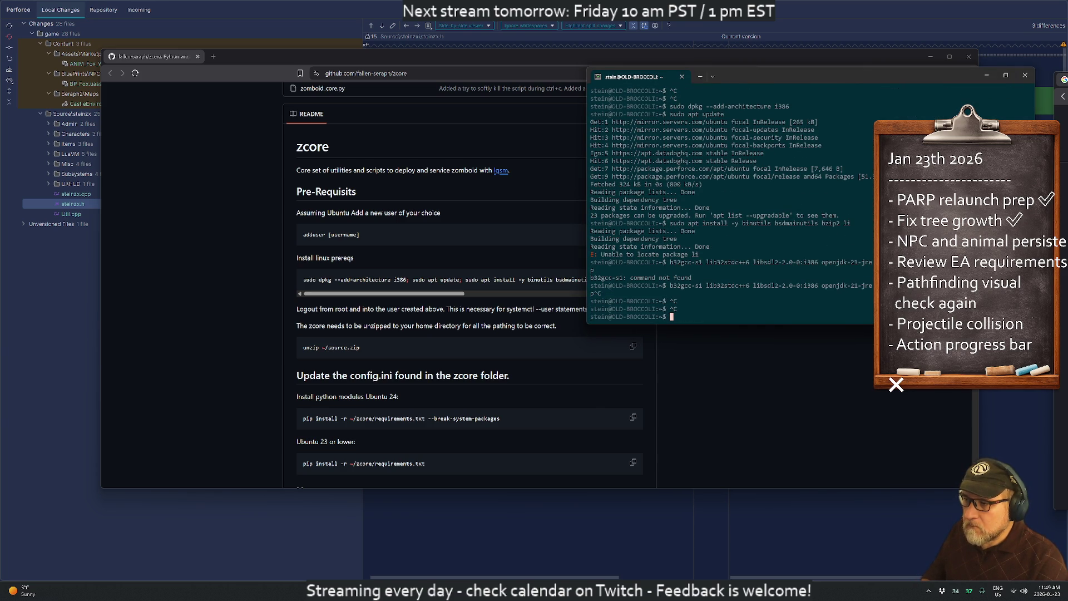
key("ctrl+v")
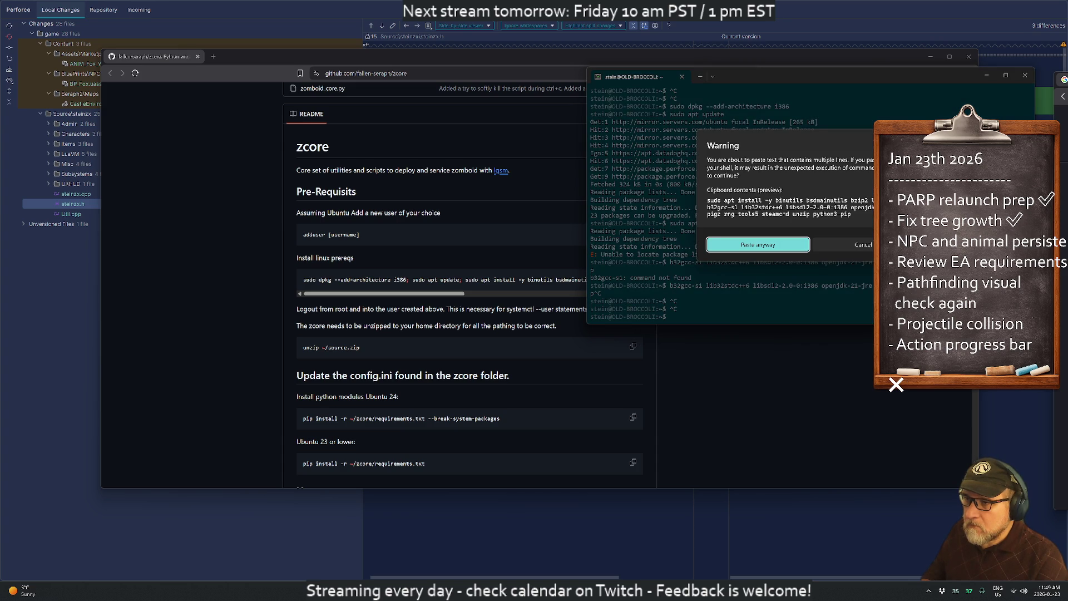
key("Return")
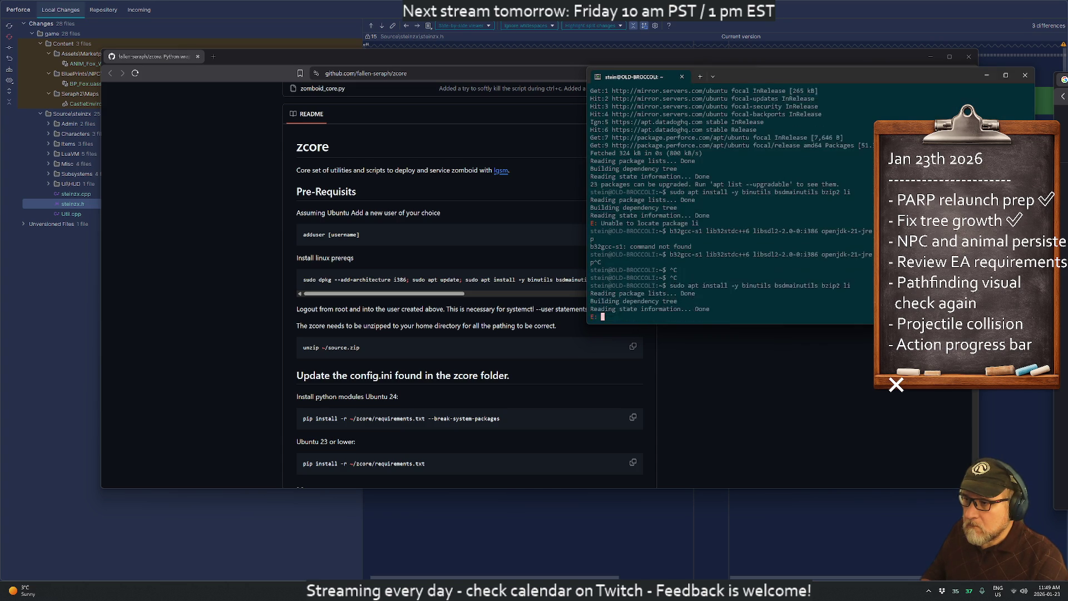
key("ctrl+c")
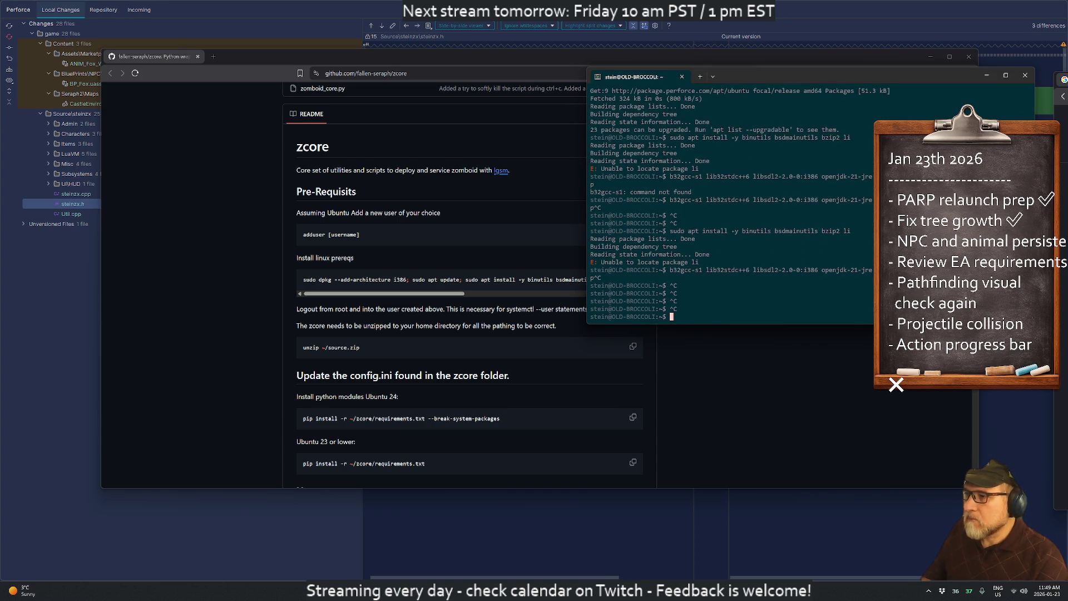
key("alt+Tab")
mouse_move(411, 279)
left_mouse_down()
mouse_move(638, 282)
mouse_move(501, 379)
mouse_move(635, 278)
mouse_move(534, 289)
left_mouse_up()
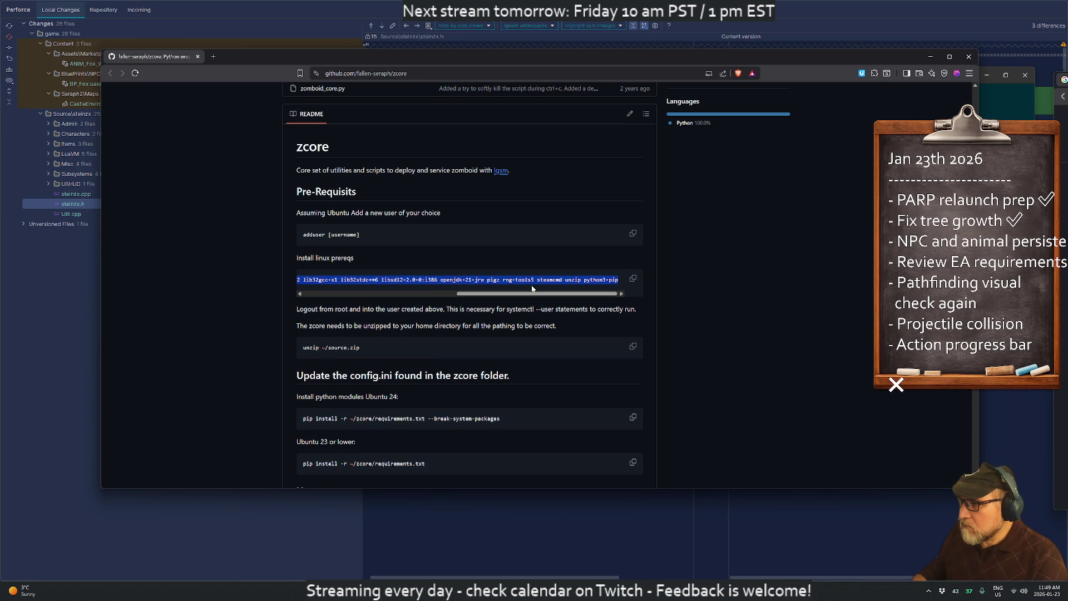
- Run the full README apt install line on the server, agreeing to the steamcmd Steam license
right_click(527, 282)
left_click(545, 289)
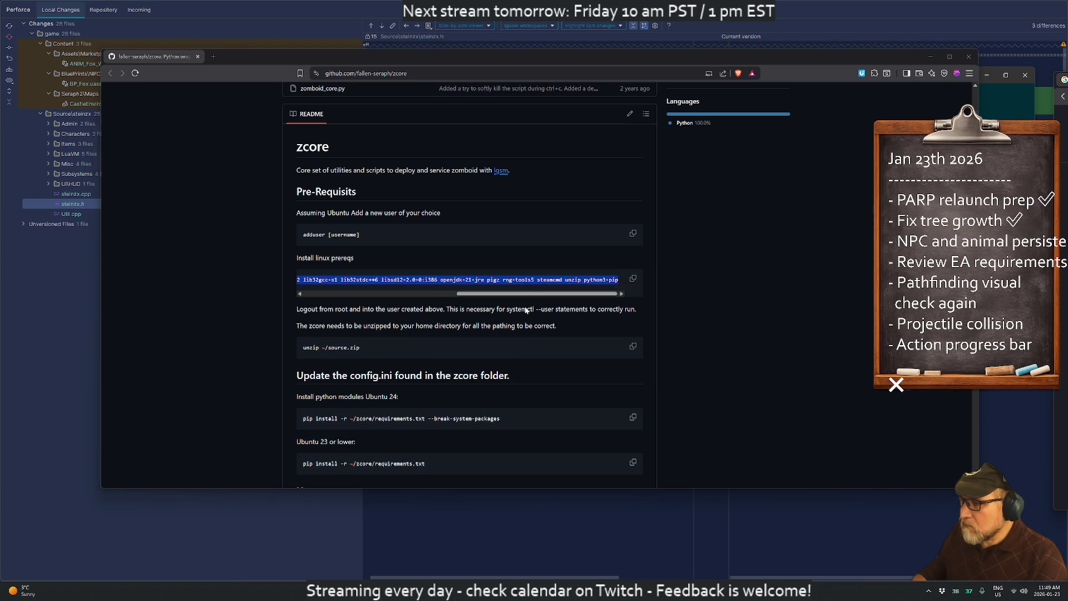
key("alt+Tab")
key("ctrl+v")
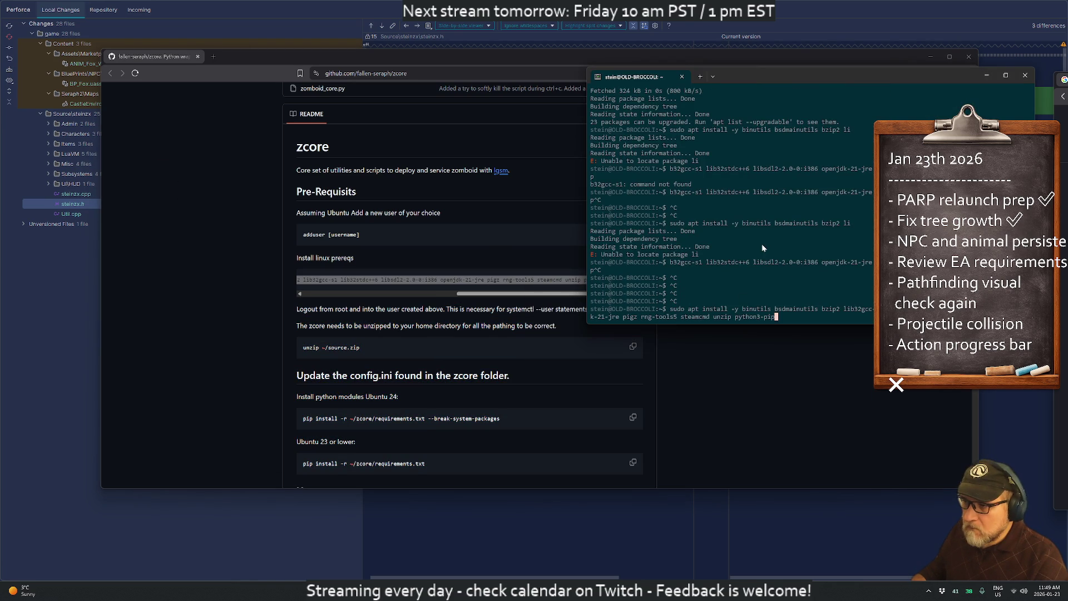
key("Return")
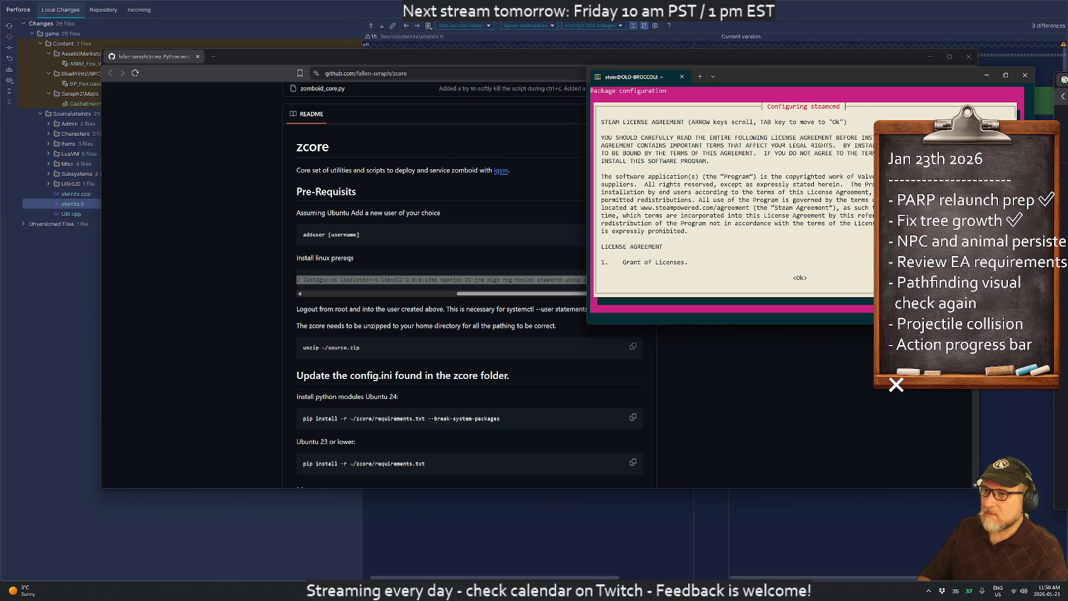
key("Tab")
key("Return")
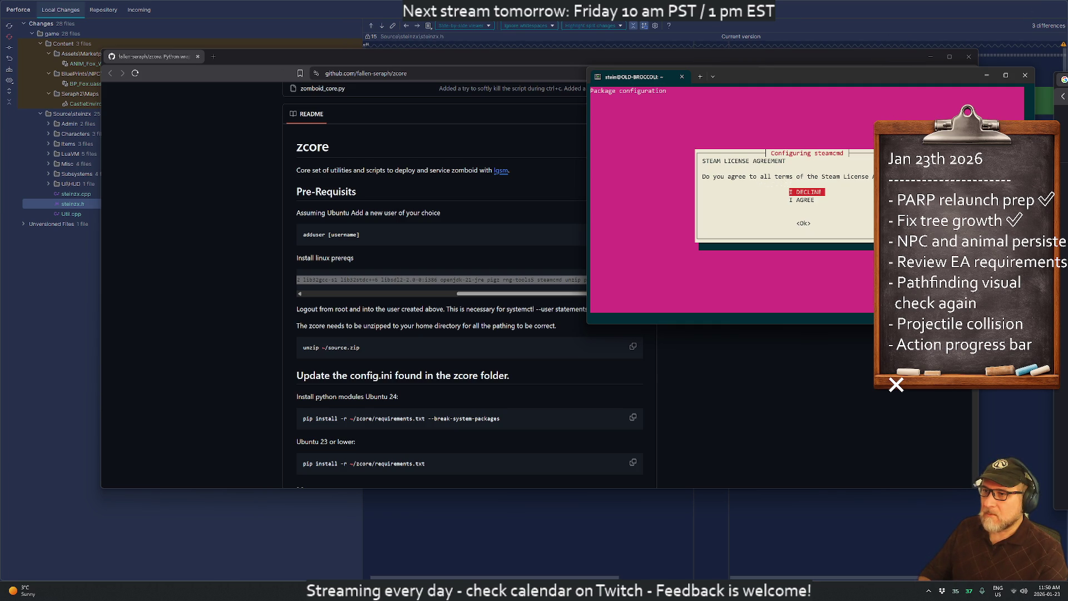
key("Down")
key("Return")
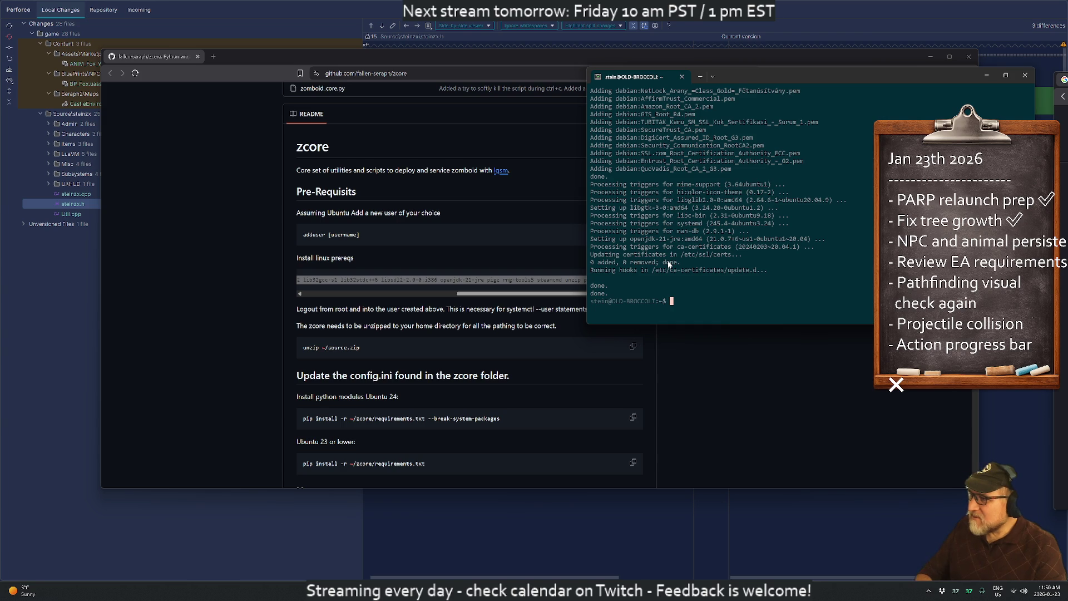
- Copy the zcore.zip download link from the v2.0.0 release on GitHub's Releases page
left_click(472, 336)
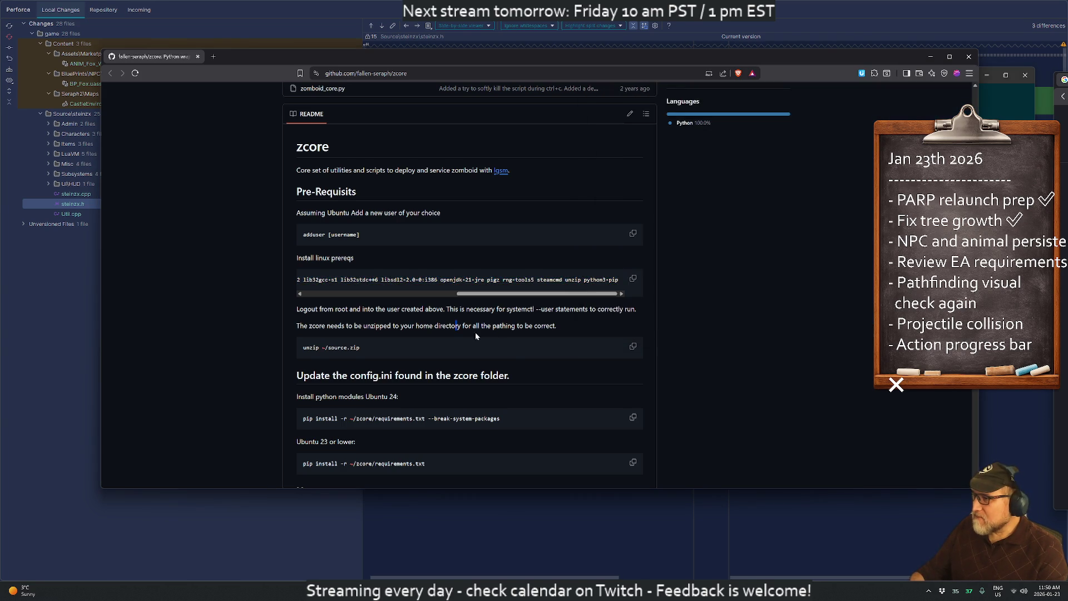
scroll(508, 353, "down", 1)
scroll(508, 352, "up", 3)
scroll(498, 338, "up", 3)
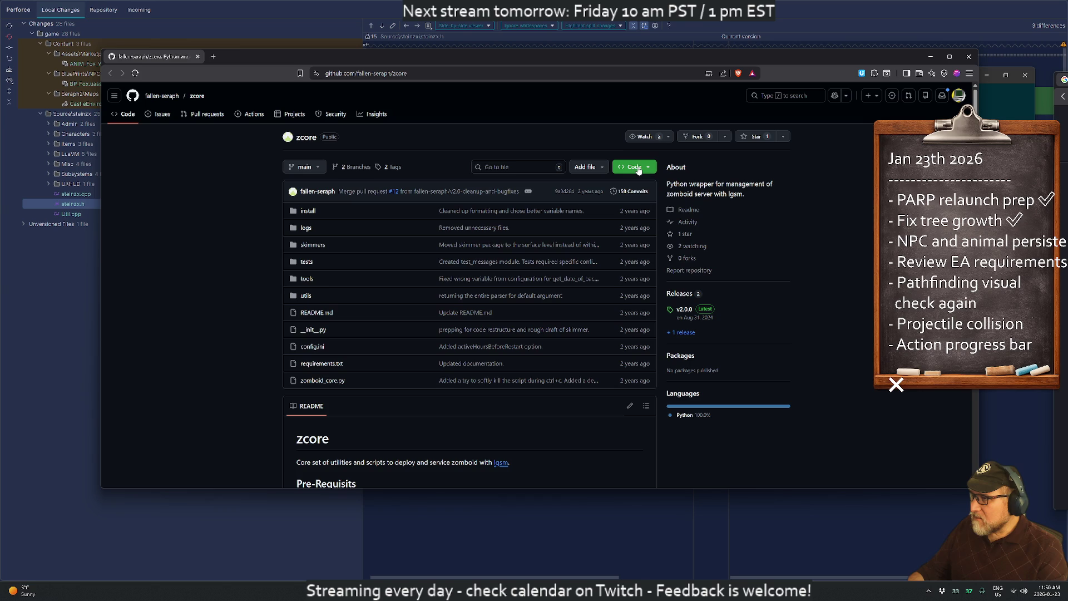
left_click(688, 332)
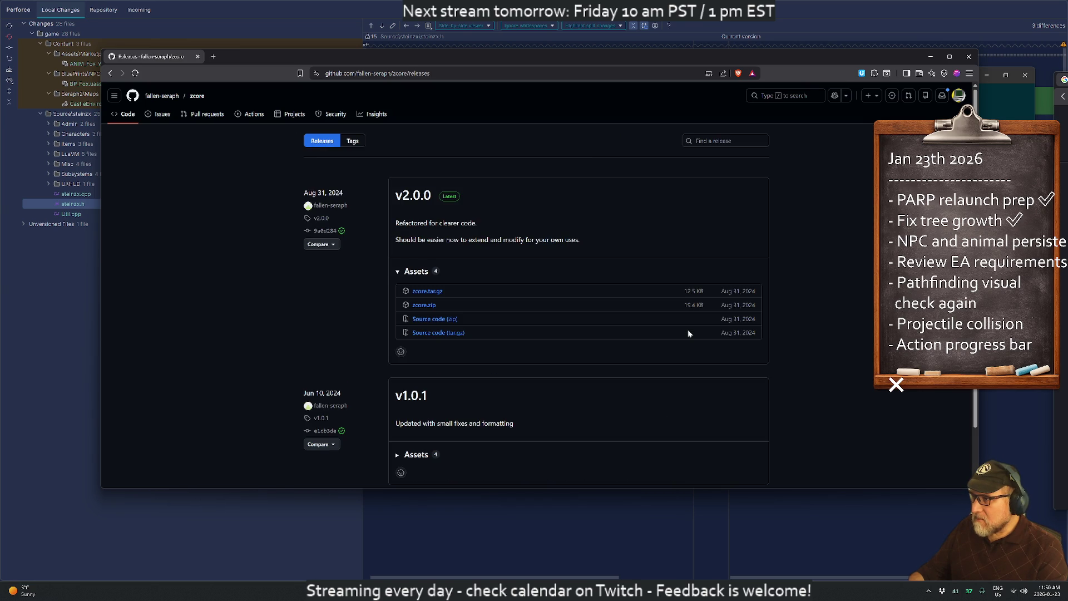
right_click(423, 309)
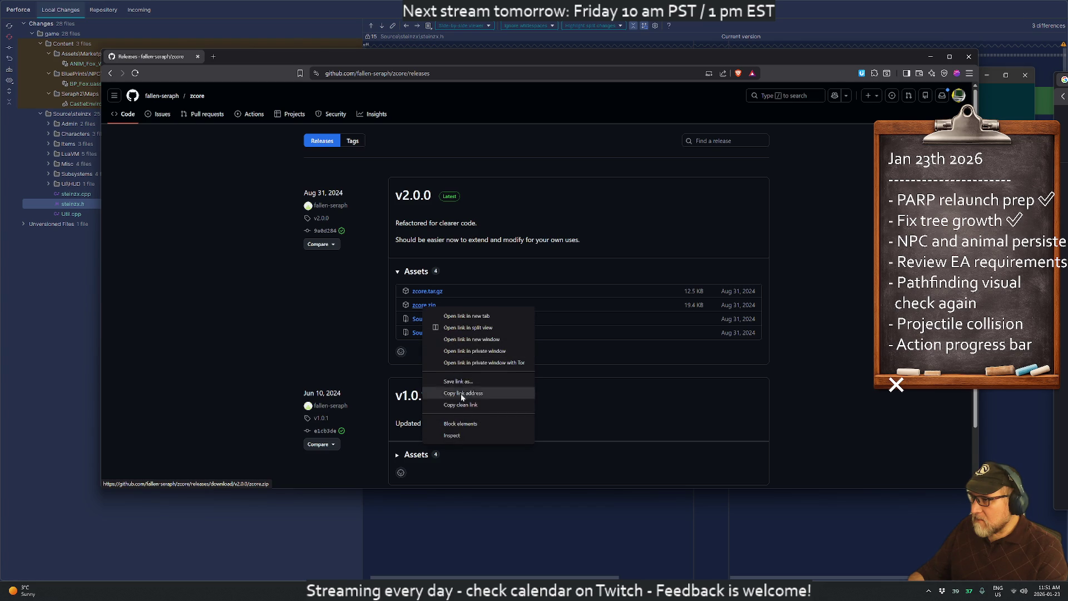
left_click(468, 391)
key("alt+Left")
scroll(467, 378, "down", 8)
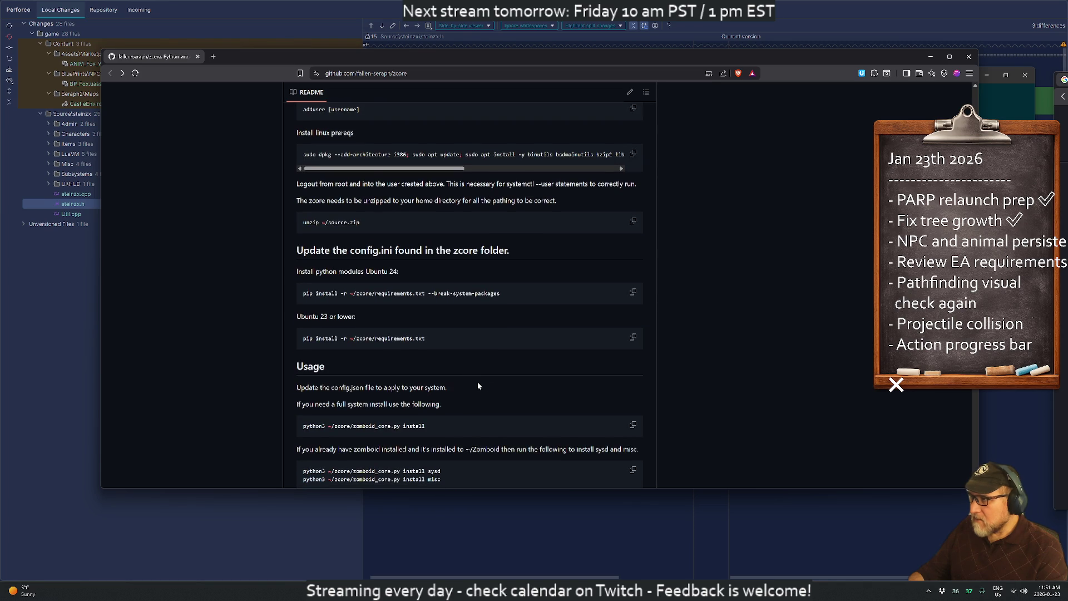
scroll(559, 412, "down", 2)
key("alt+Tab")
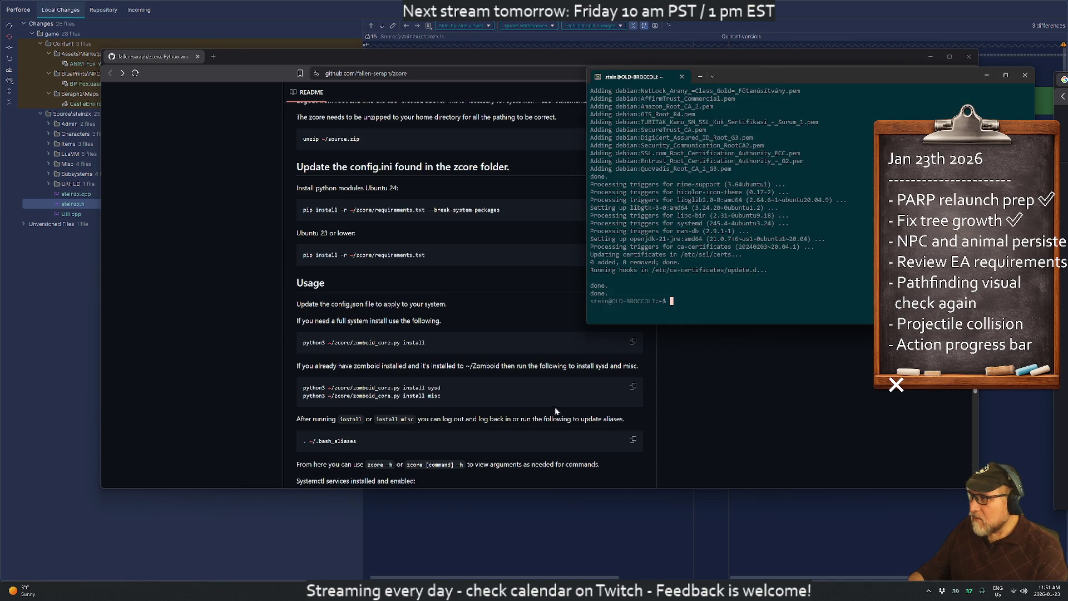
- Download zcore.zip with wget and move it into a new zcore folder
type("wget")
key("ctrl+v")
key("Return")
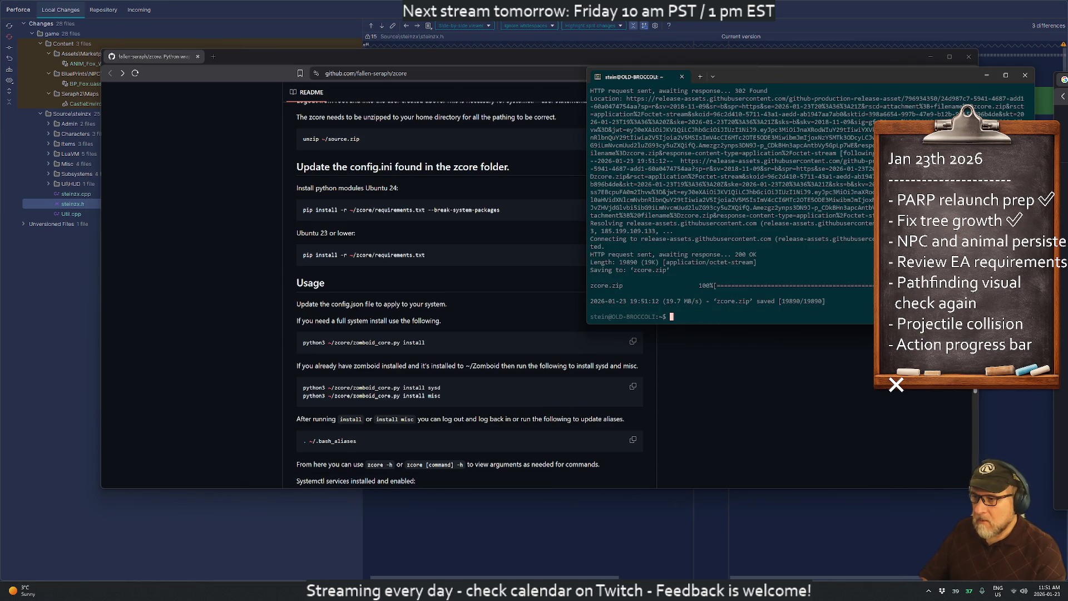
type("ls")
key("Return")
type("mk")
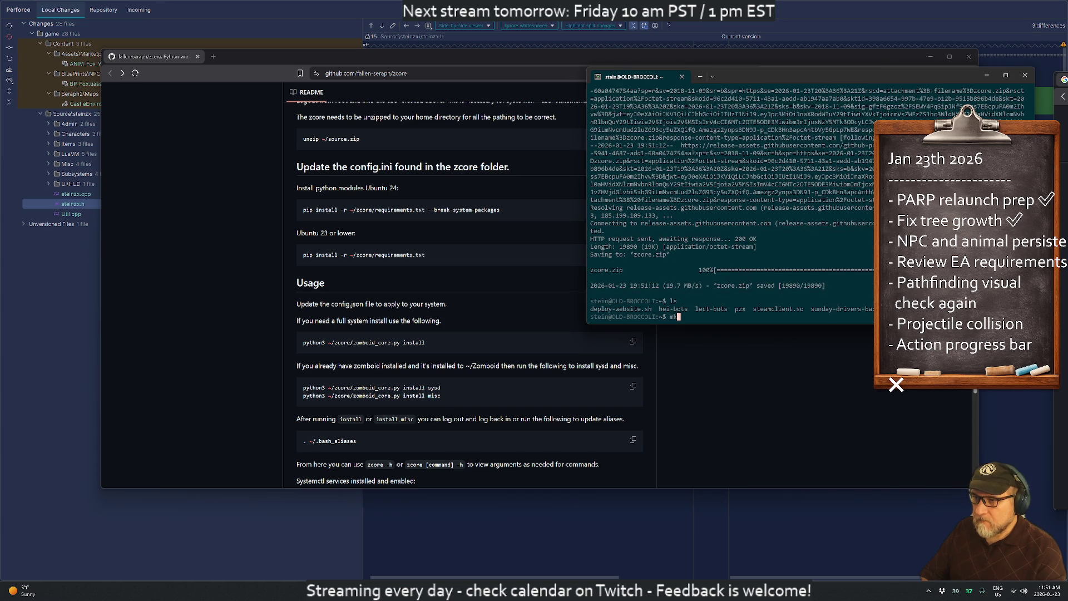
type("dir zcore")
key("Return")
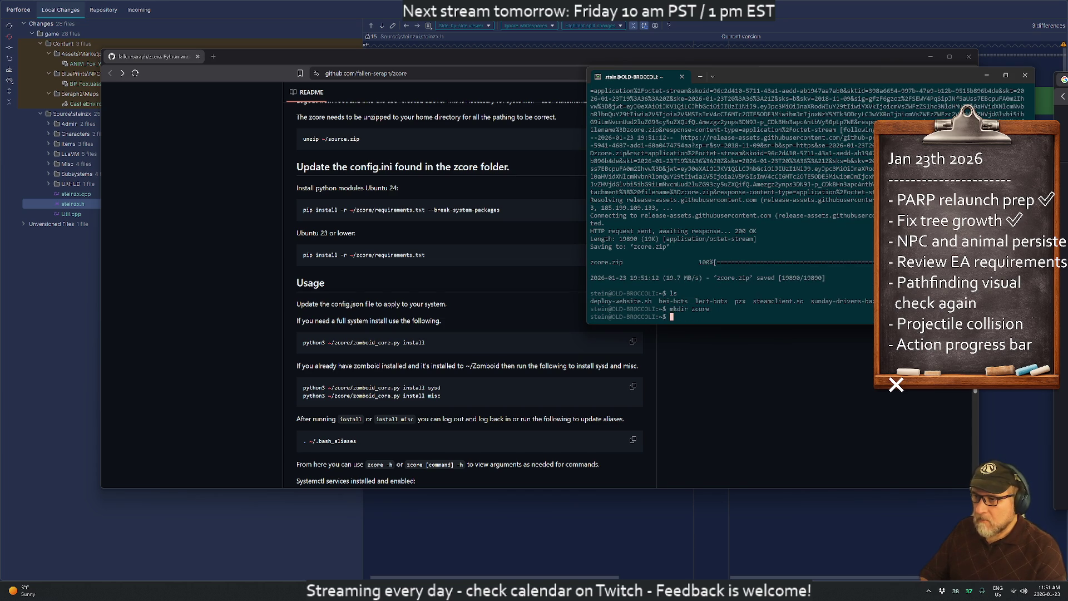
type("mv zcore")
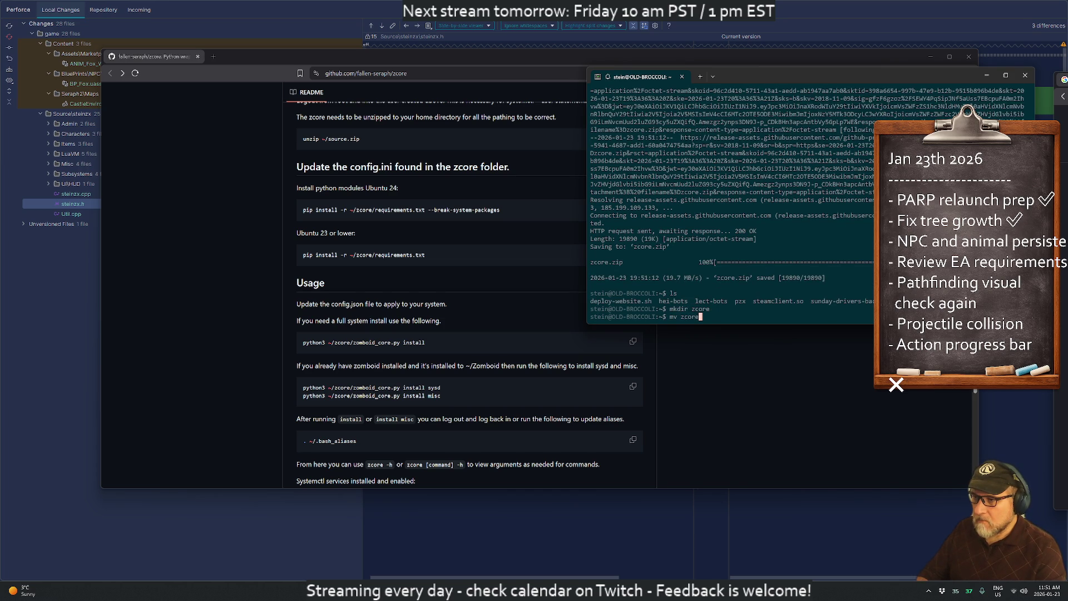
type(".zip zcore")
key("Tab")
key("Tab")
key("Tab")
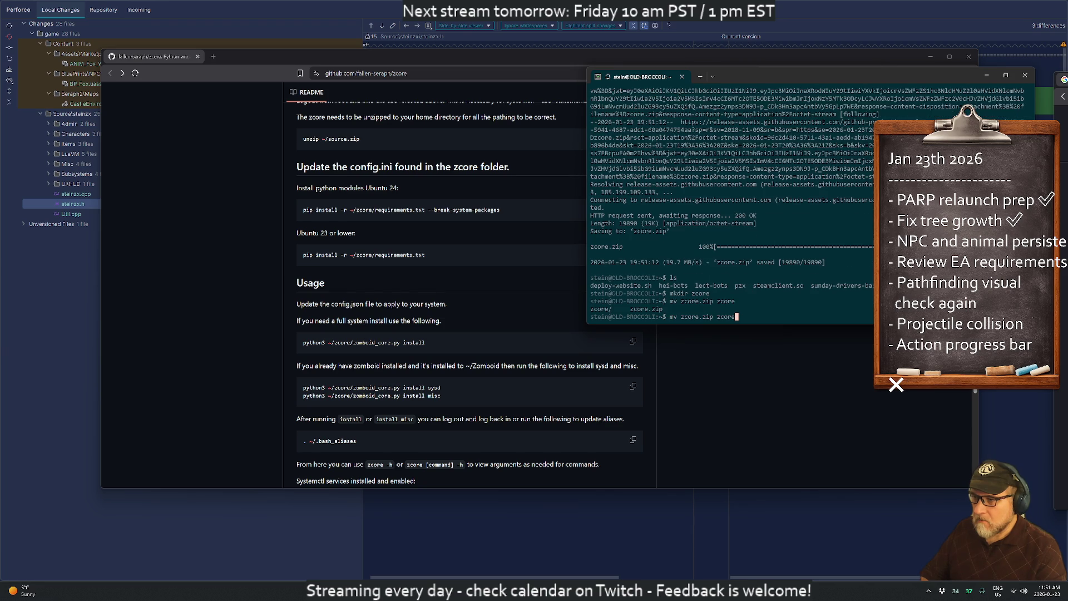
type("/")
key("Return")
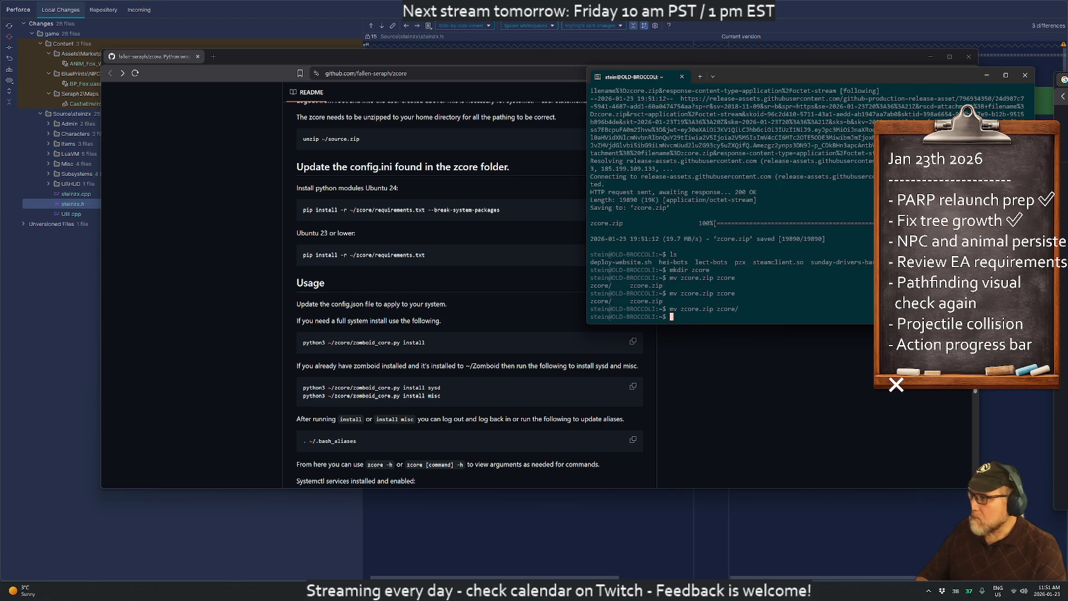
- Switch back to the pzserver-zcore user by rerunning 'su - pzserver-zcore' from history
type("cd z")
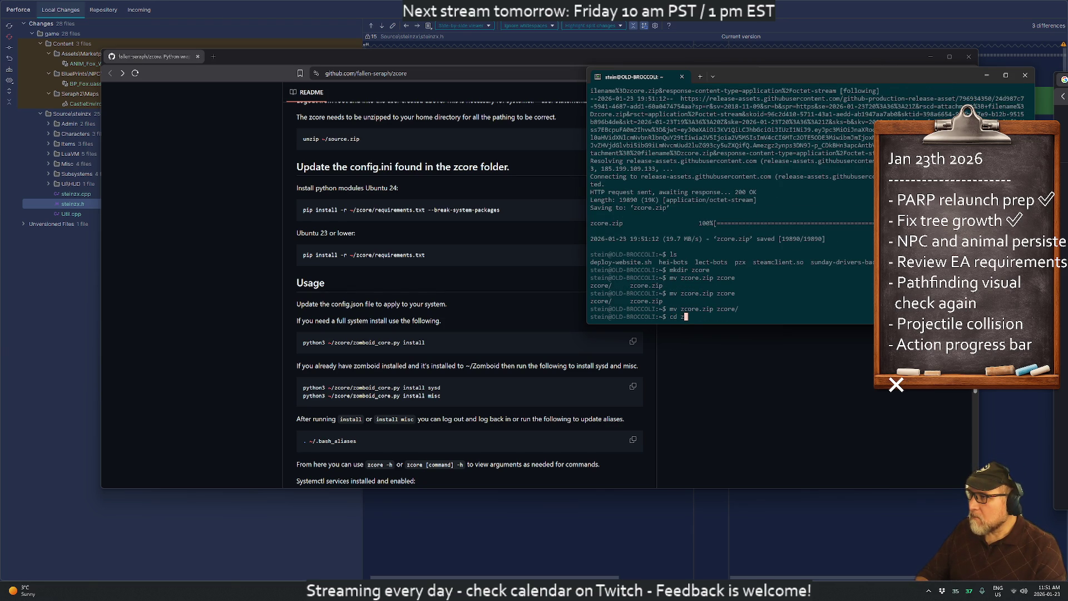
key("ctrl+c")
key("ctrl+c")
key("ctrl+c")
key("ctrl+r")
type("su")
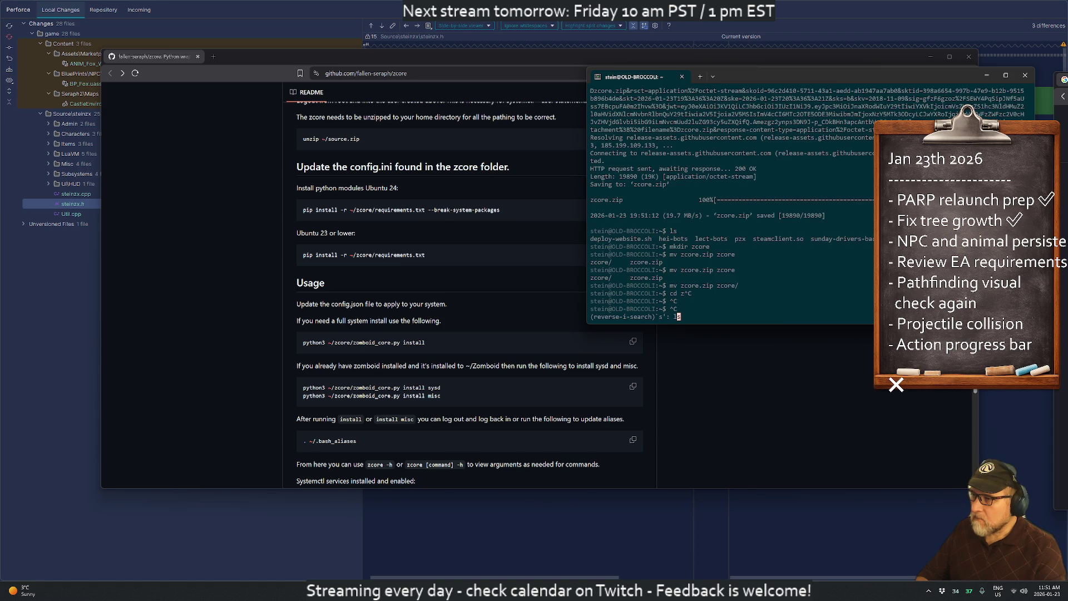
key("Return")
key("Return")
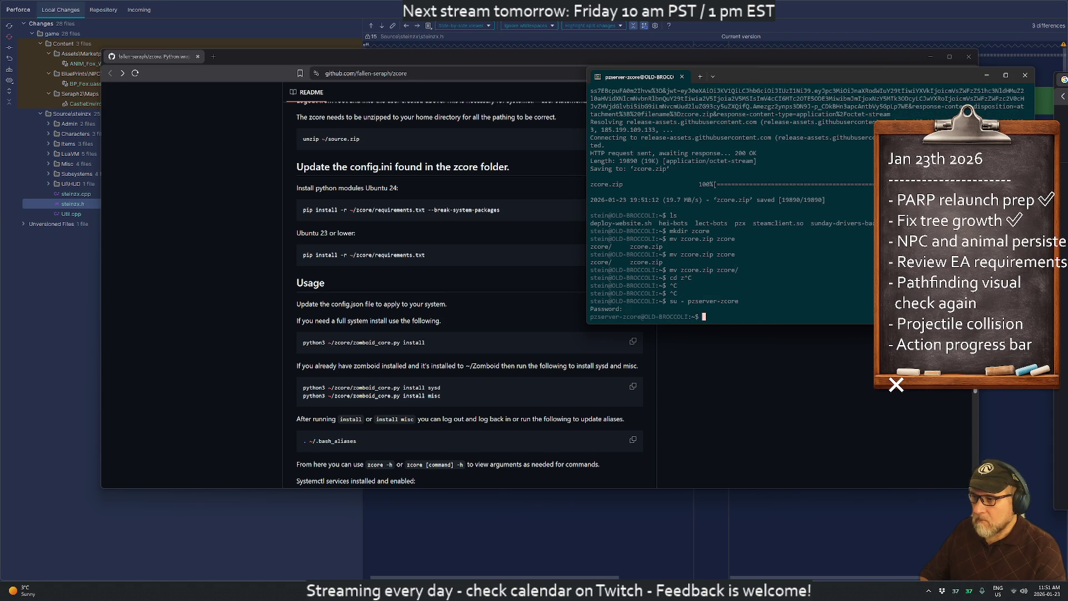
- Download zcore.zip with wget using the pasted download link
type("ws")
type("et")
key("ctrl+v")
key("Return")
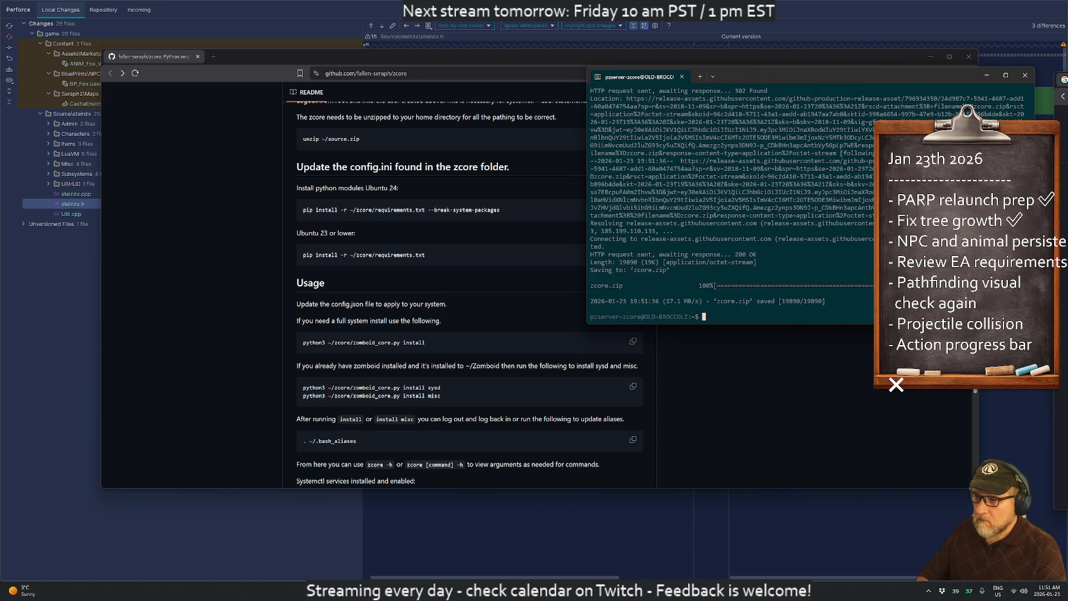
key("Return")
key("Return")
- Unzip zcore.zip in the home directory and list the result
type("unzip ")
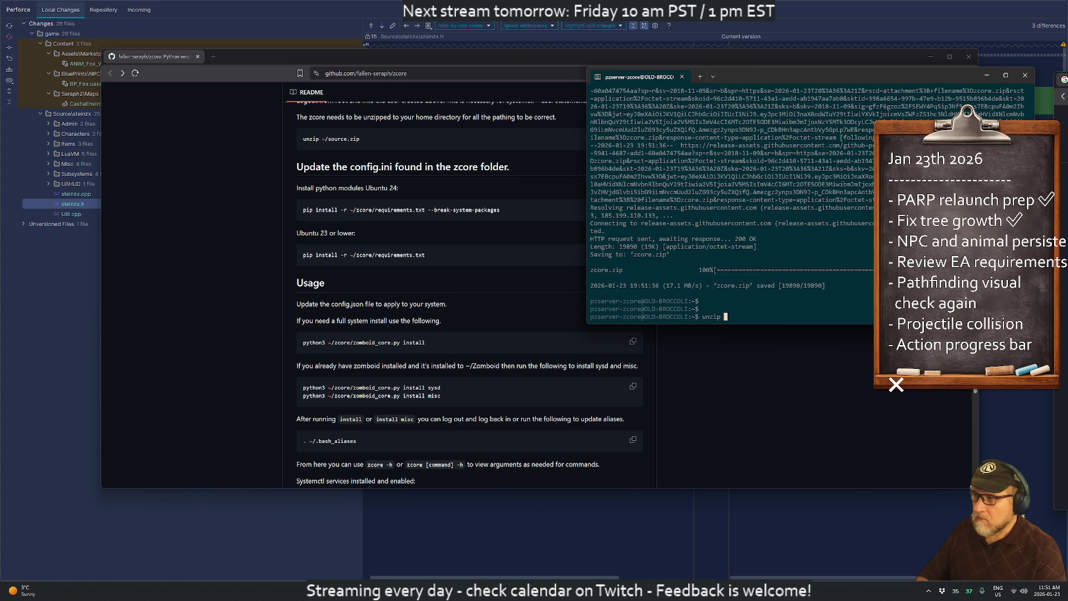
type("z")
type("co")
key("Tab")
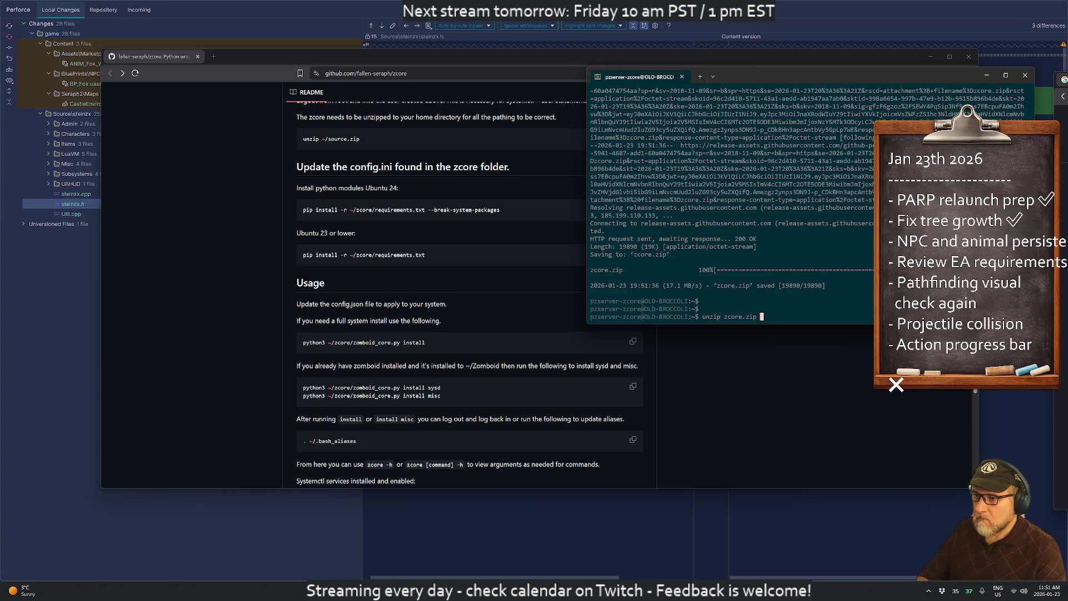
key("Return")
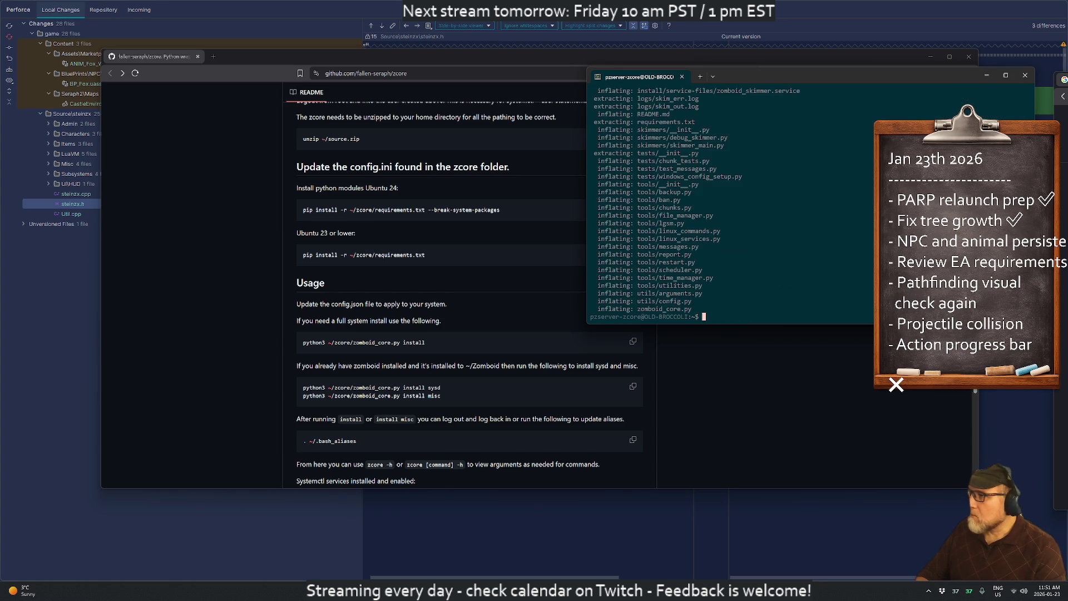
key("Return")
key("Return")
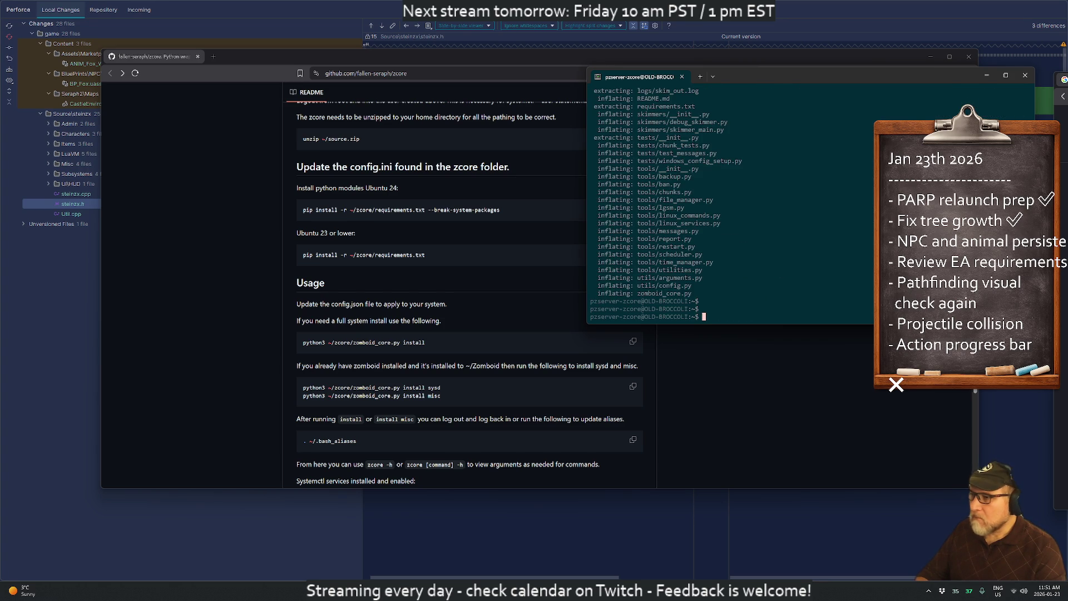
type("ls")
key("Return")
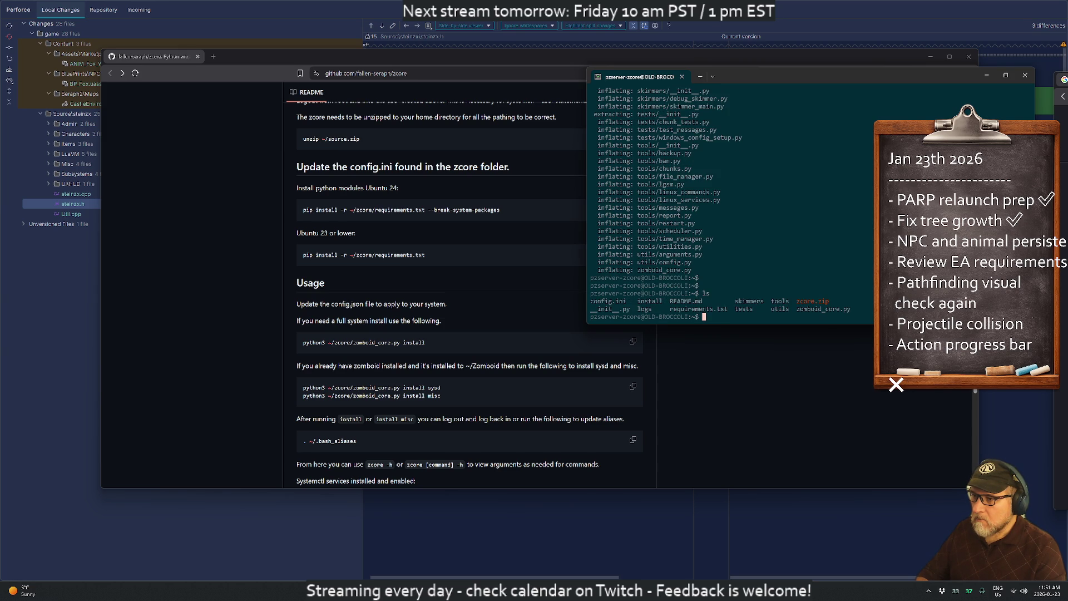
- Clear the home directory with rm, then rm -rf * to remove the folders too
type("rm *")
key("Return")
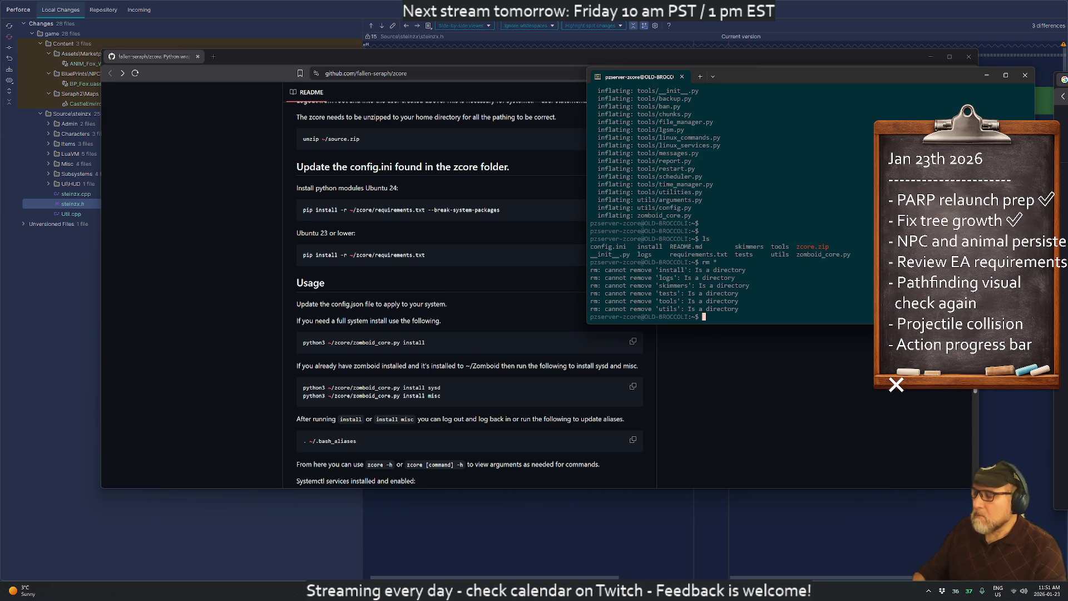
type("rm -rf *")
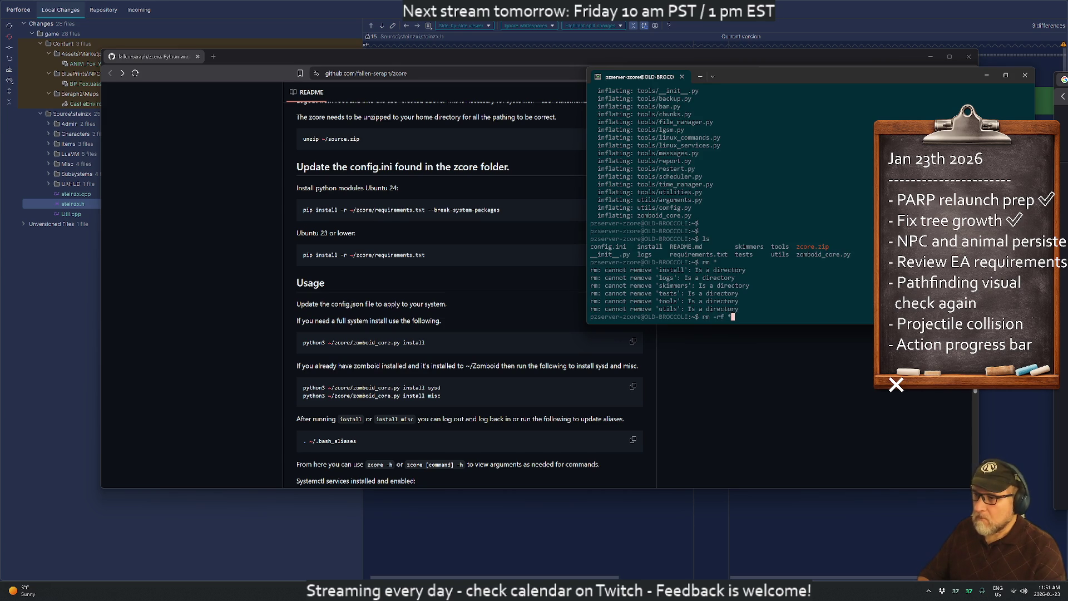
key("Return")
- Copy the link address of v2.0.0's 'Source code (zip)' from the zcore releases, then go back
left_click(529, 209)
scroll(528, 209, "up", 15)
left_click(682, 291)
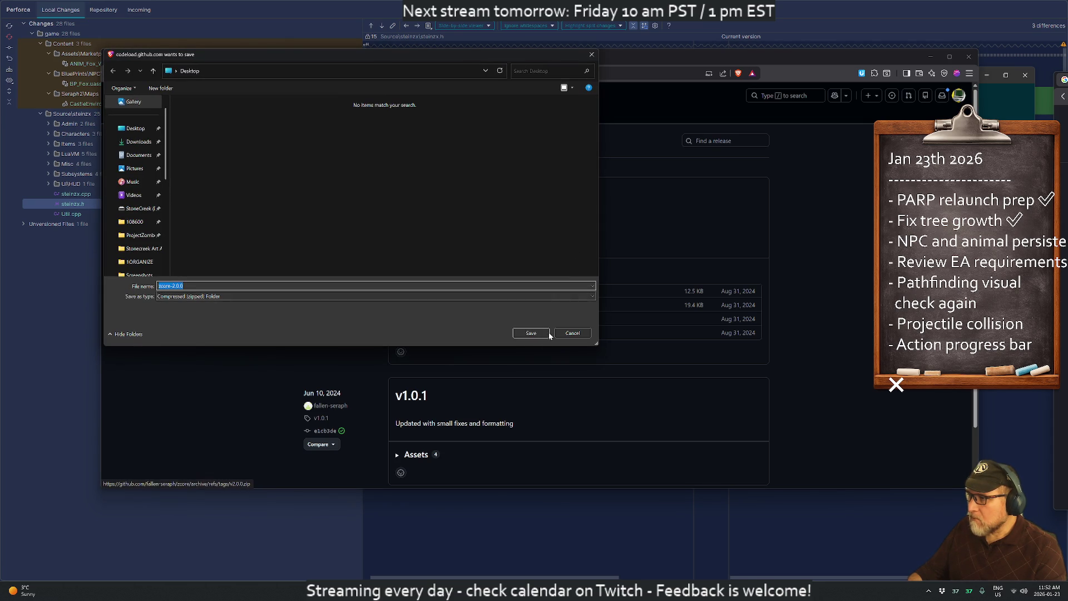
left_click(576, 334)
right_click(439, 322)
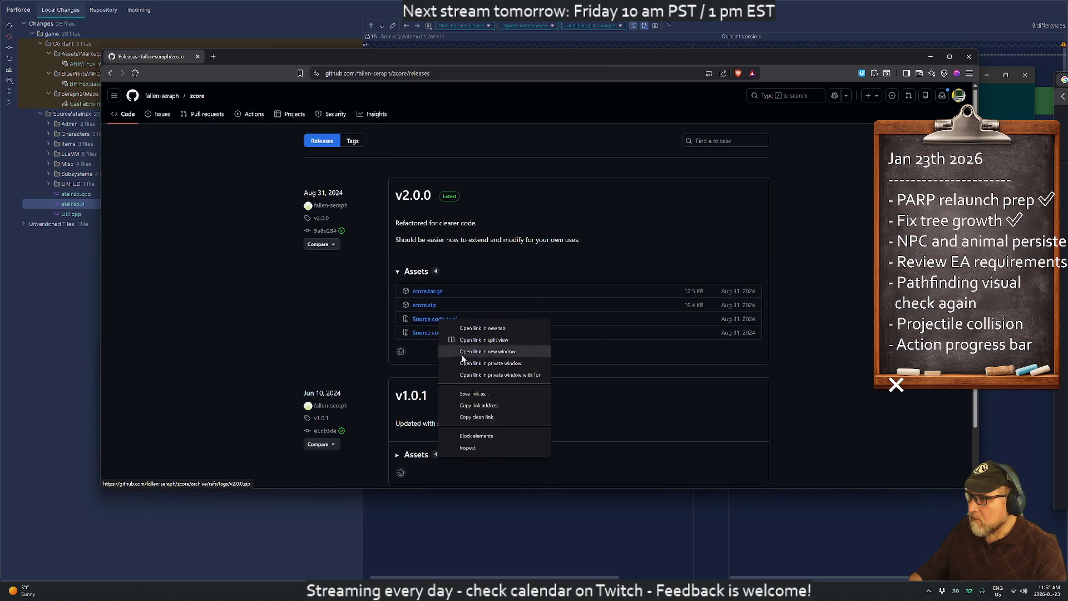
left_click(463, 412)
key("alt+Left")
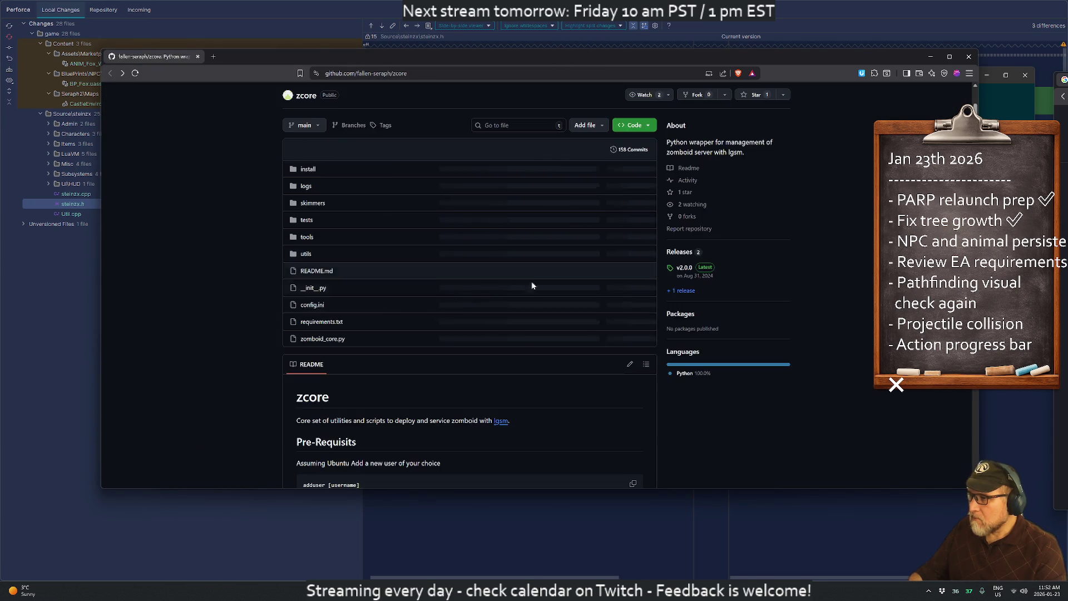
key("alt+Tab")
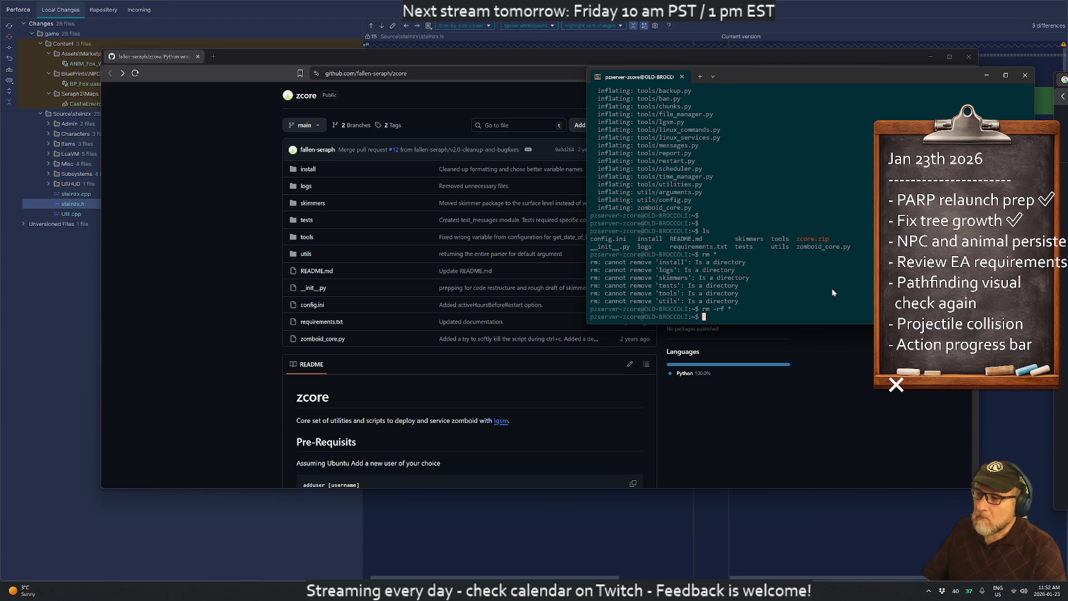
- Confirm the home directory is empty and wget the v2.0.0.zip source archive
type("ls")
key("Return")
type("mkdir z")
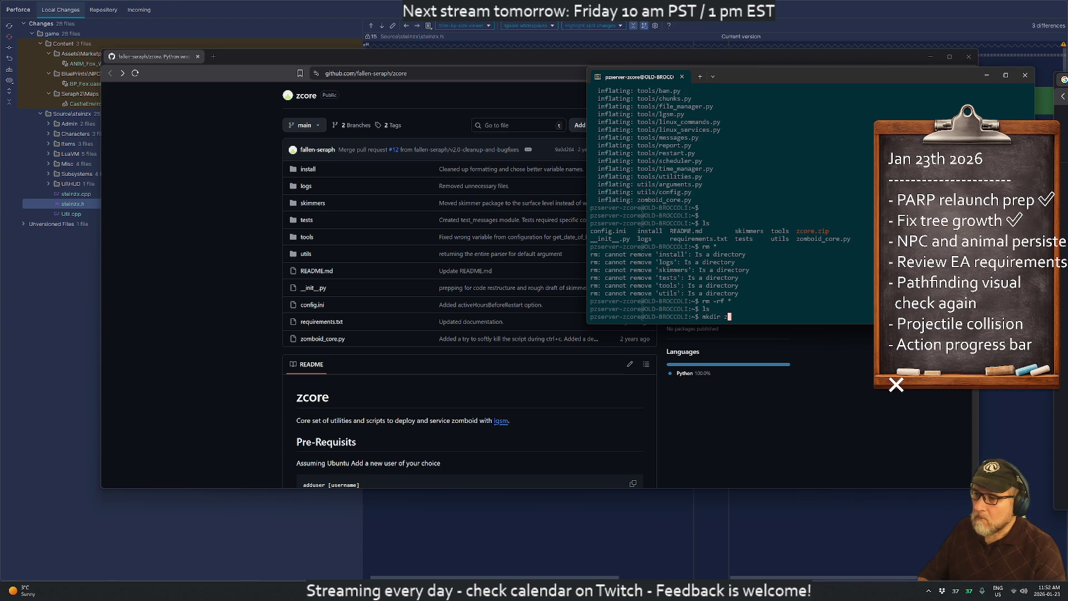
key("ctrl+c")
key("ctrl+c")
key("ctrl+c")
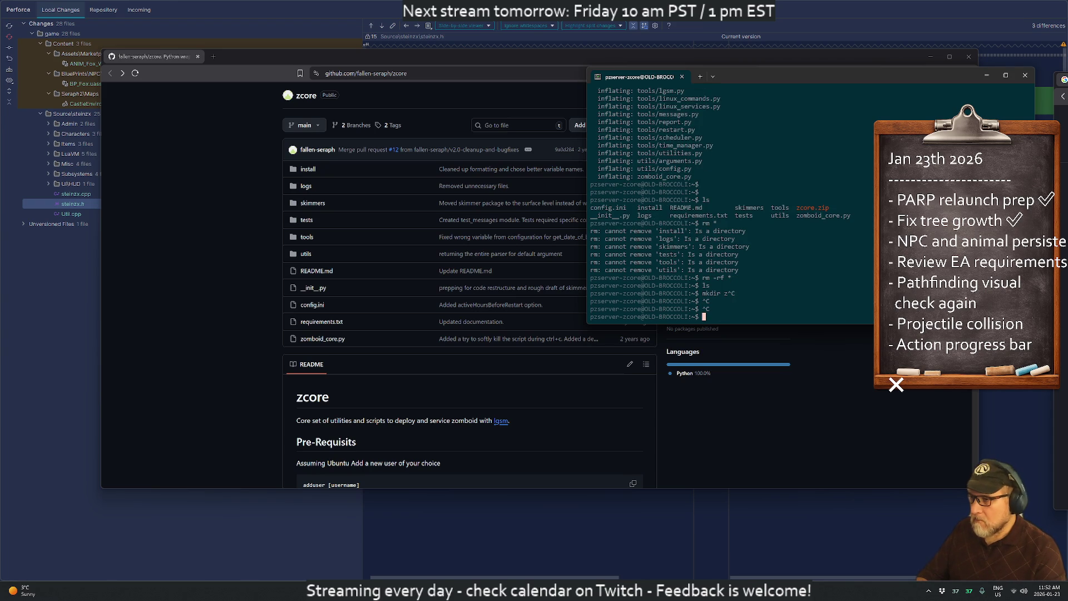
type("wget")
key("ctrl+v")
key("Return")
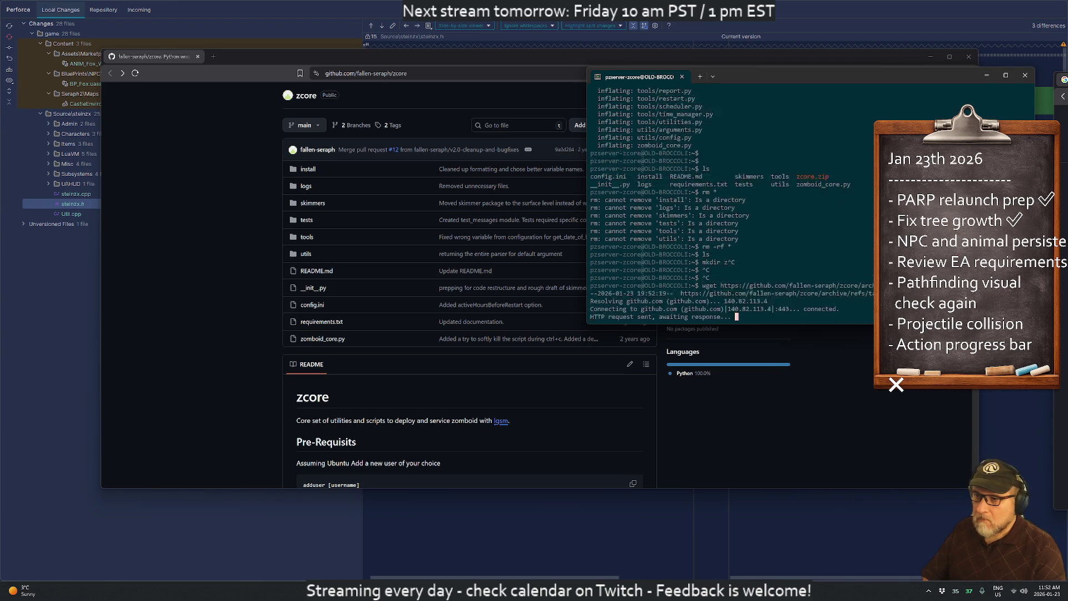
type("ls")
key("Return")
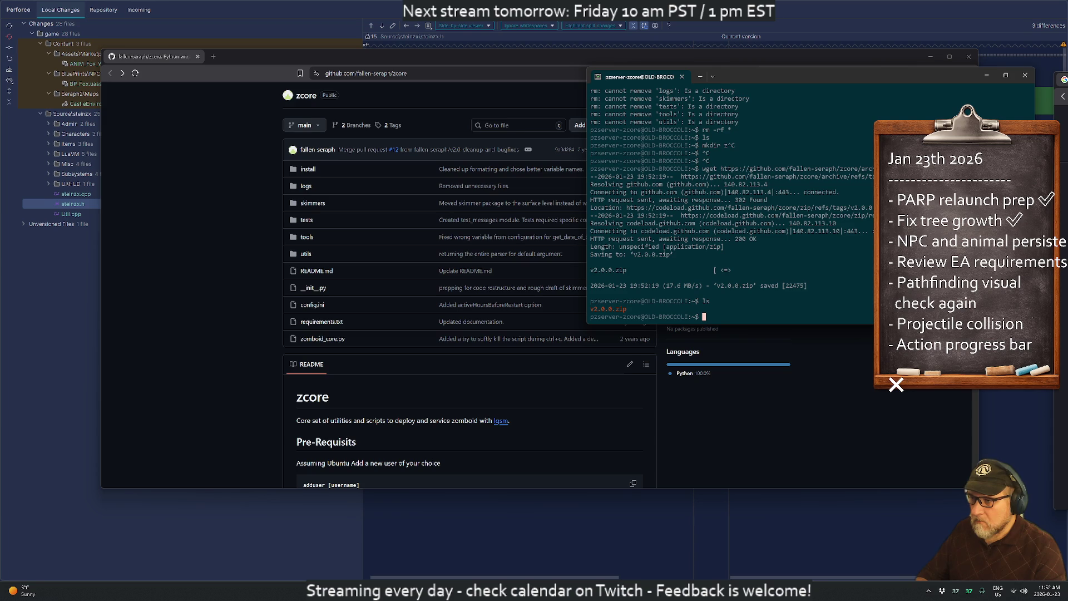
- Create a zcore folder and move v2.0.0.zip into it
type("cd")
key("ctrl+c")
key("ctrl+c")
key("ctrl+c")
type("mkdir zcore")
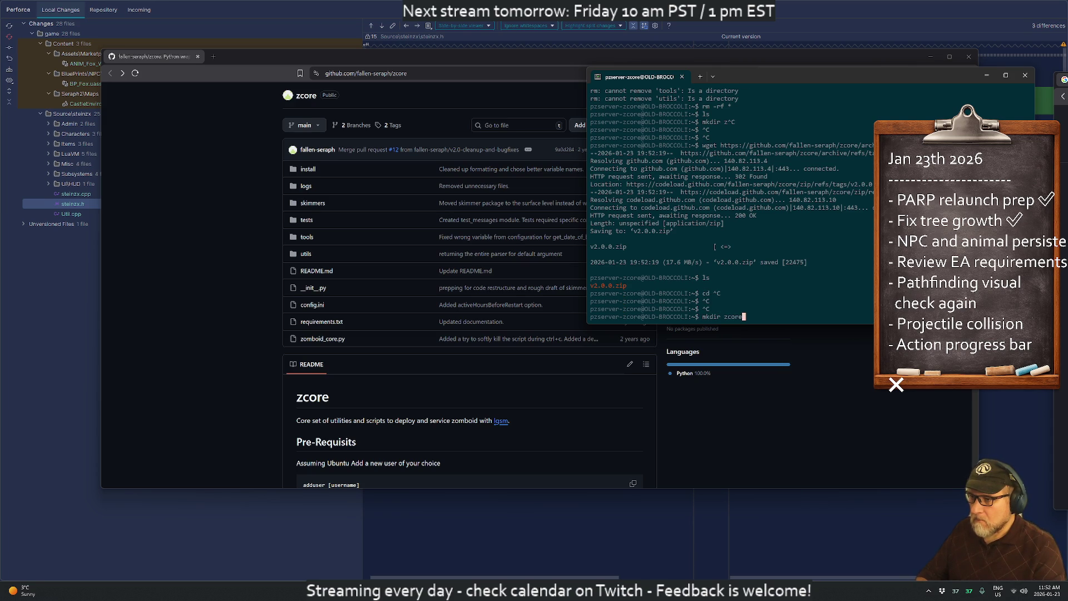
key("Return")
type("mv v2.0.0.zip zcore/")
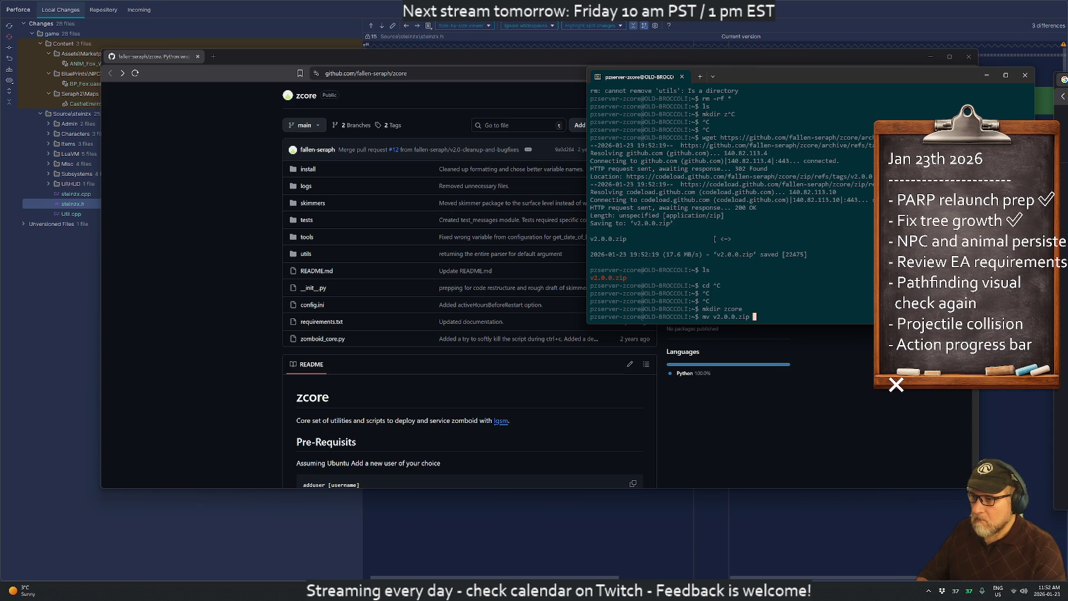
key("Return")
type("ls")
key("Return")
- Extract v2.0.0.zip inside the zcore folder
type("cd zo")
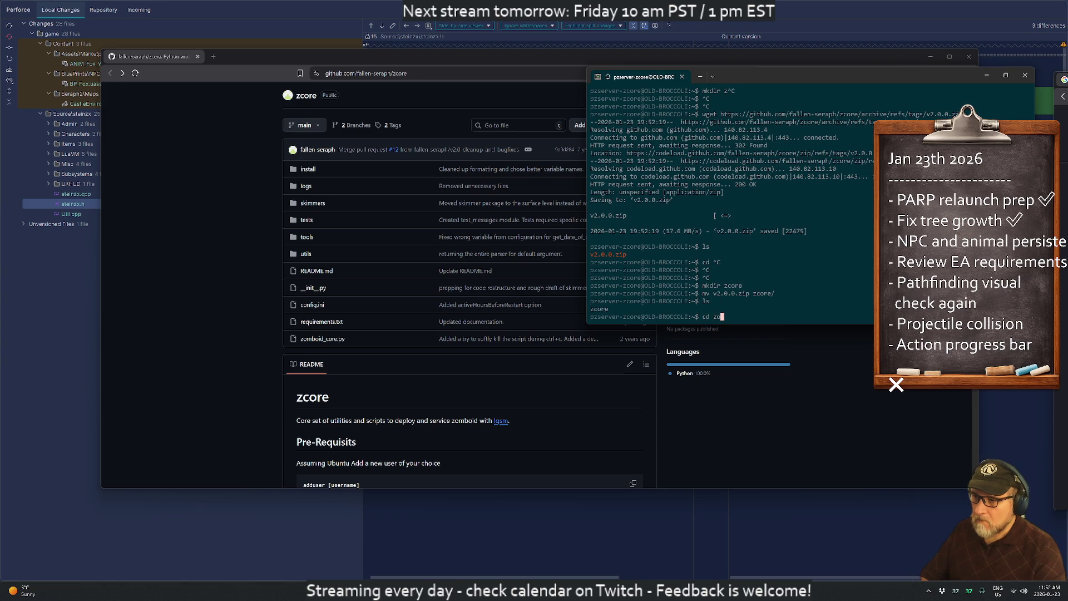
key("Tab")
key("Return")
type("ls")
key("Return")
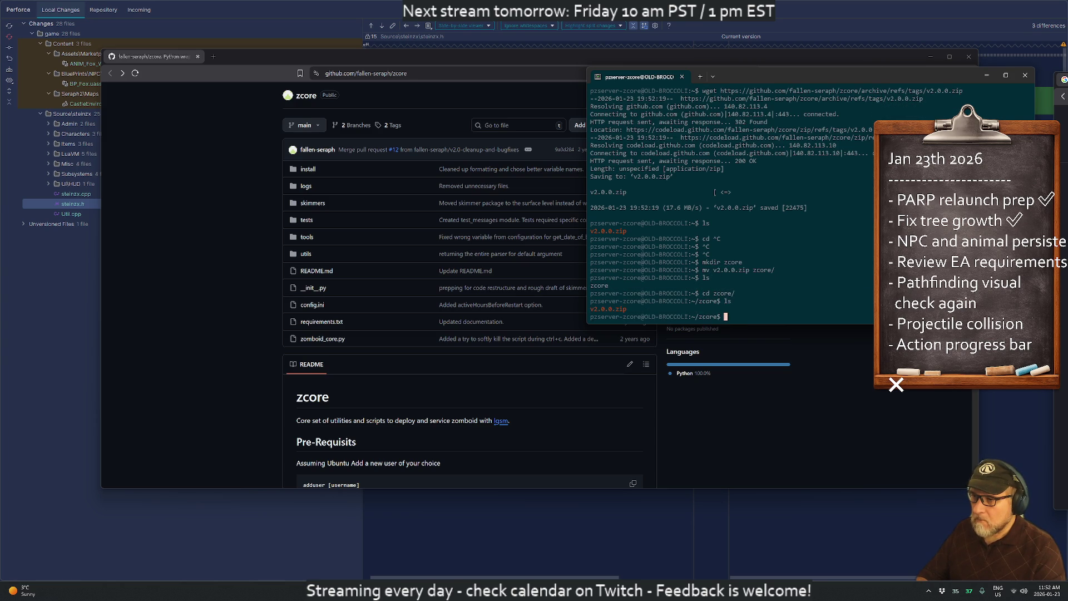
type("unzip v")
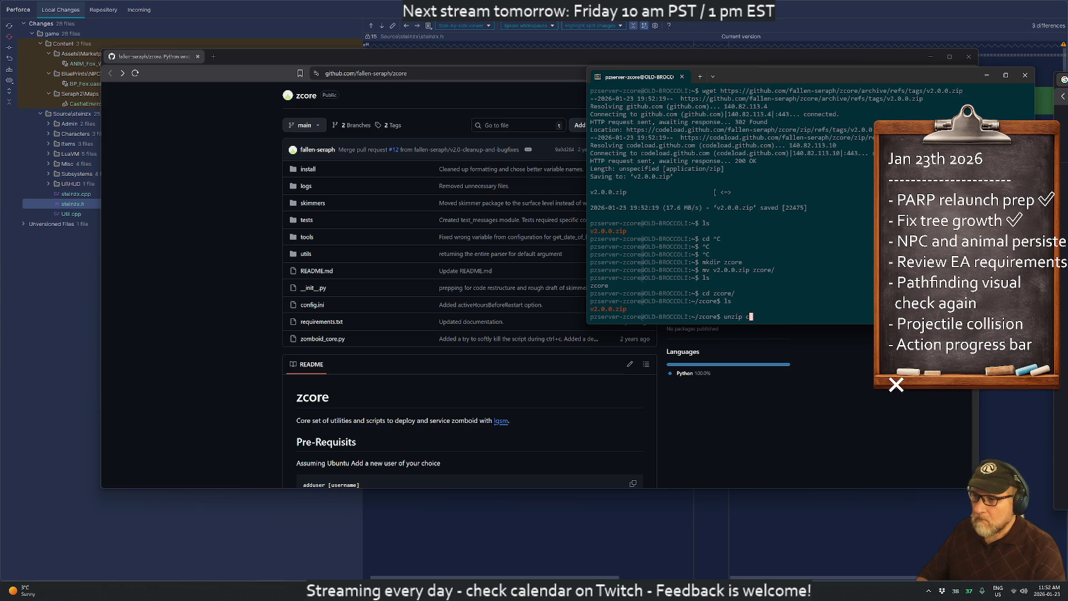
key("Tab")
key("Return")
type("ls")
key("Return")
- Move the extracted zcore-2.0.0 folder to ~ and return to the home directory
type("mv zc")
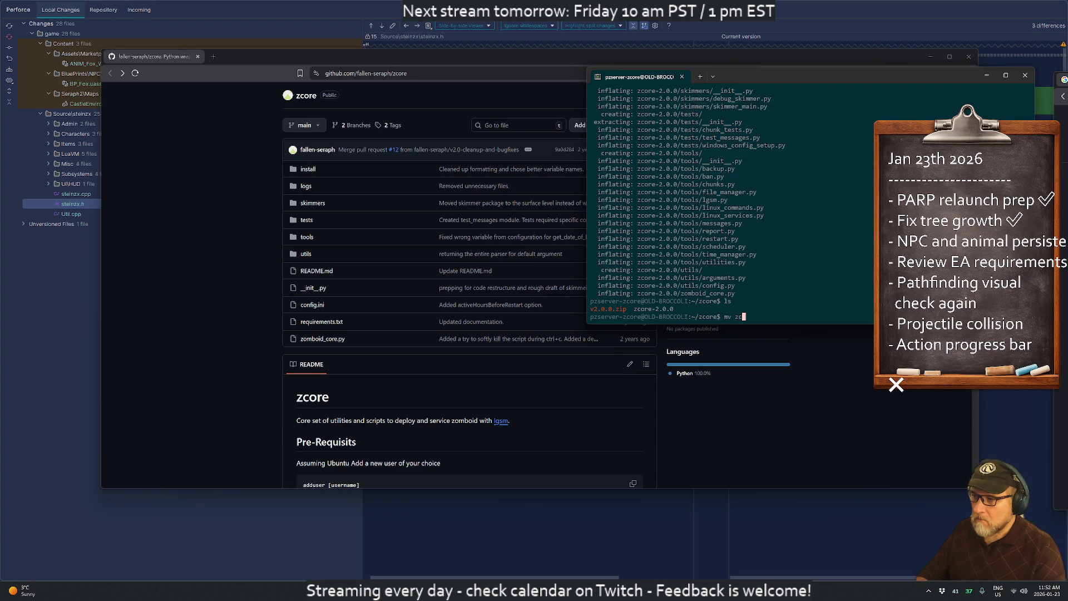
key("Tab")
type("~")
key("Return")
type("cd")
key("Return")
- Delete the leftover zcore folder with rm -rf, leaving only zcore-2.0.0
type("ls")
key("Return")
type("rm -rf zco")
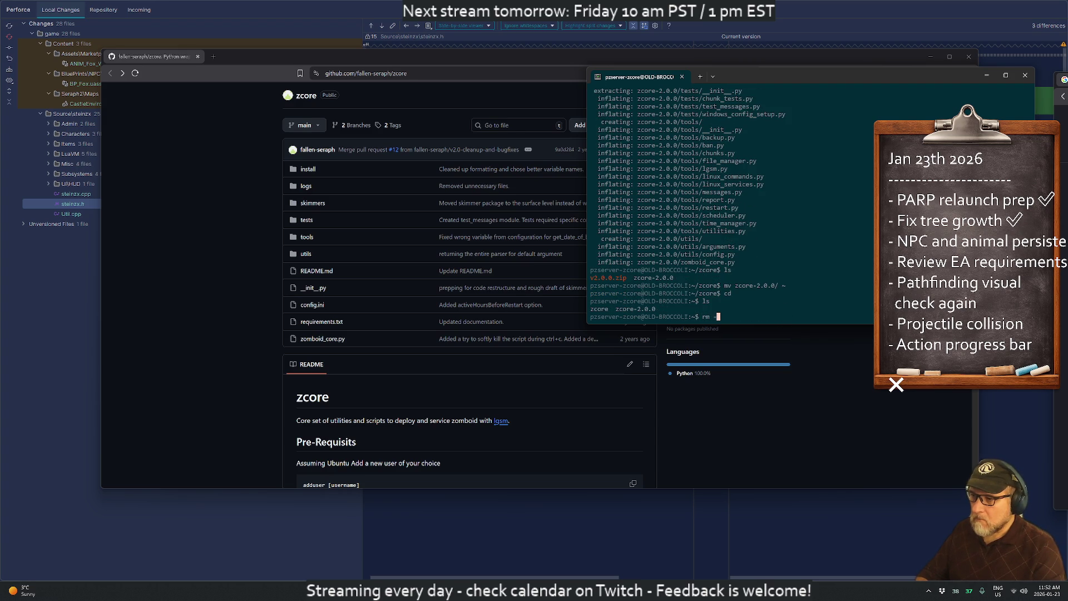
type("re/")
key("Return")
type("ls")
key("Return")
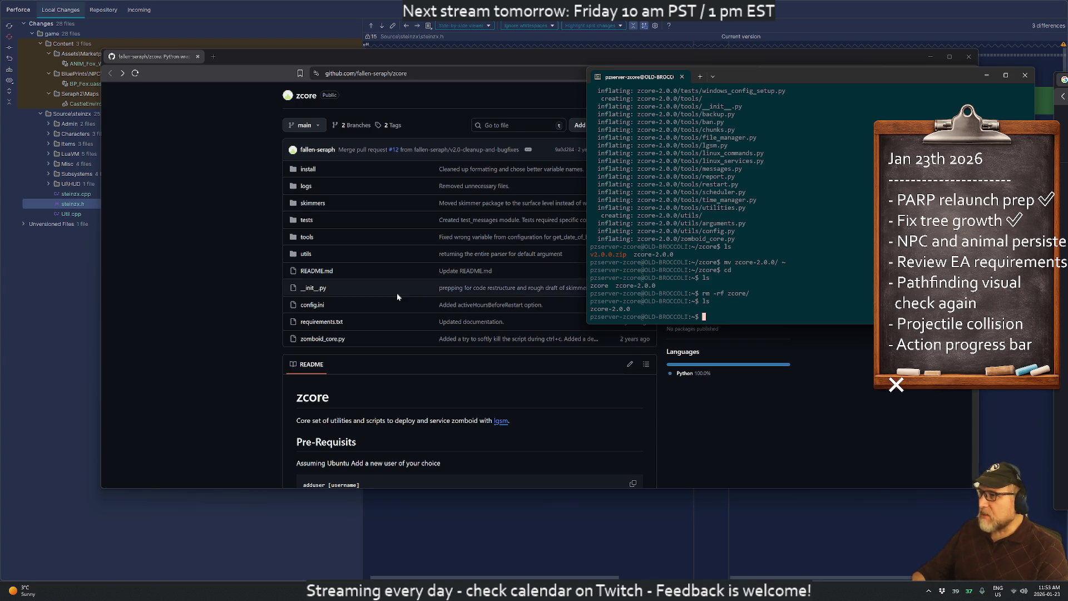
- Scroll the zcore README to the Usage and systemctl sections and move the terminal aside
scroll(400, 298, "down", 3)
scroll(398, 299, "down", 6)
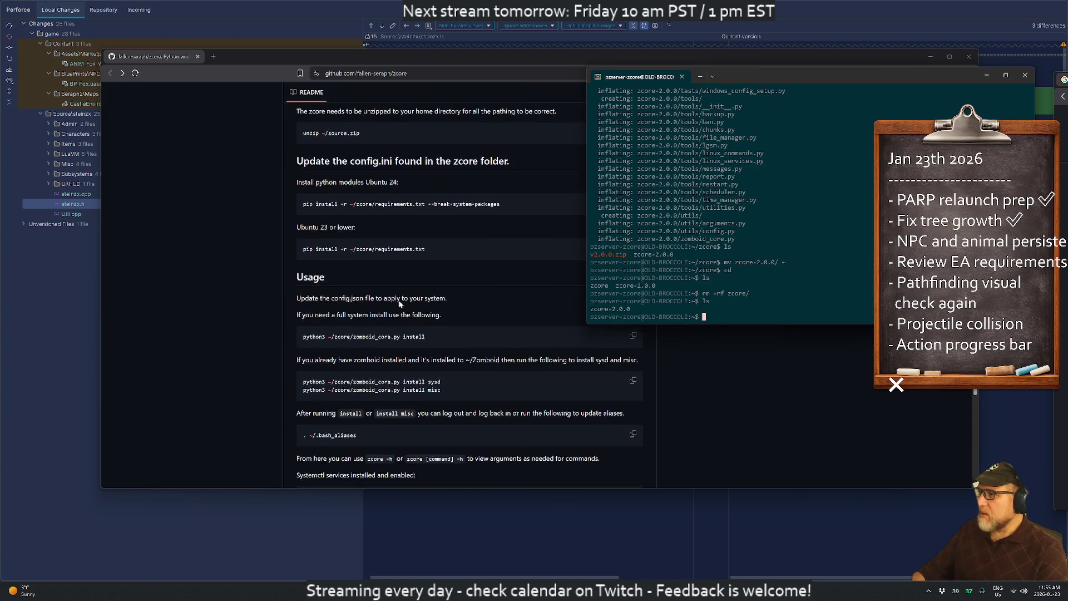
scroll(437, 299, "down", 2)
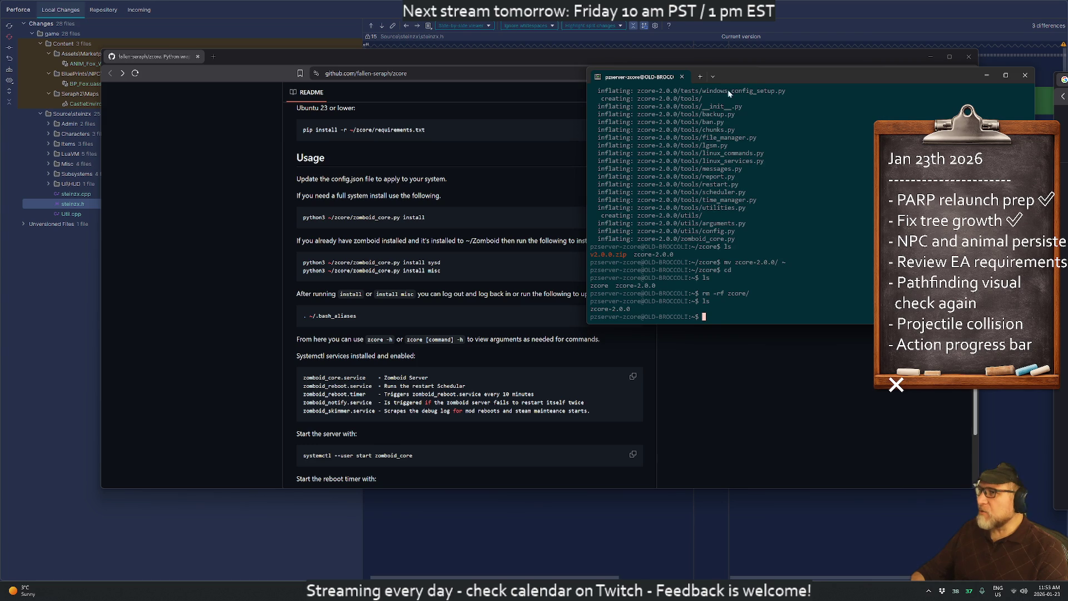
mouse_move(760, 79)
left_mouse_down()
mouse_move(822, 140)
mouse_move(845, 142)
left_mouse_up()
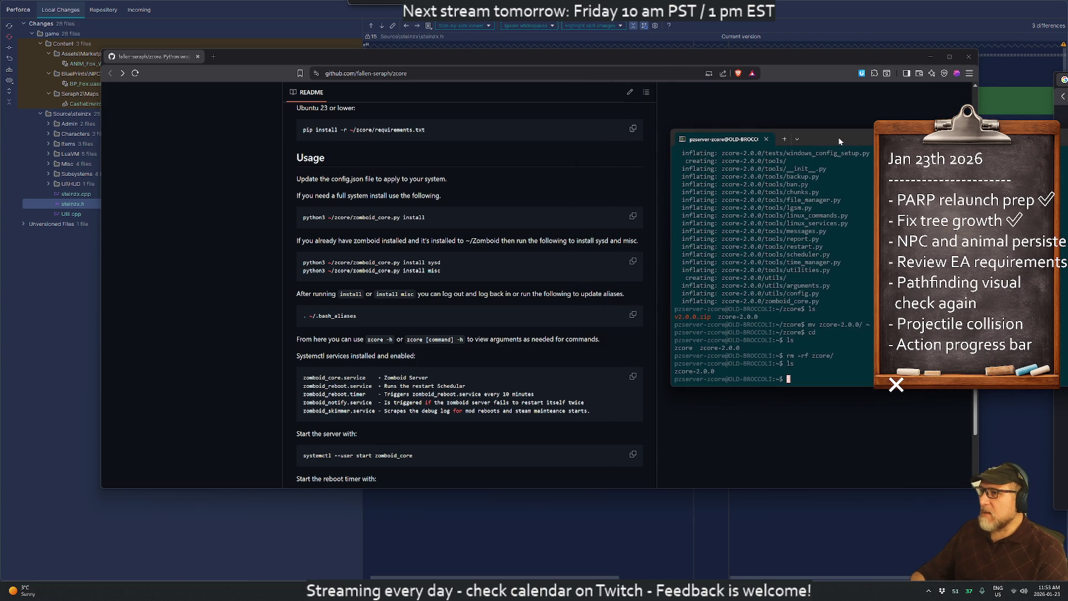
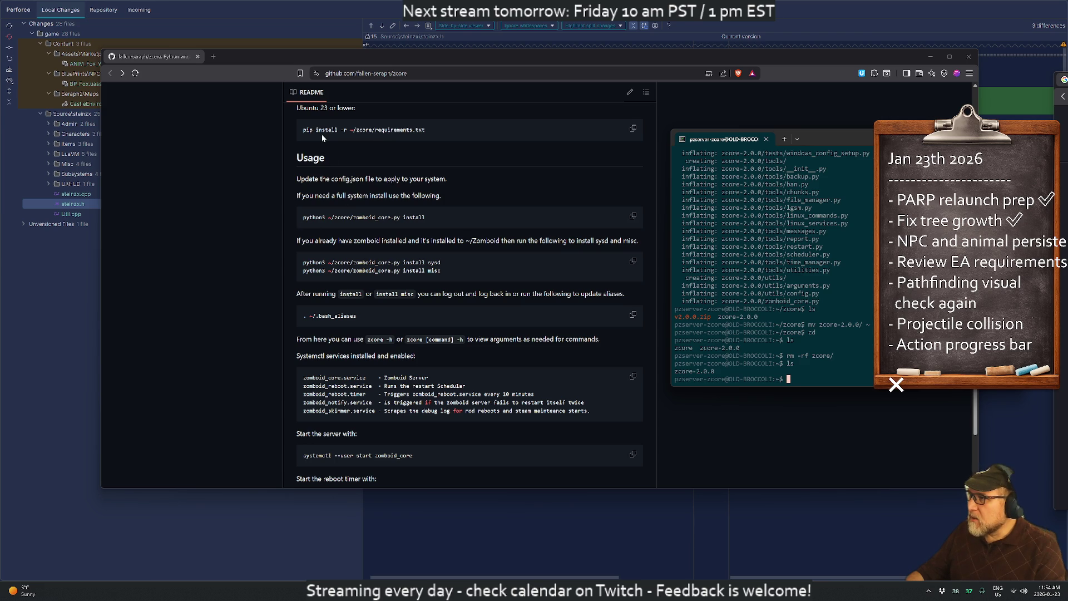
- Copy the Ubuntu 24 pip install command from the zcore README page
scroll(323, 138, "up", 2)
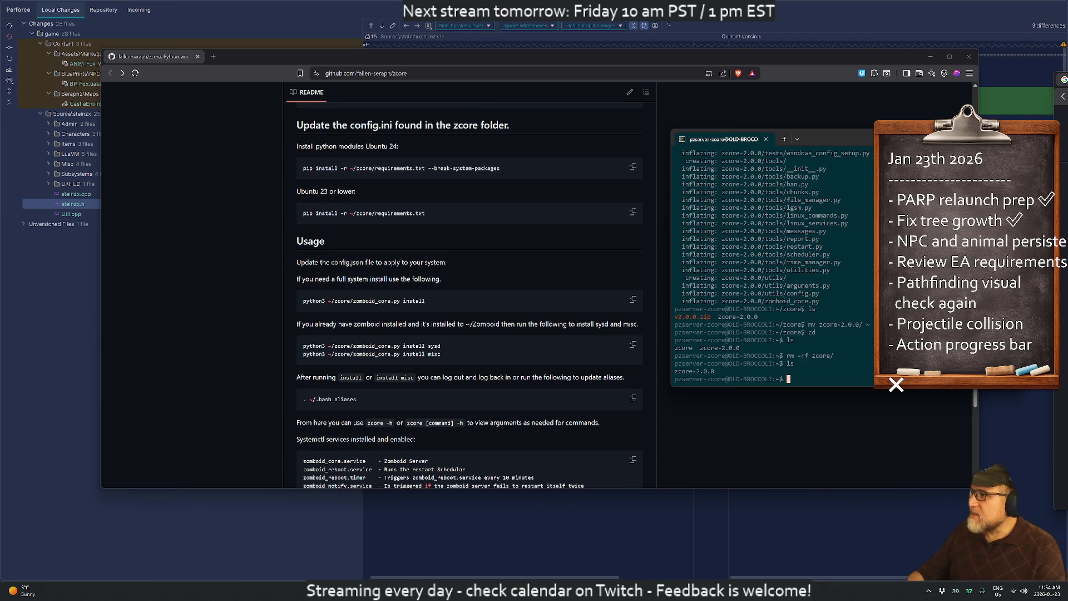
left_click(328, 170)
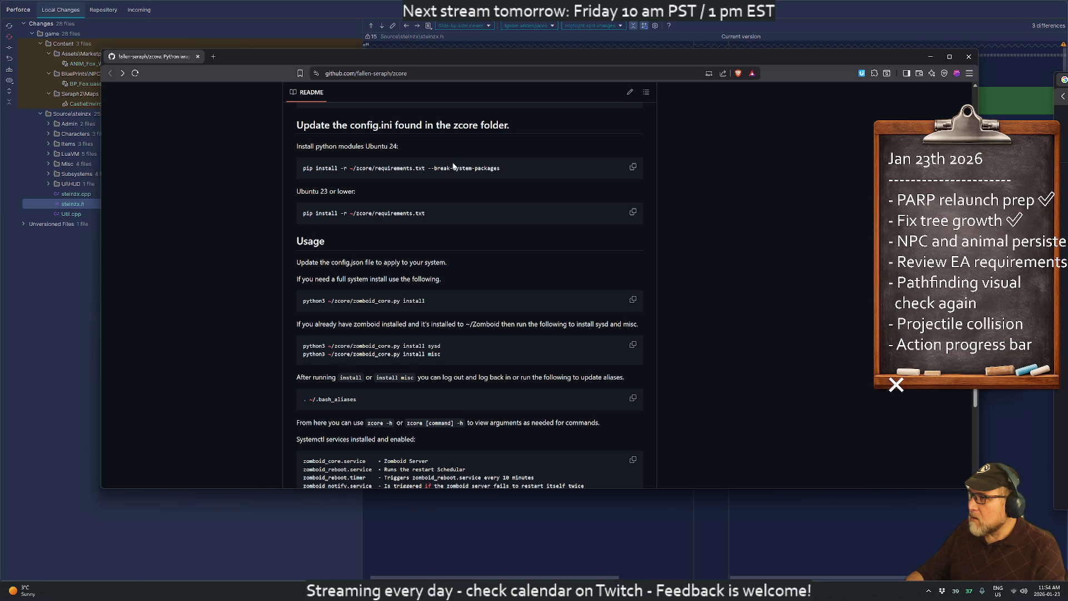
left_click(633, 167)
key("alt+Tab")
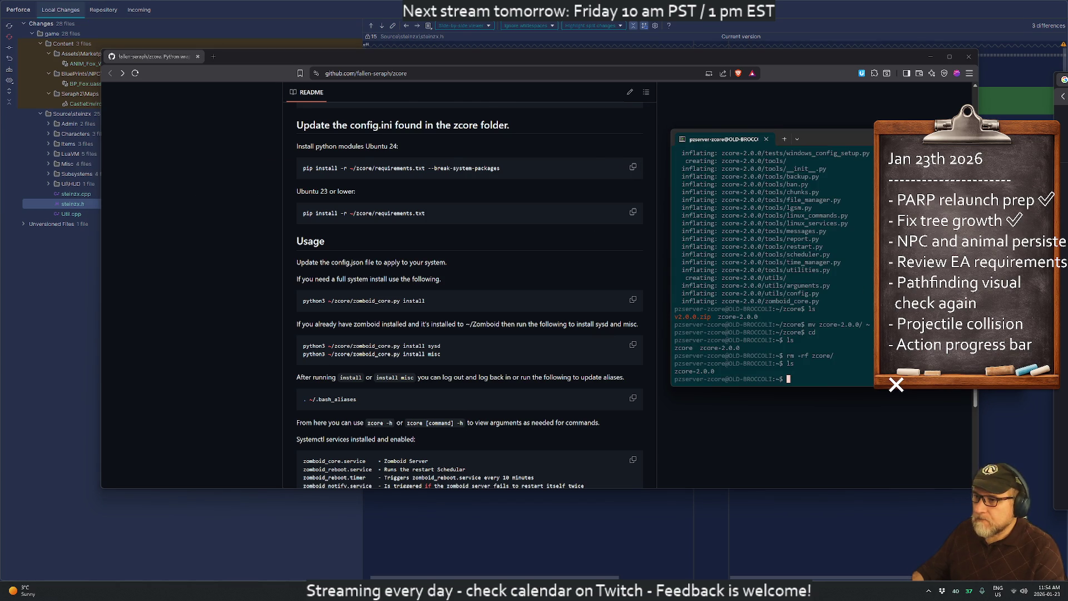
- List the files inside zcore-2.0.0, then return to the home directory
type("ls")
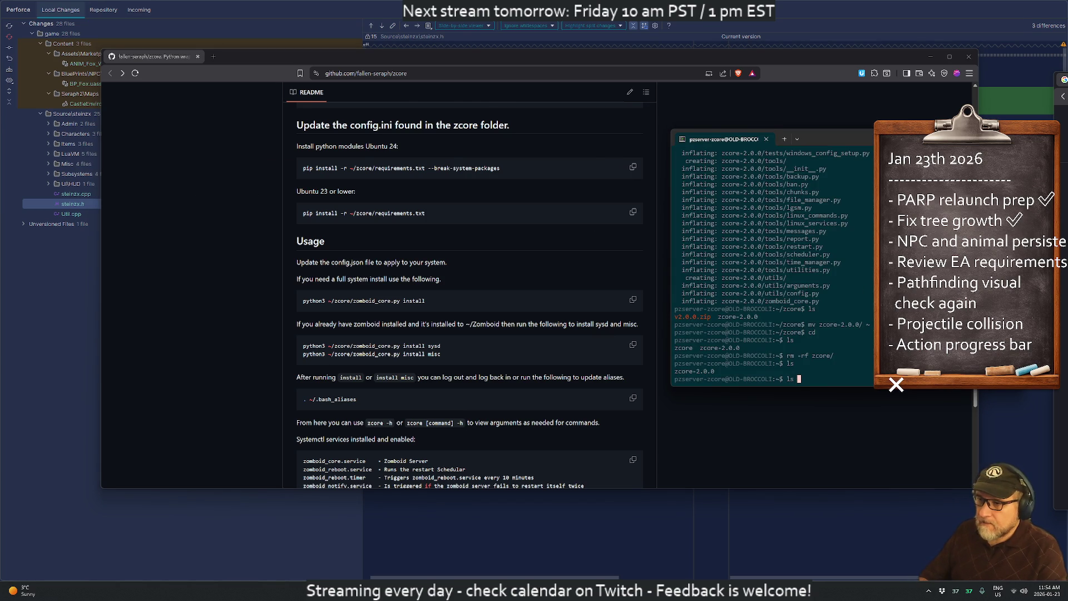
key("ctrl+c")
key("ctrl+c")
type("cd zcore-2.0.0/")
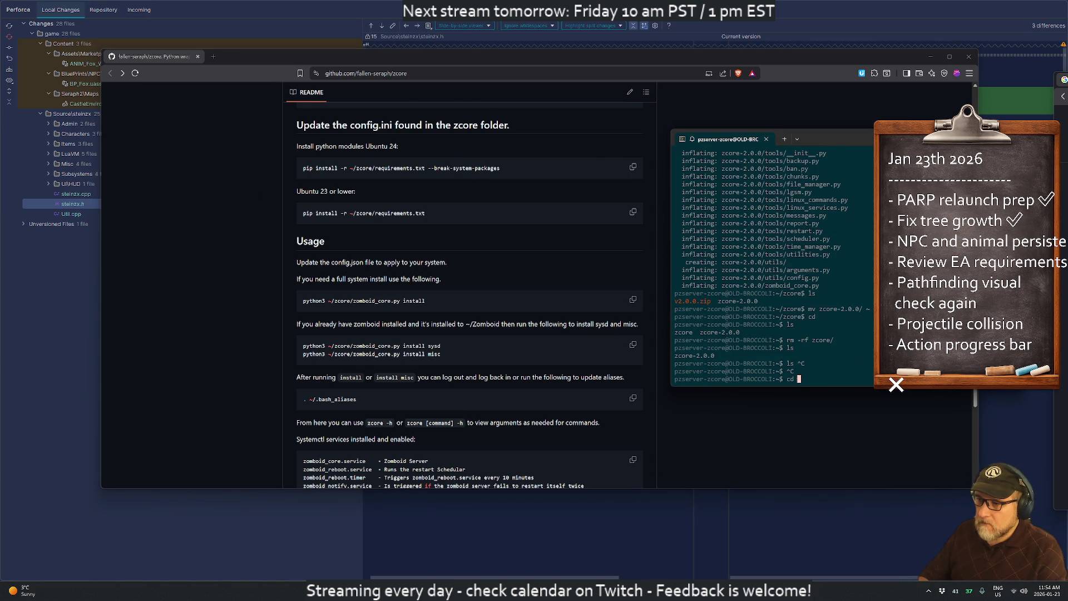
key("Return")
type("ls")
key("Return")
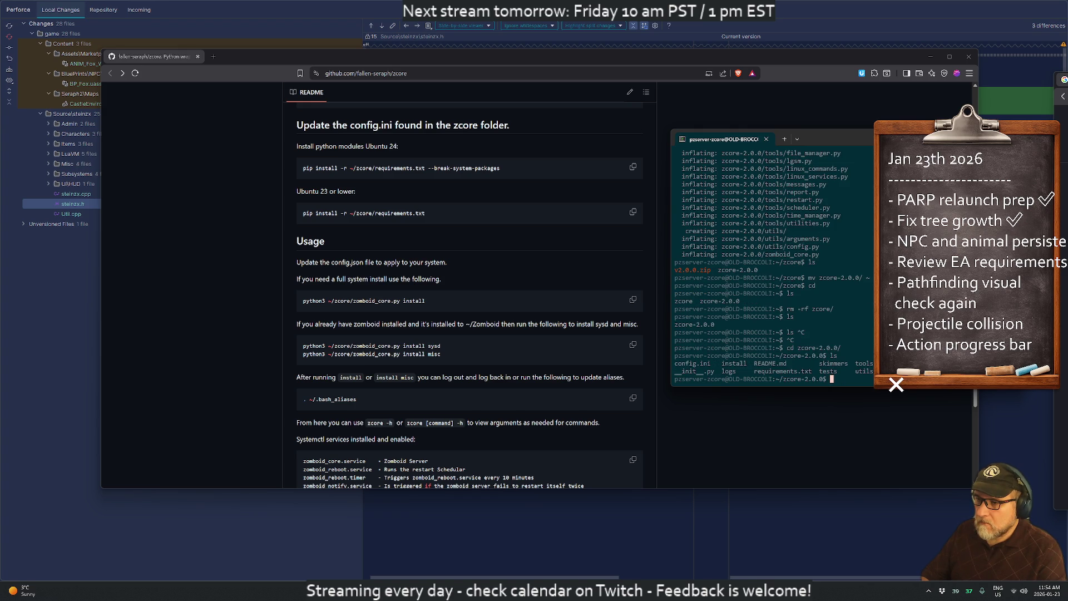
key("ctrl+c")
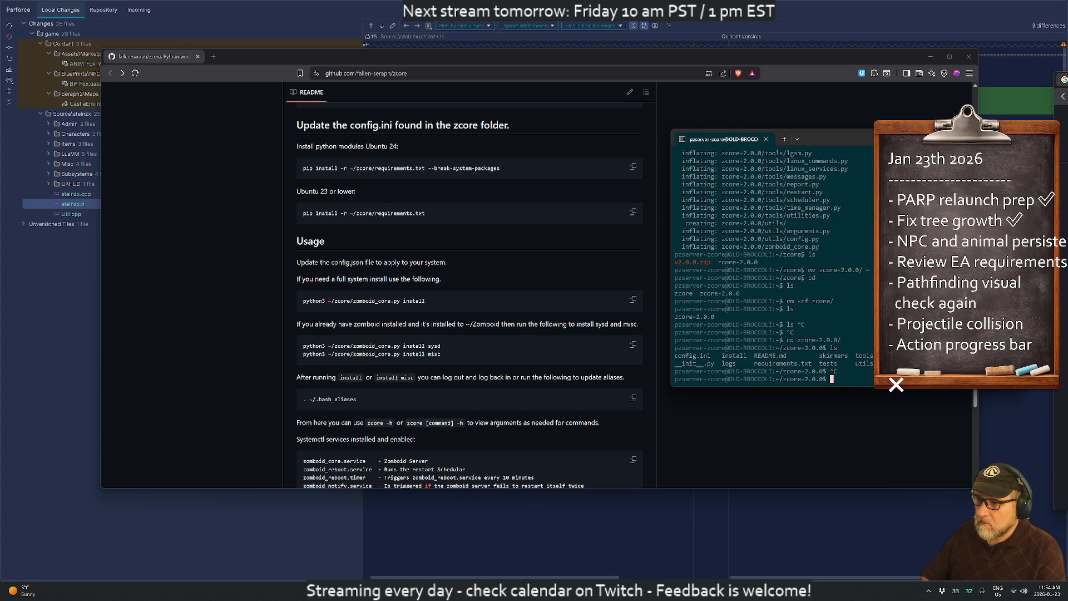
type("cd")
key("Return")
- Rename zcore-2.0.0 to zcore with mv and paste the copied pip install command
type("mv zco")
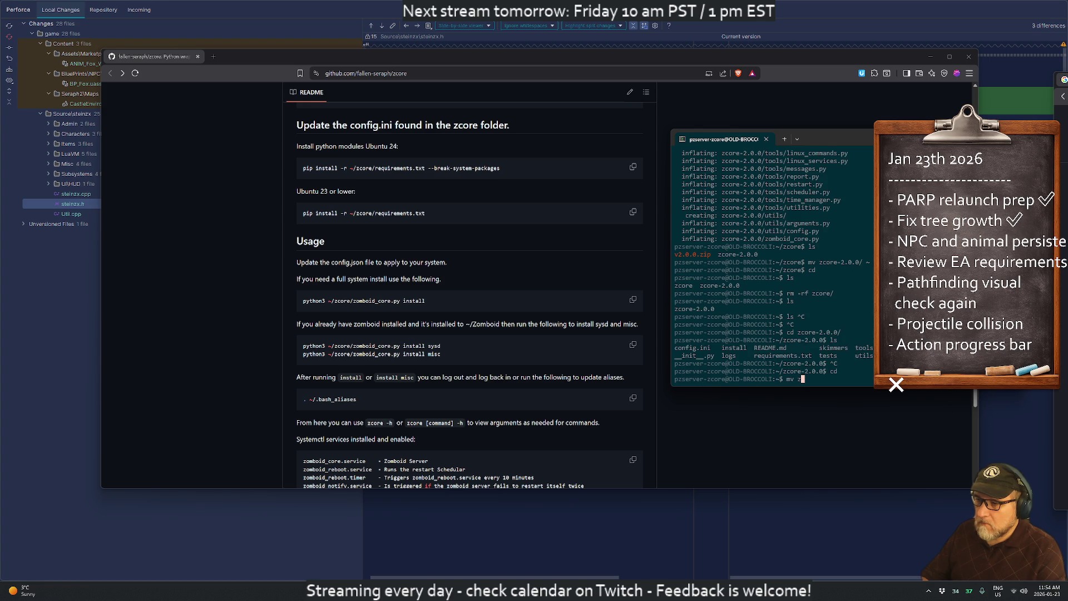
key("Tab")
type("zcore")
key("Return")
key("Return")
key("Return")
key("ctrl+shift+v")
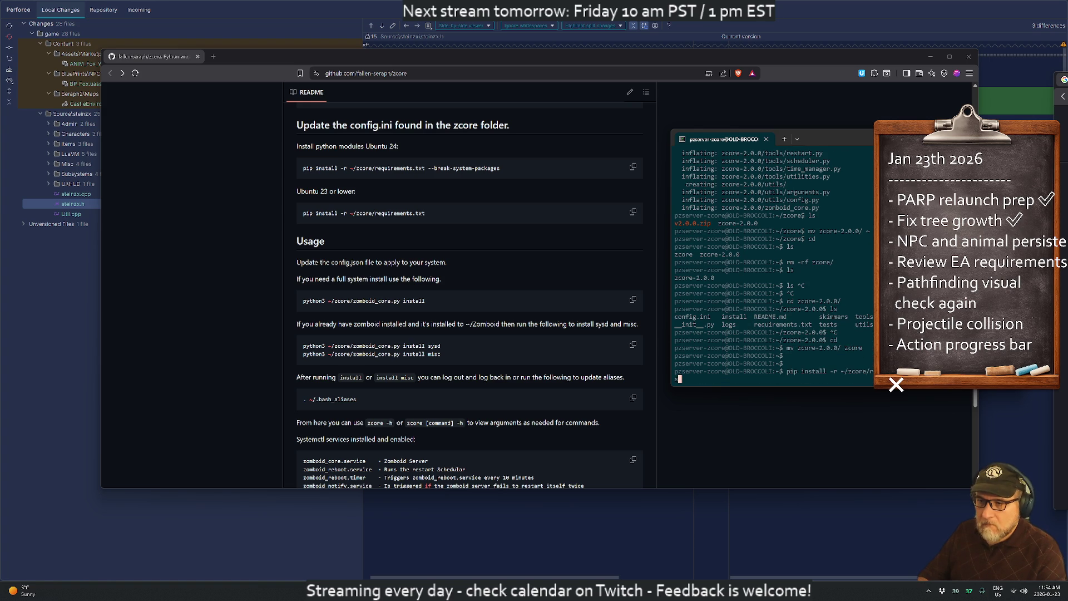
- Run the pasted pip install command, widen the terminal, and check pip3's help output
key("Return")
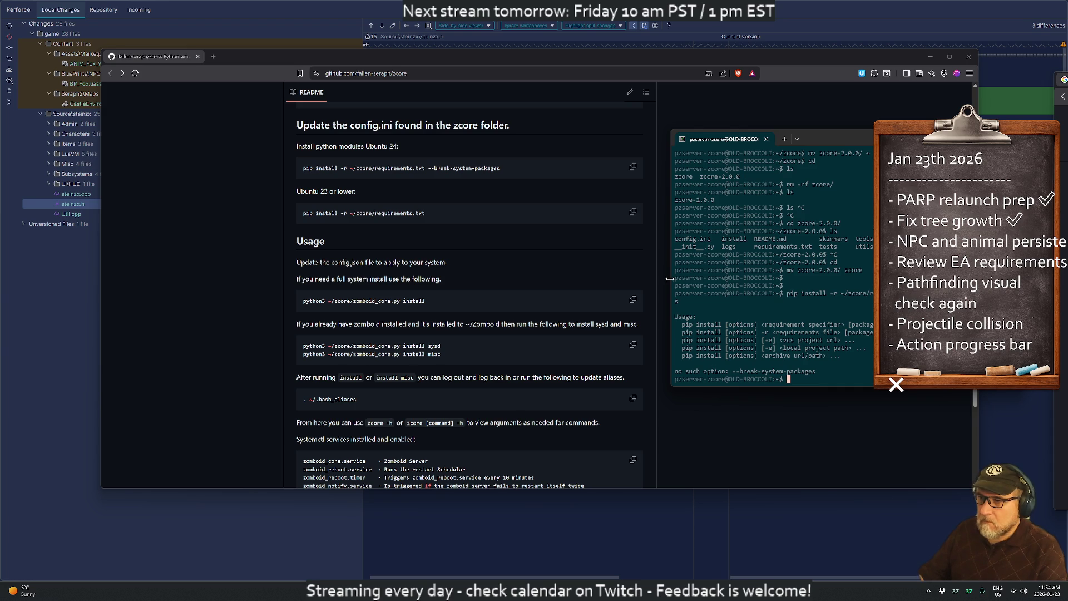
left_click_drag(671, 281, 400, 289)
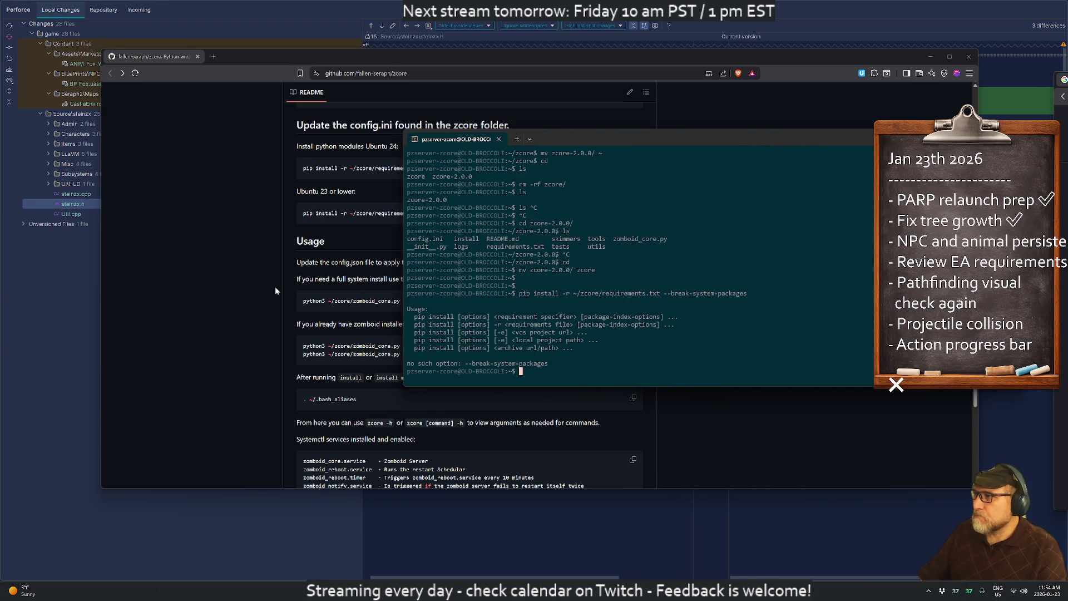
scroll(275, 288, "up", 2)
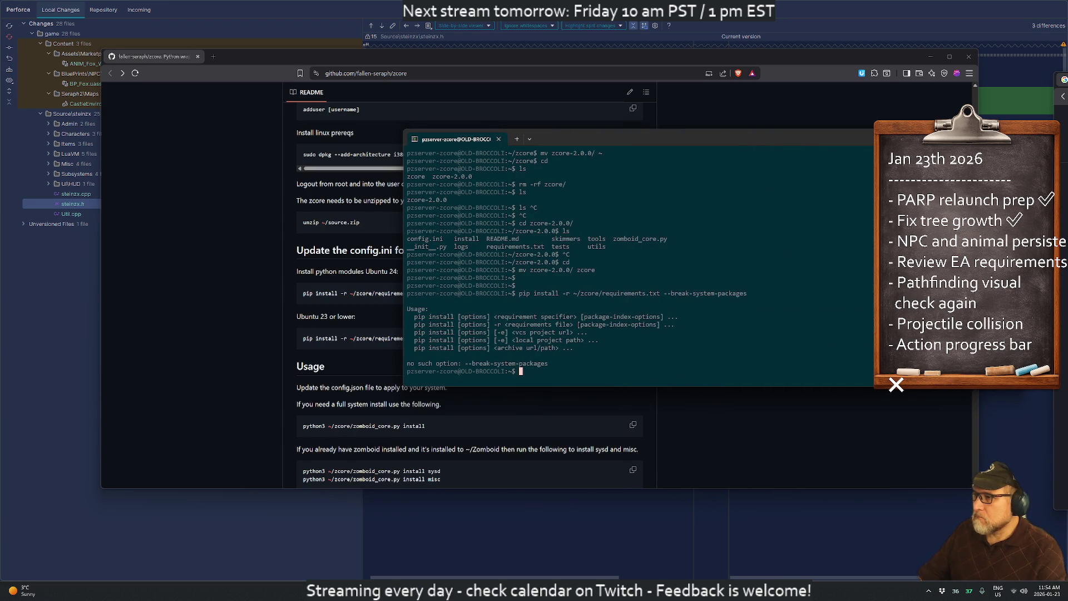
type("pip3")
key("Return")
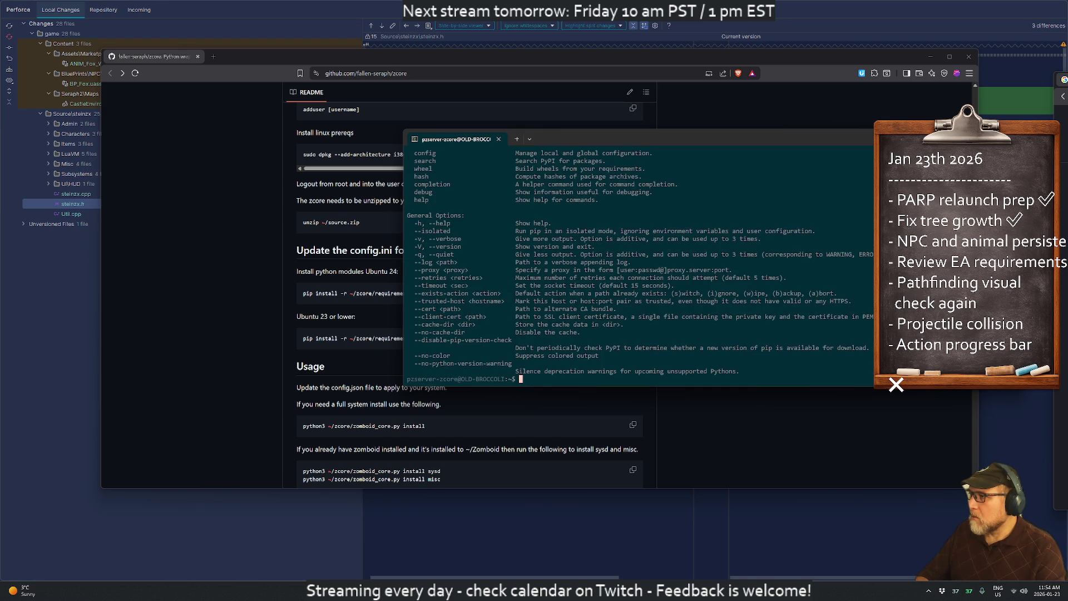
- Install ~/zcore/requirements.txt with pip, rerunning without the --break-system-packages flag after it errors
type("pip install -r ~/zcore/requirements.txt --break-system-packages^C")
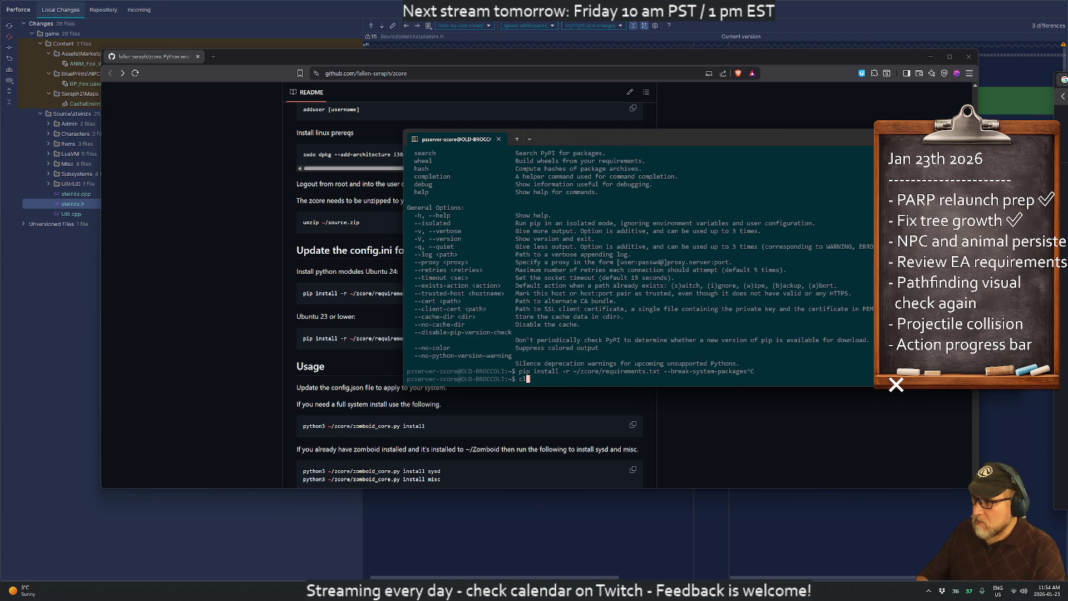
key("ctrl+l")
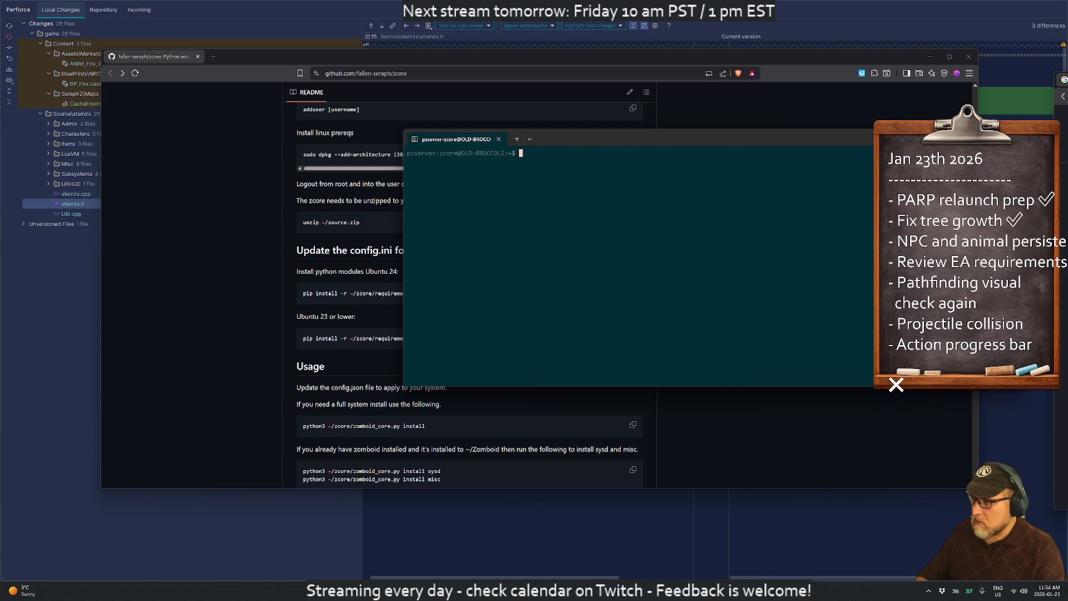
key("Return")
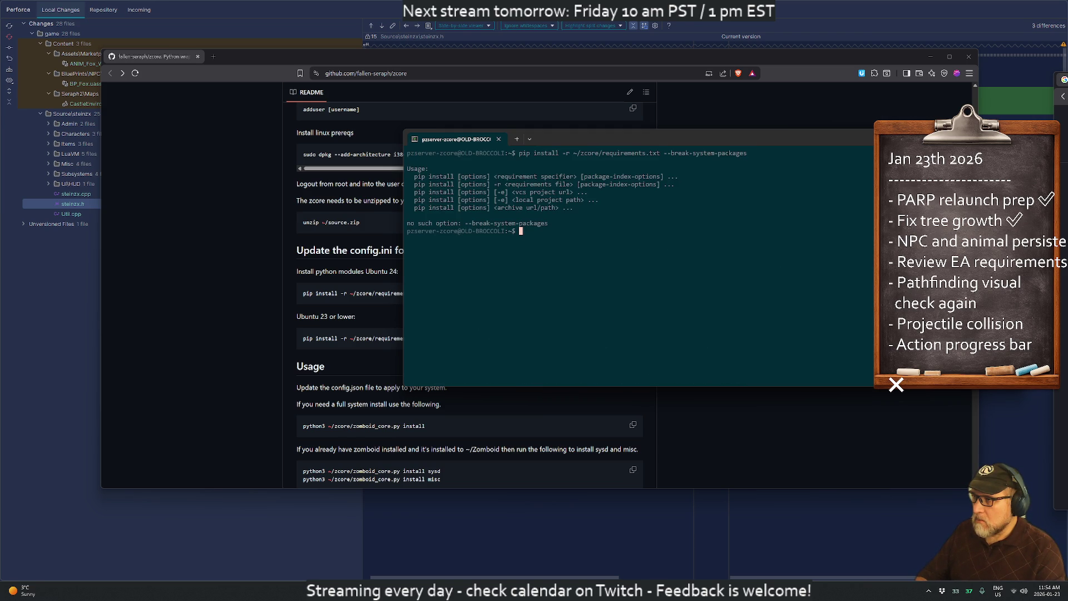
key("Up")
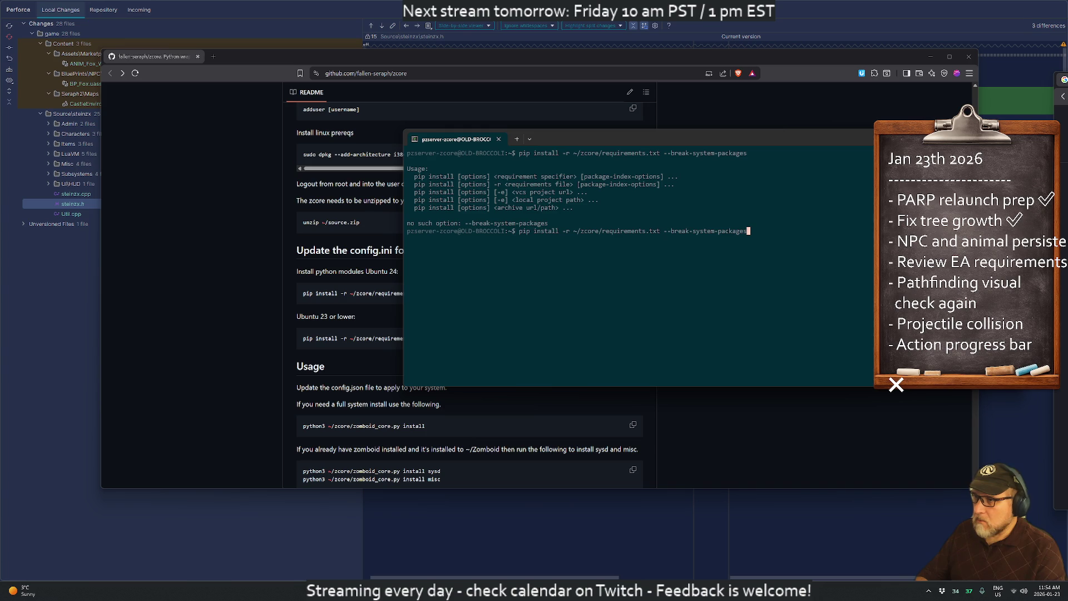
key("BackSpace")
key("BackSpace")
key("BackSpace")
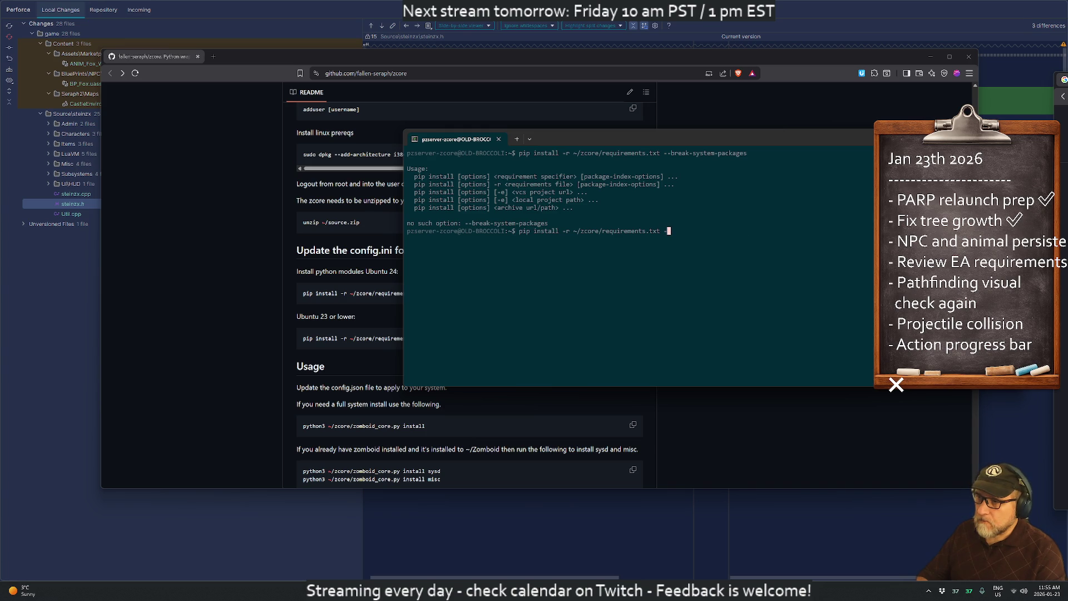
key("Return")
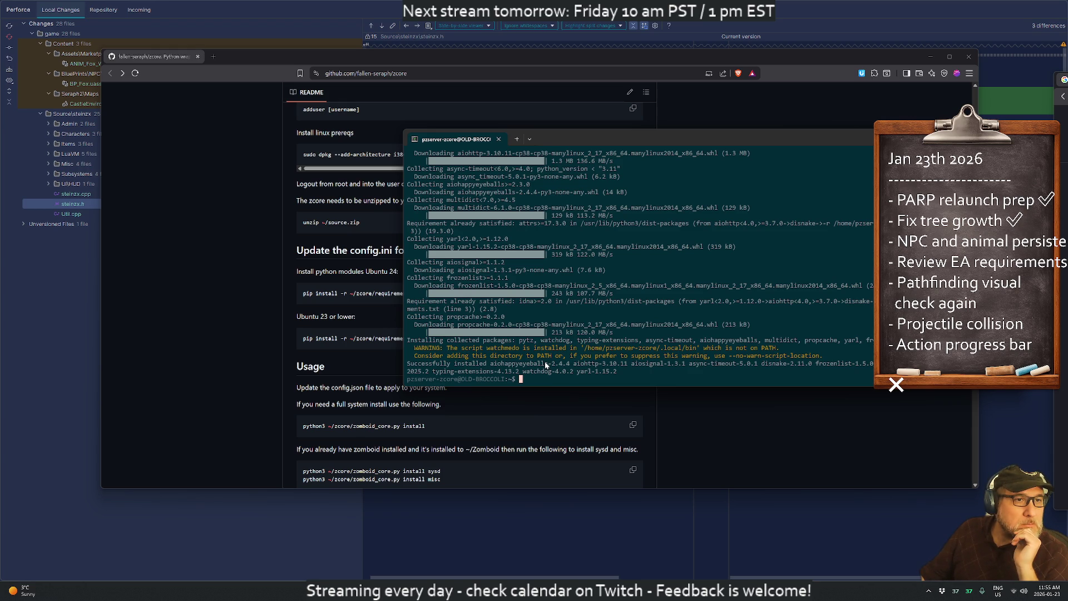
- Highlight parts of the not-on-PATH warning, including the .local/bin path
left_click_drag(409, 379, 458, 380)
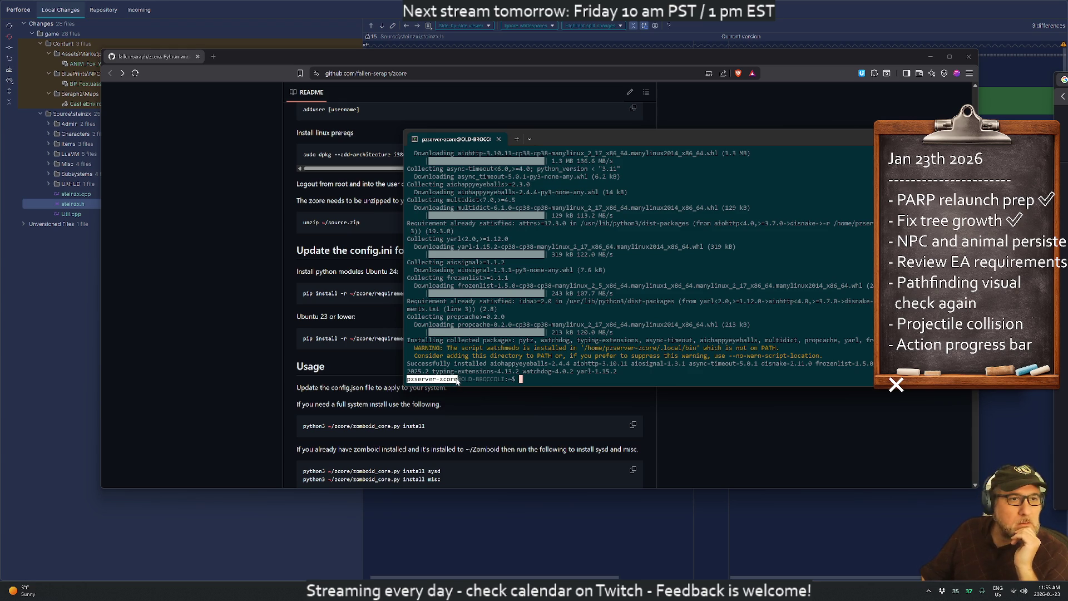
key("ctrl+c")
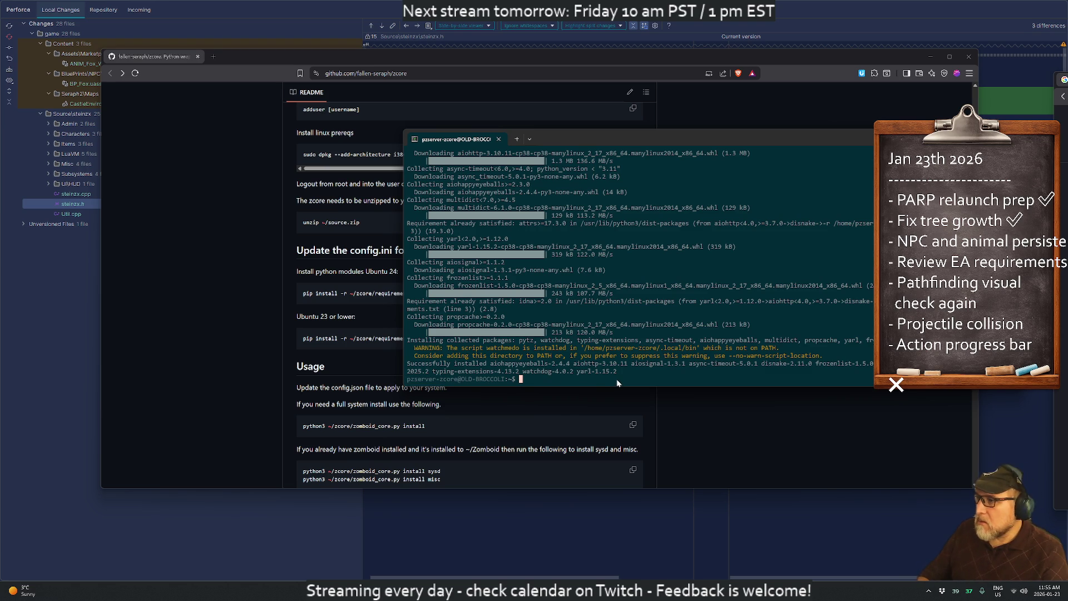
left_click_drag(508, 349, 758, 352)
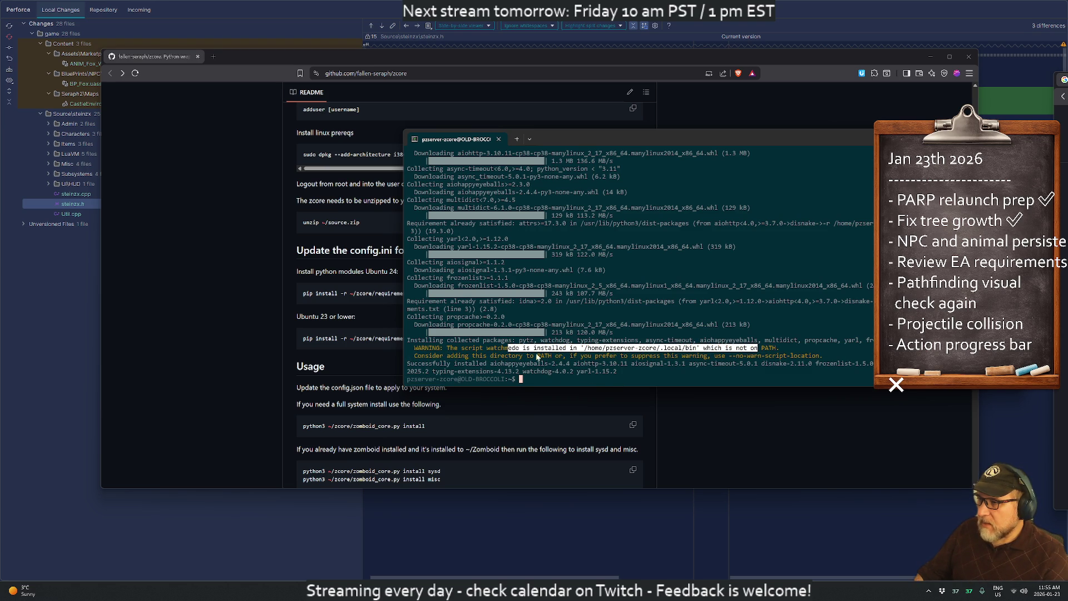
key("ctrl+c")
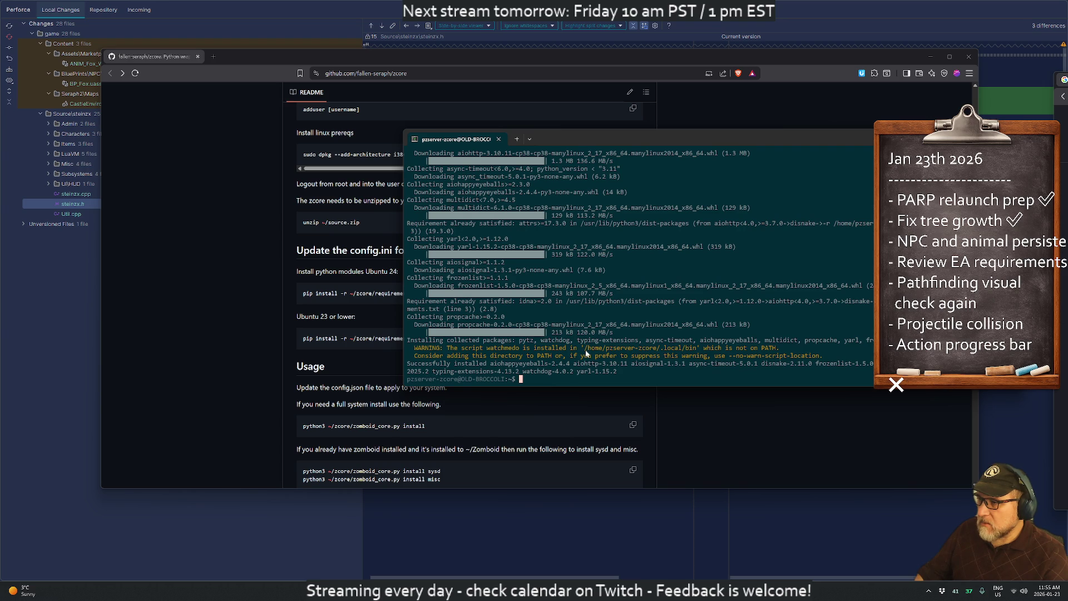
left_click_drag(581, 349, 698, 351)
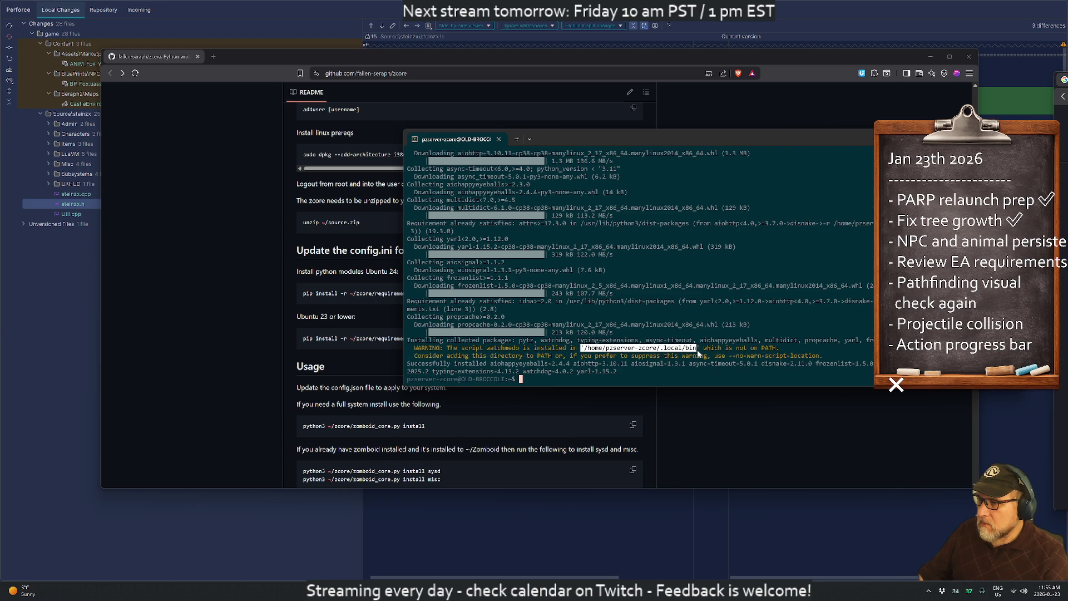
key("ctrl+c")
- Open .bashrc in vim, search for PATH, and start a new line at the end
type("vim .")
key("Tab")
key("Tab")
key("Tab")
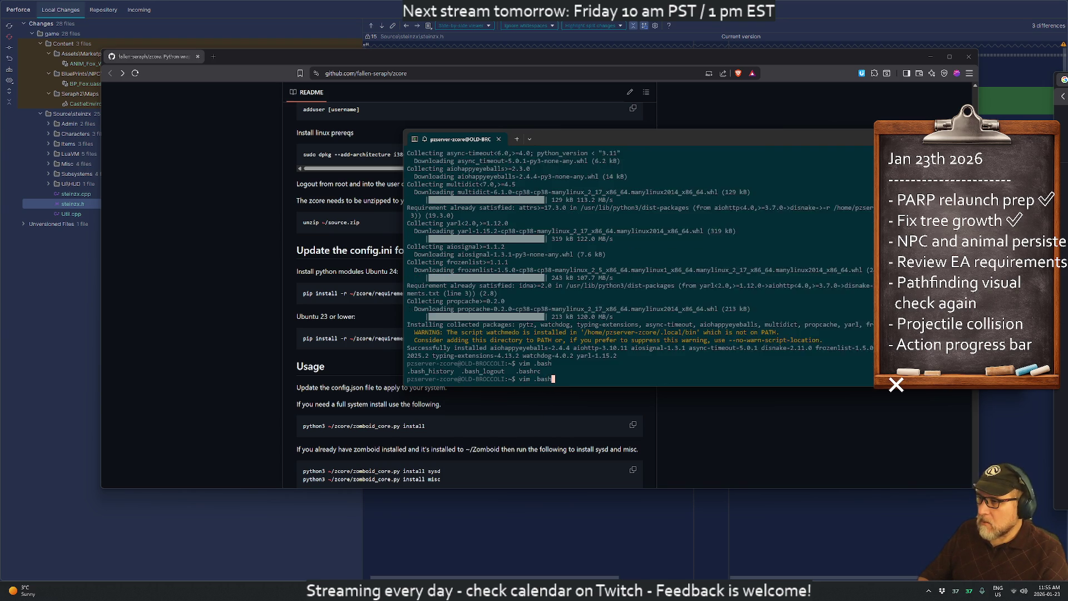
type("rc")
key("Return")
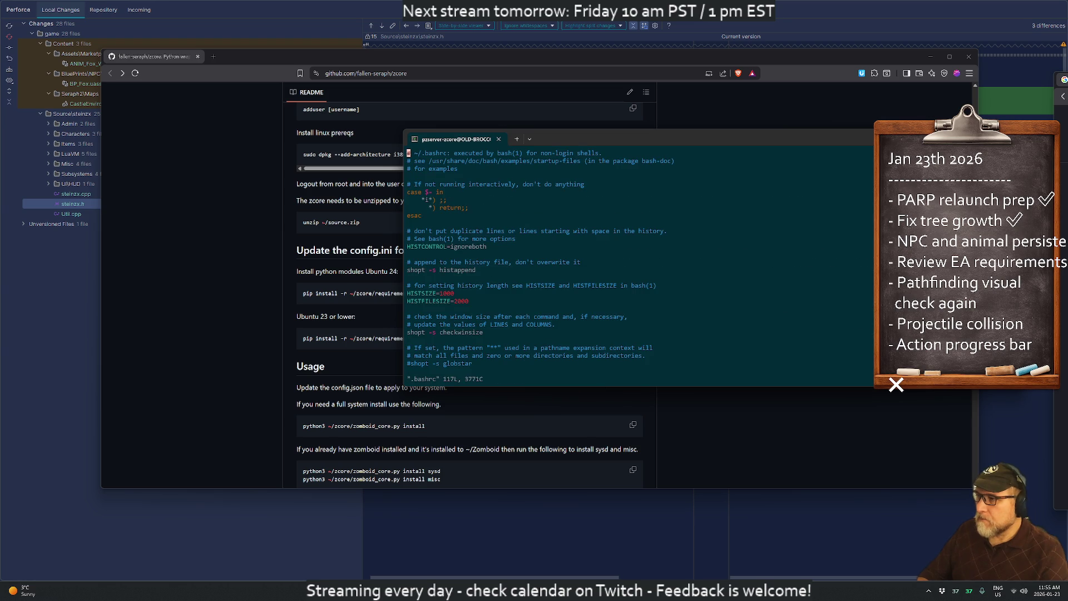
type("/PATH")
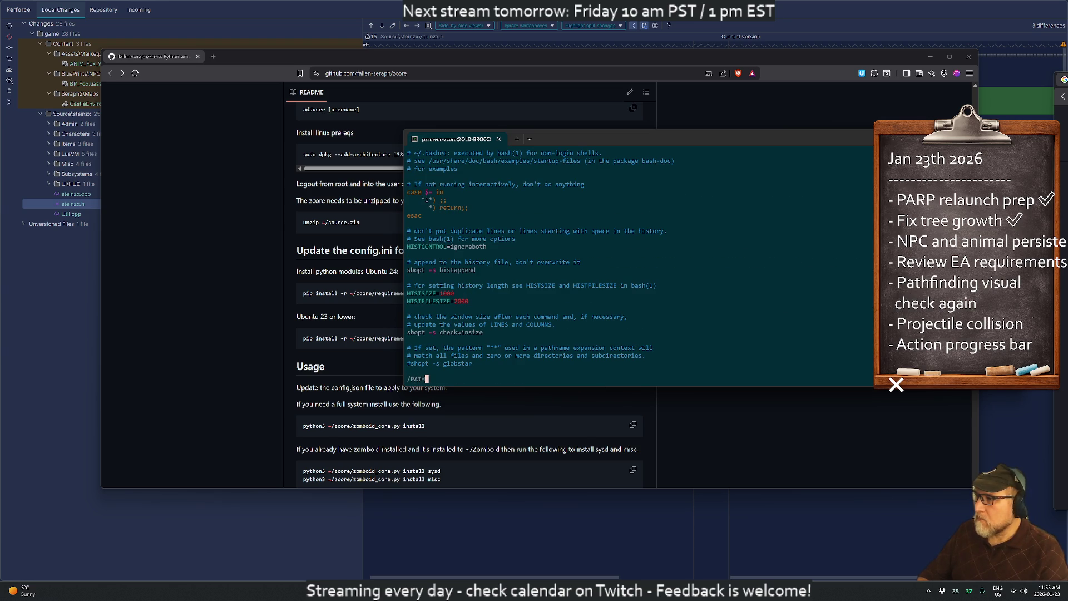
key("Return")
key("shift+g")
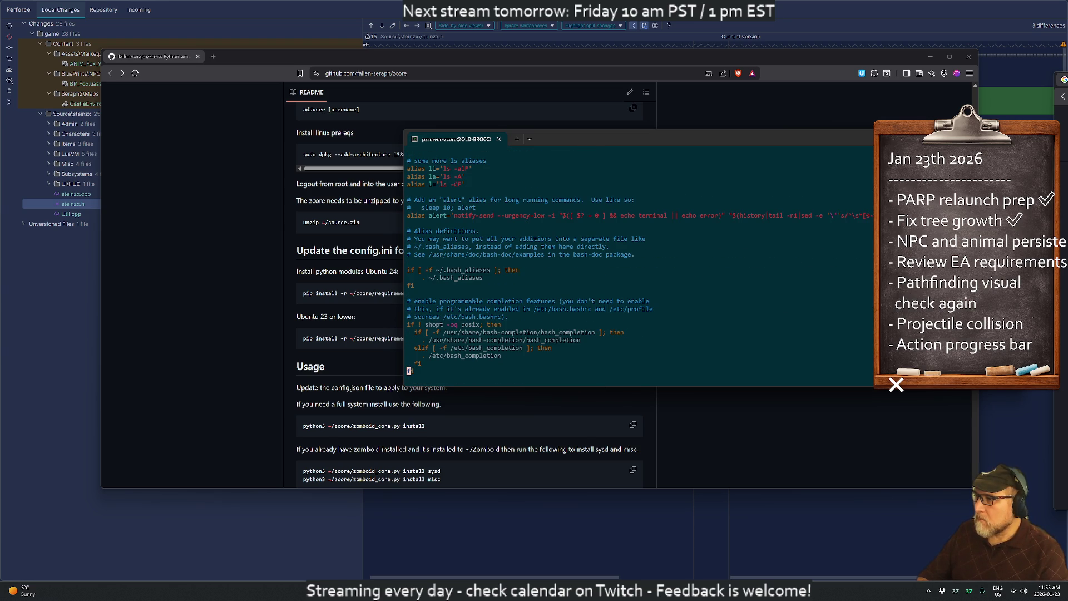
key("o")
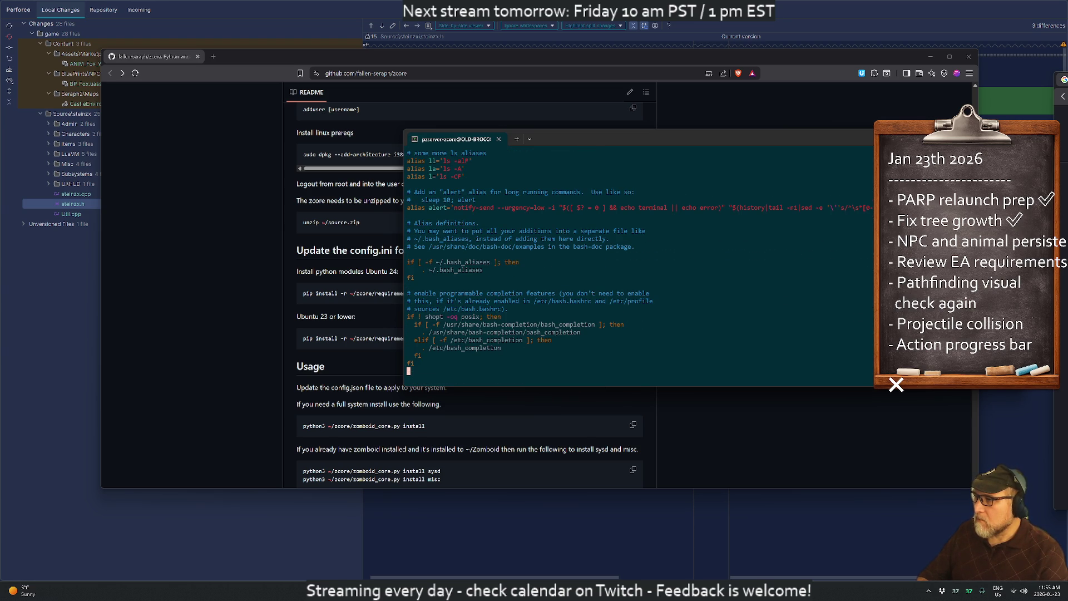
key("Return")
key("Escape")
- Add '/home/pzserver-zcore/.local/bin' as a commented-out line in .bashrc and save it
type("p")
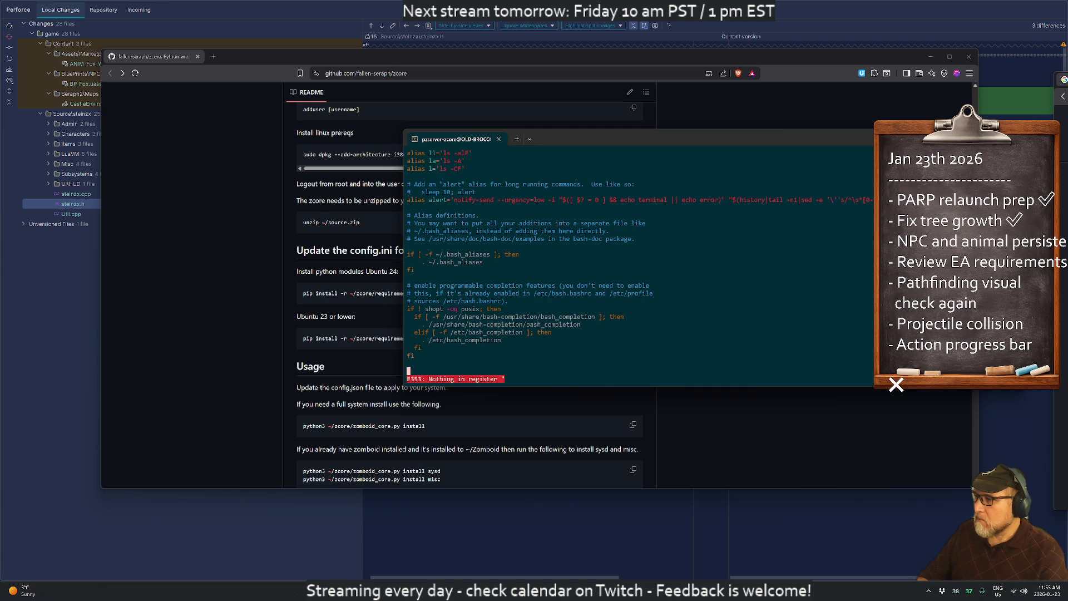
type("i'/home/pzserver-zcore/.local/bin'")
key("Escape")
type("kji#")
key("Escape")
type(":wq")
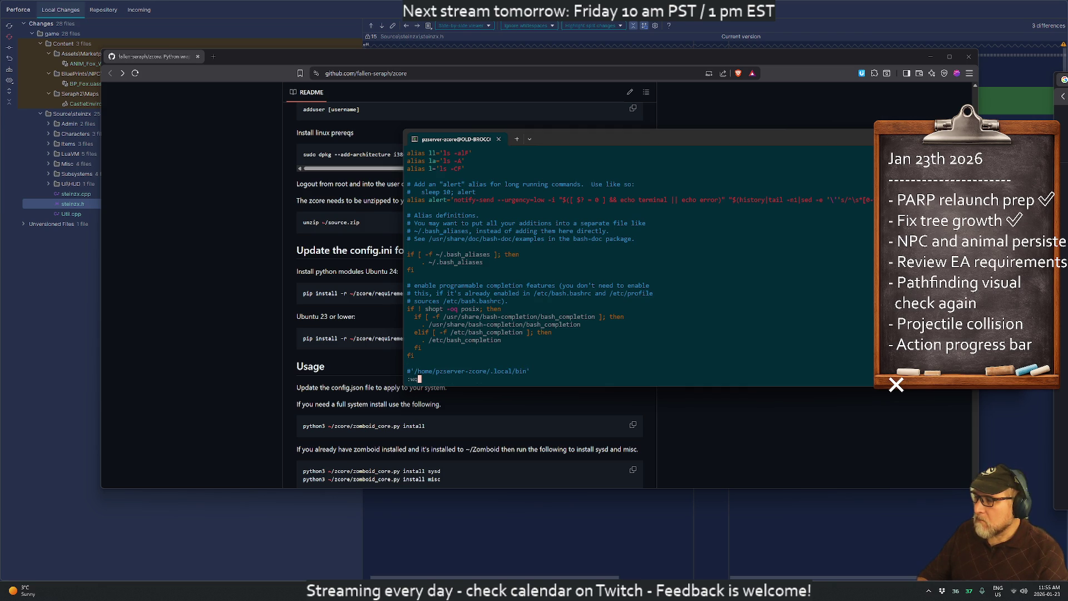
key("Return")
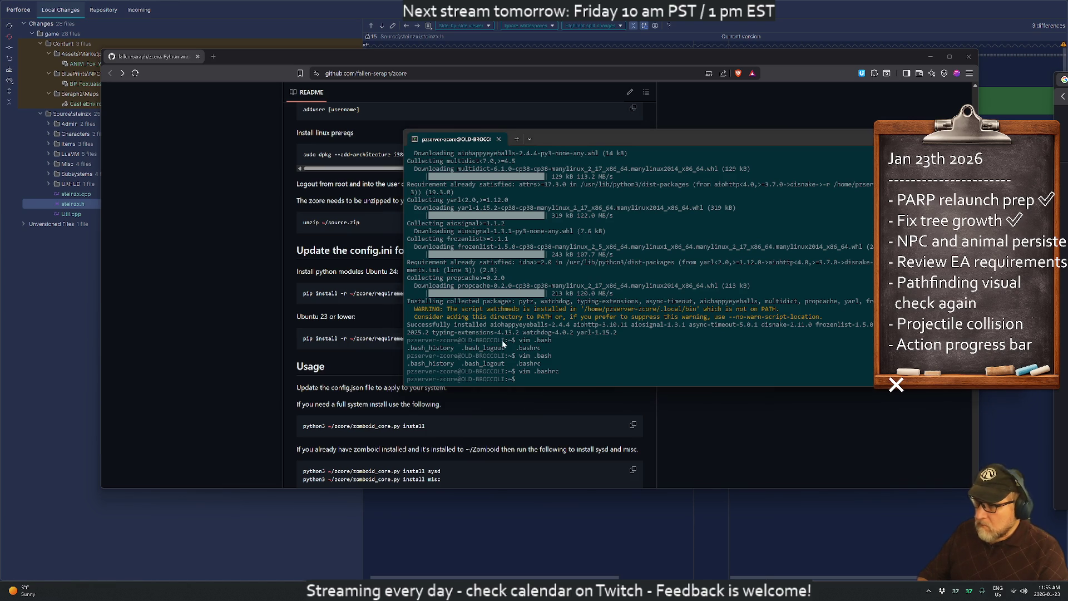
- Launch the Cygwin terminal from Windows search and get a clean prompt
key("super")
type("cygwin")
key("Return")
key("ctrl+r")
key("ctrl+c")
key("ctrl+c")
- Start typing vim ~/.bashrc at the Cygwin prompt with filename completion
type("vim")
key("ctrl+c")
key("ctrl+c")
type("vim ~/.b")
key("Tab")
key("Tab")
- Open the local ~/.bashrc in vim, check its end, and quit
type("r")
key("Tab")
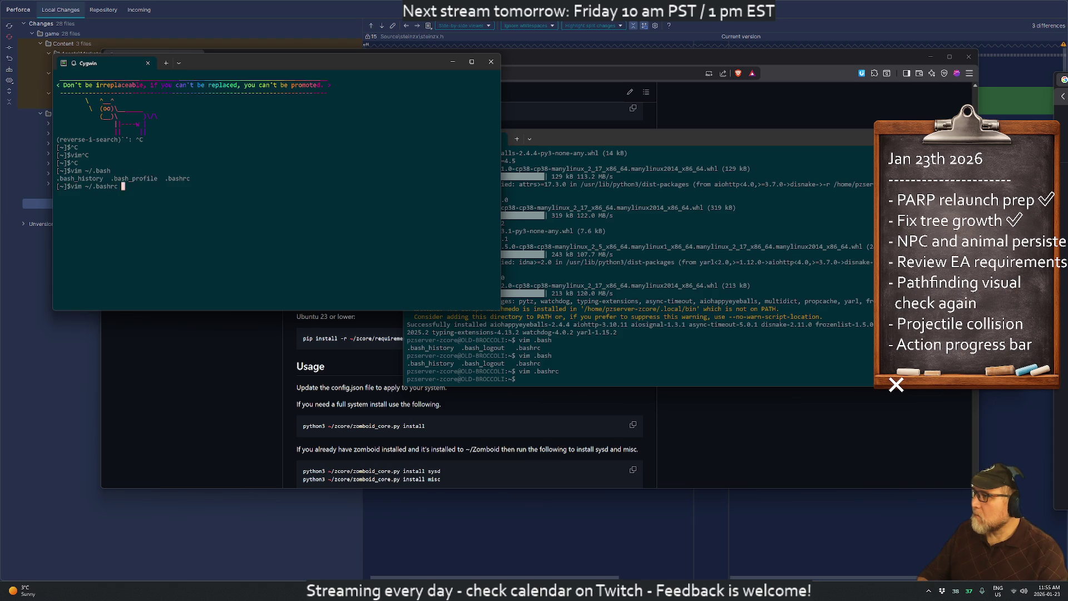
key("Return")
key("shift+g")
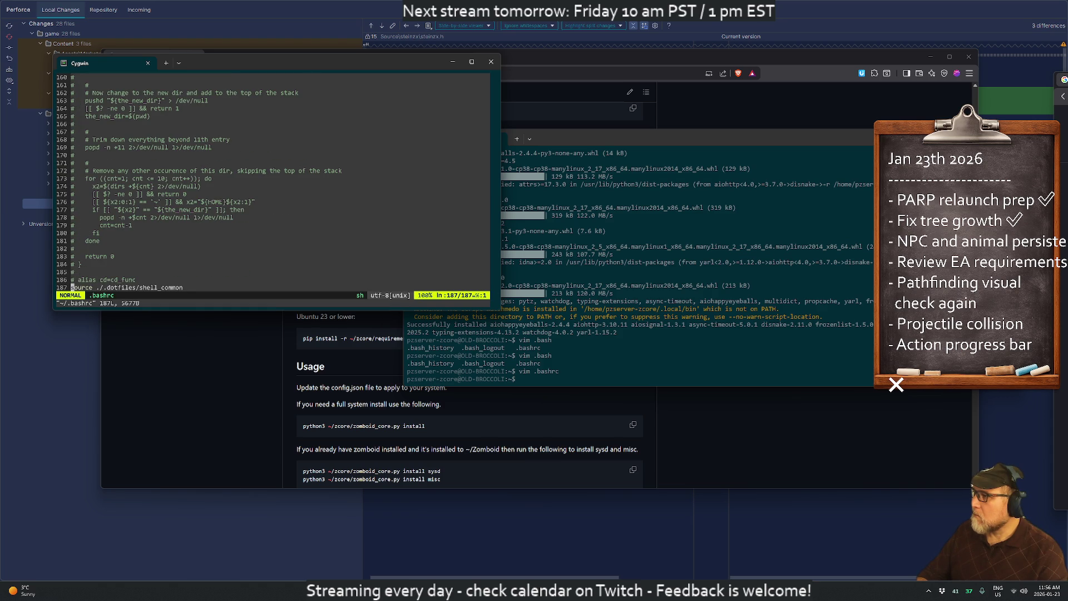
type(":q")
key("Return")
- Search .dotfiles/shell_common for PATH settings and close it unchanged
type("vim .dotfiles/")
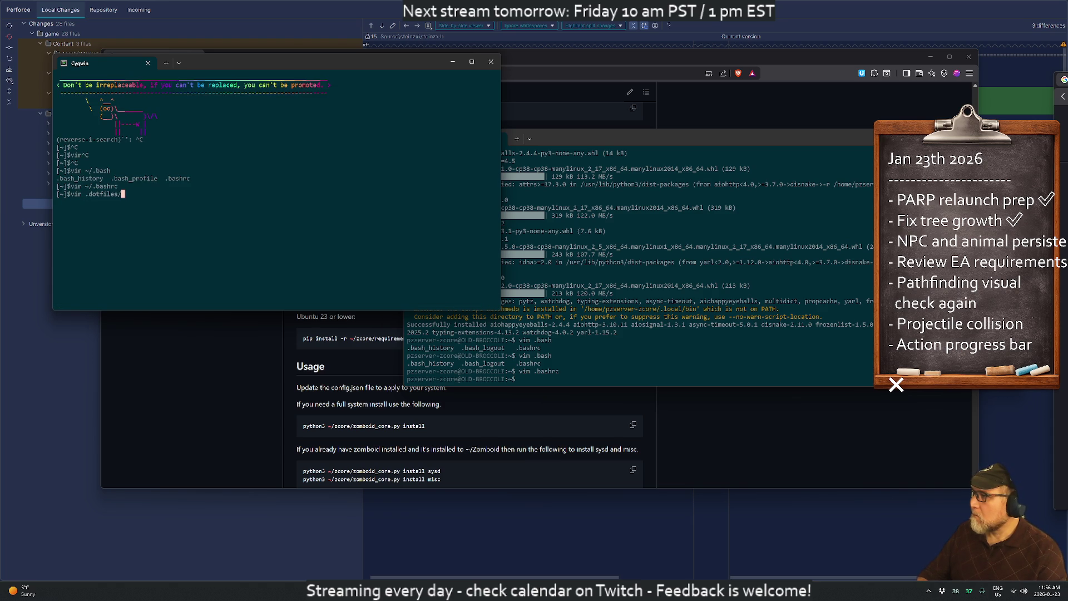
type("s")
key("Tab")
key("Return")
key("shift+g")
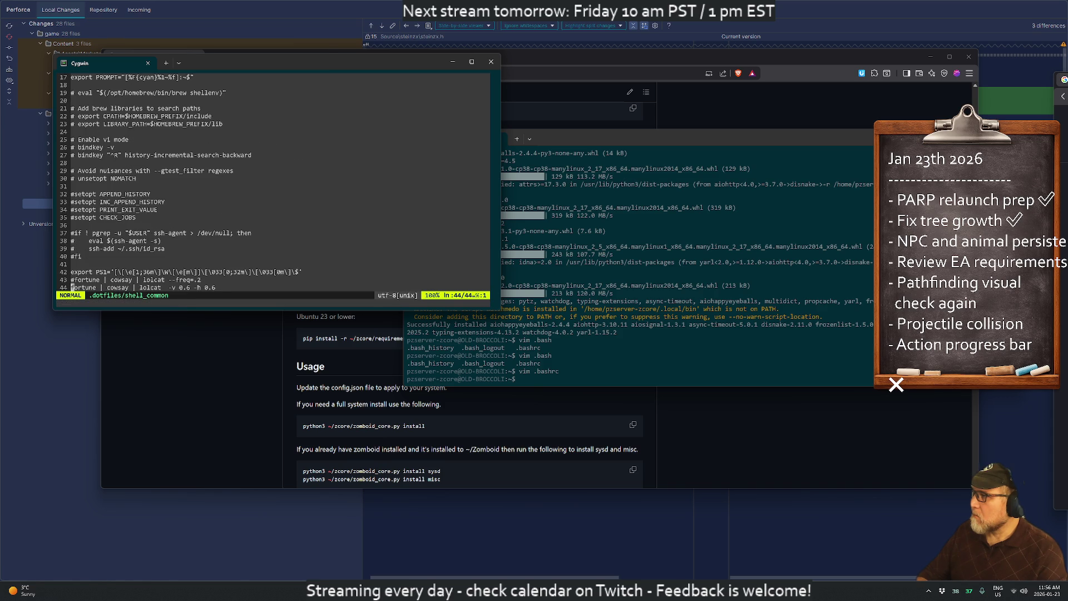
key("k")
key("k")
key("k")
key("k")
type("/PATH")
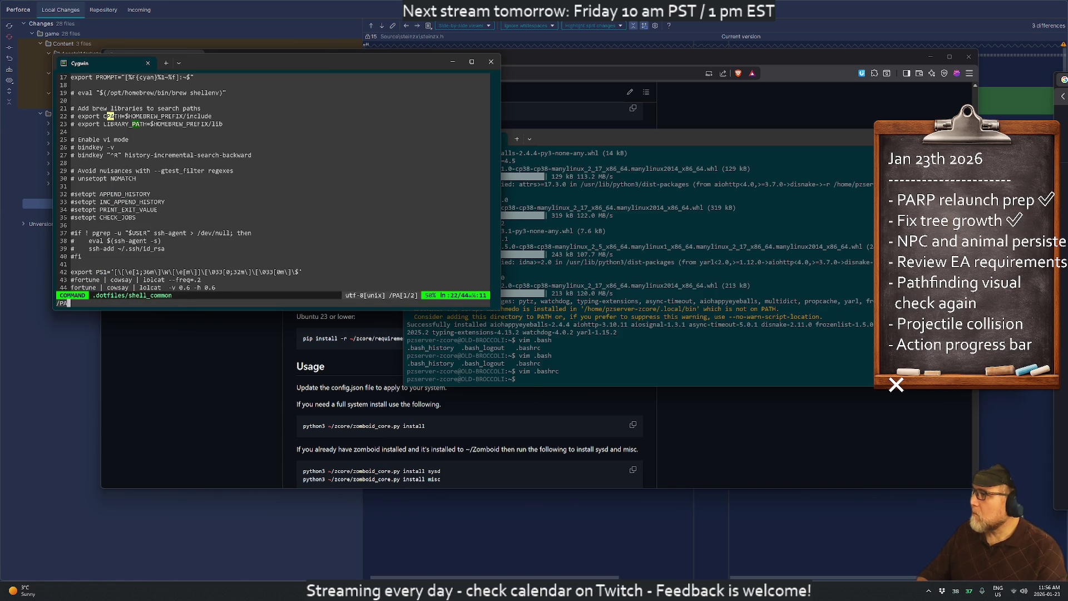
key("Return")
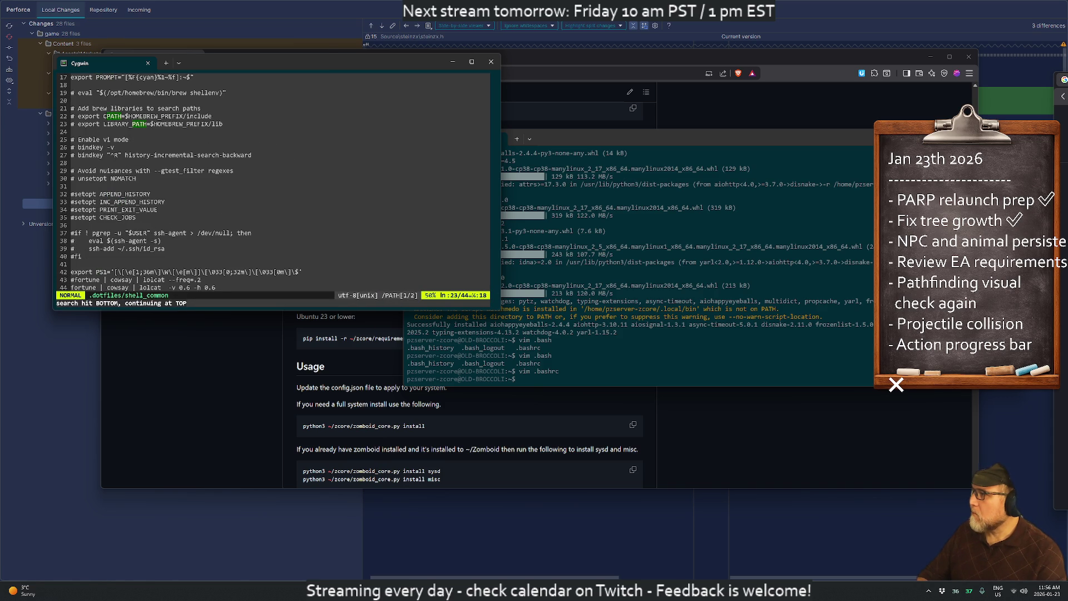
type(":q")
key("Return")
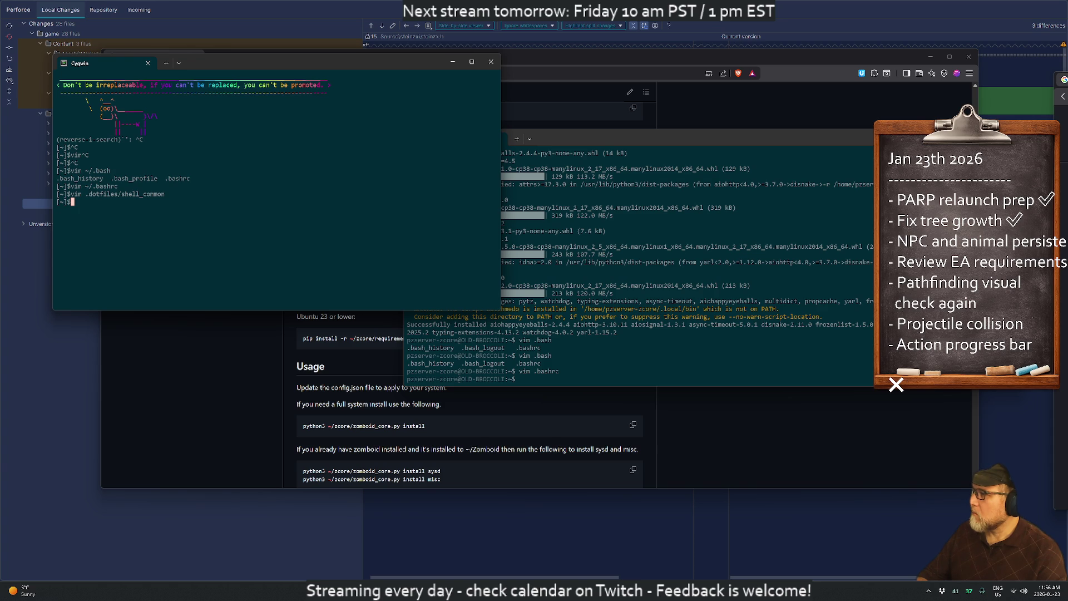
- Connect over SSH to the sd-old server after aborting the hanging ssh sd attempt
type("ssh sd")
key("Return")
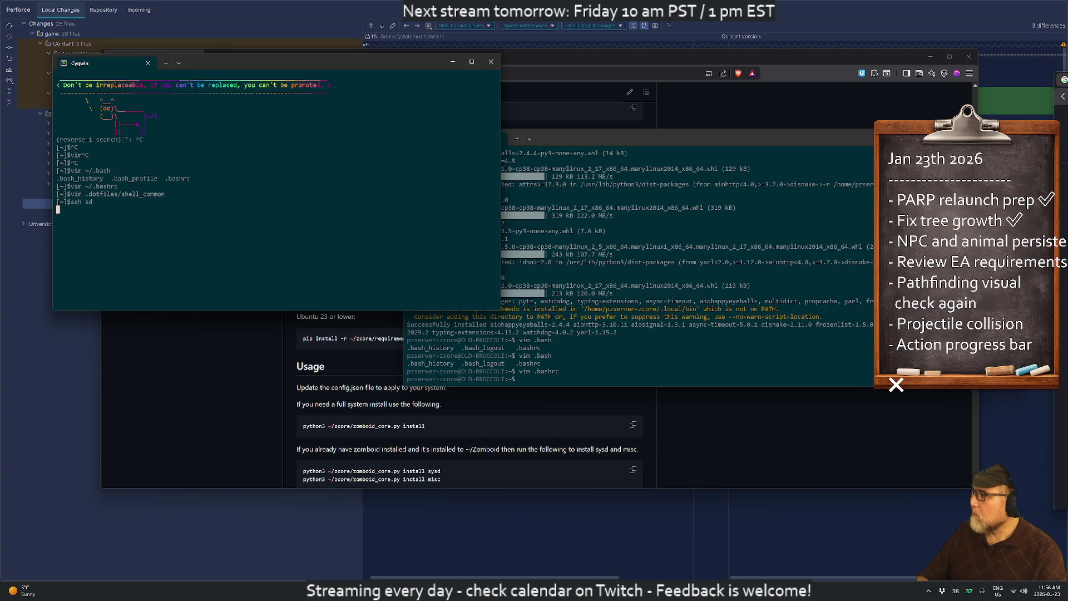
key("ctrl+c")
key("ctrl+c")
key("ctrl+c")
type("ssh sd-old")
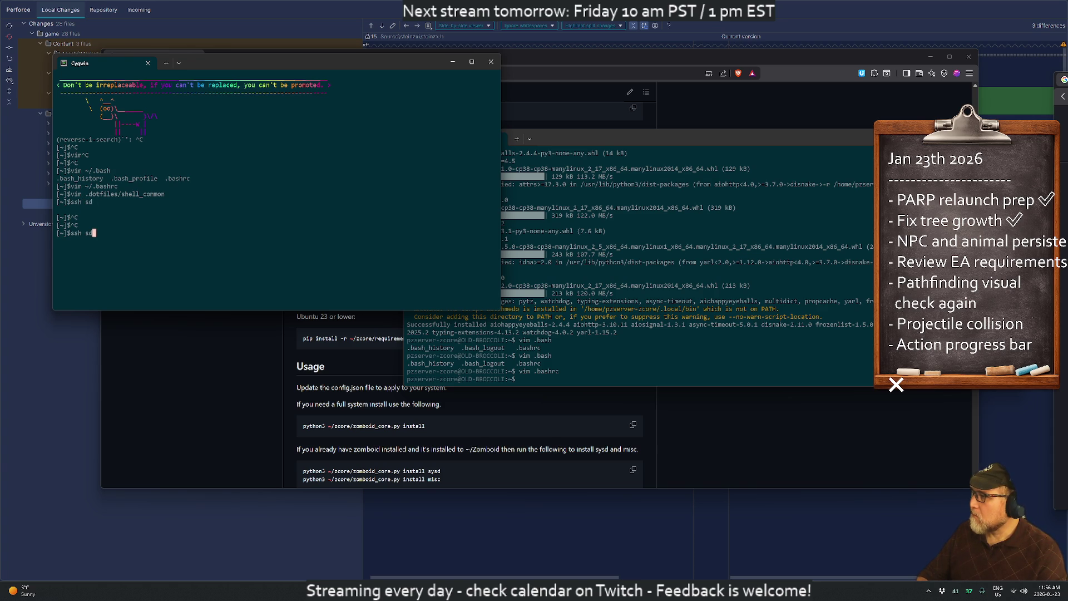
key("Return")
key("Return")
- Open the sd-old server's .bashrc in vim and jump to its end
type("vim .bashrc")
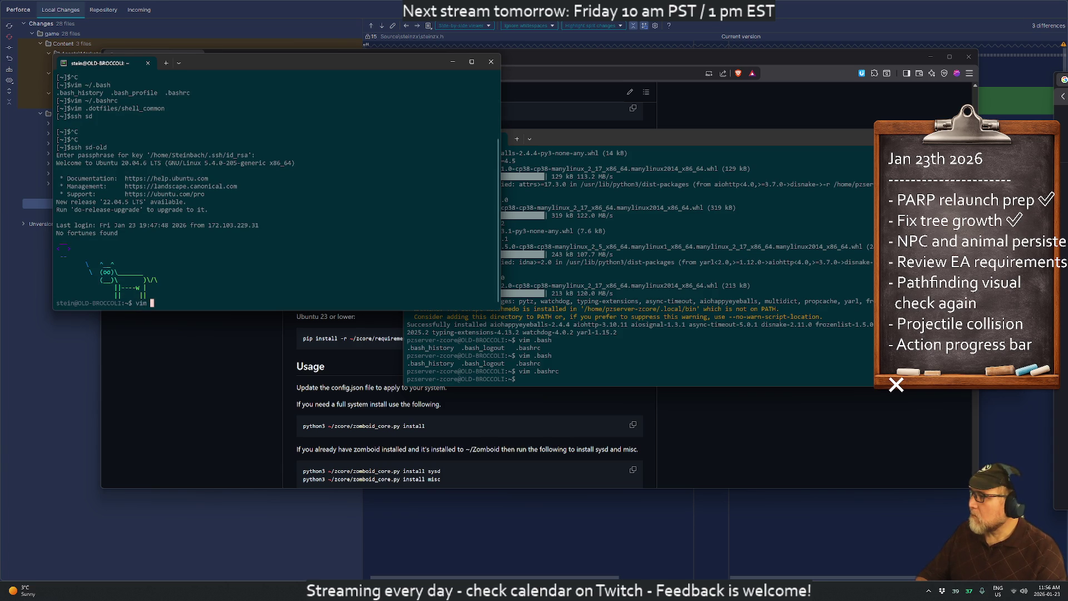
key("Return")
key("shift+g")
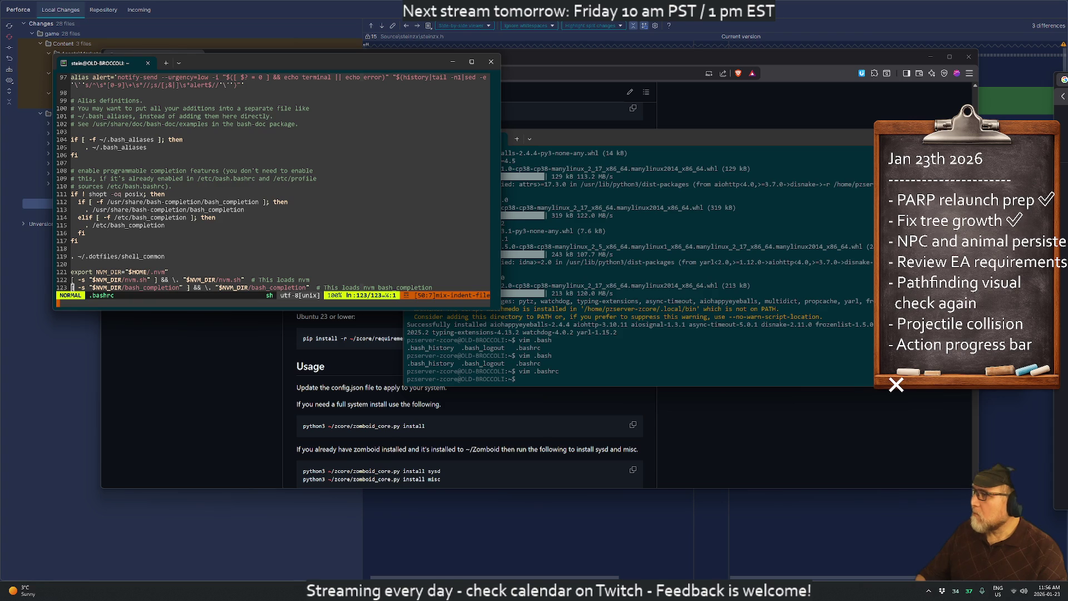
left_click(713, 339)
- Edit pzserver-zcore's .bashrc to export PATH="$PATH:/home/pzserver-zcore/.local/bin" and save it
key("Up")
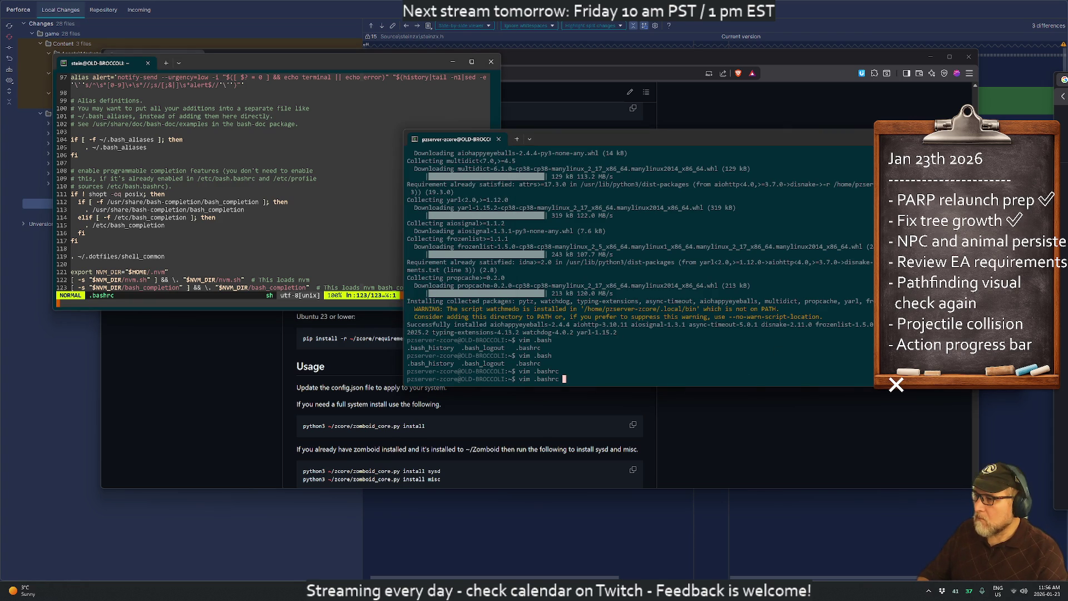
key("Return")
type("iexport PATH=")
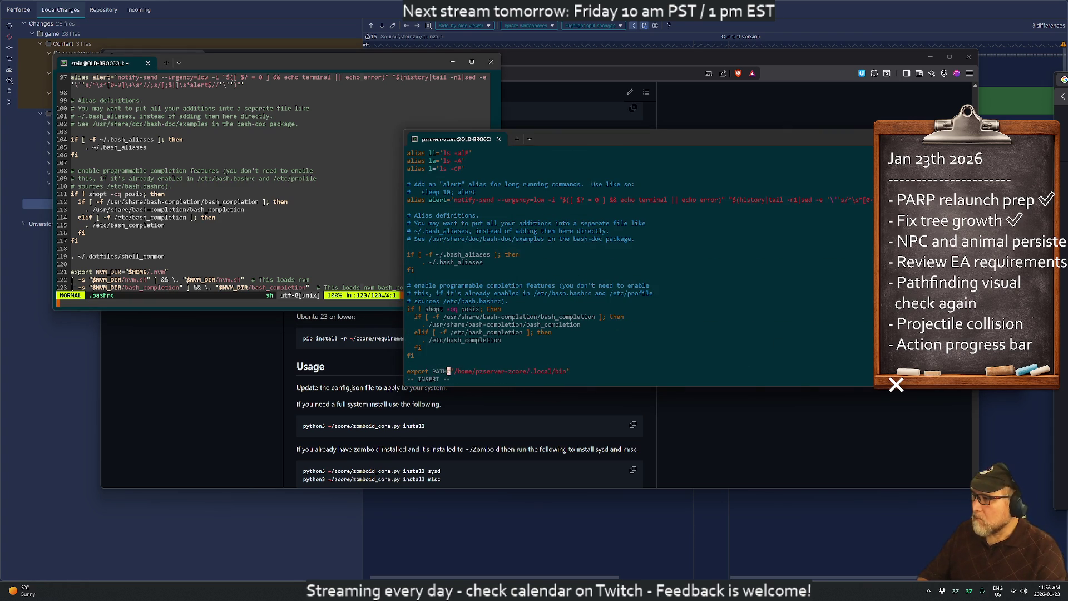
type("\"$")
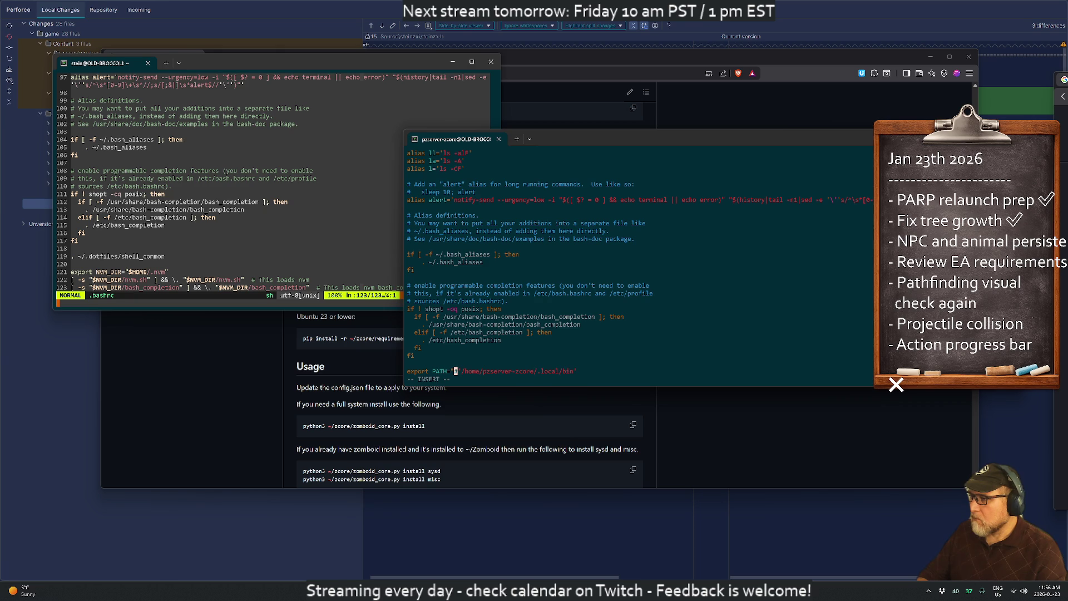
type("PAT")
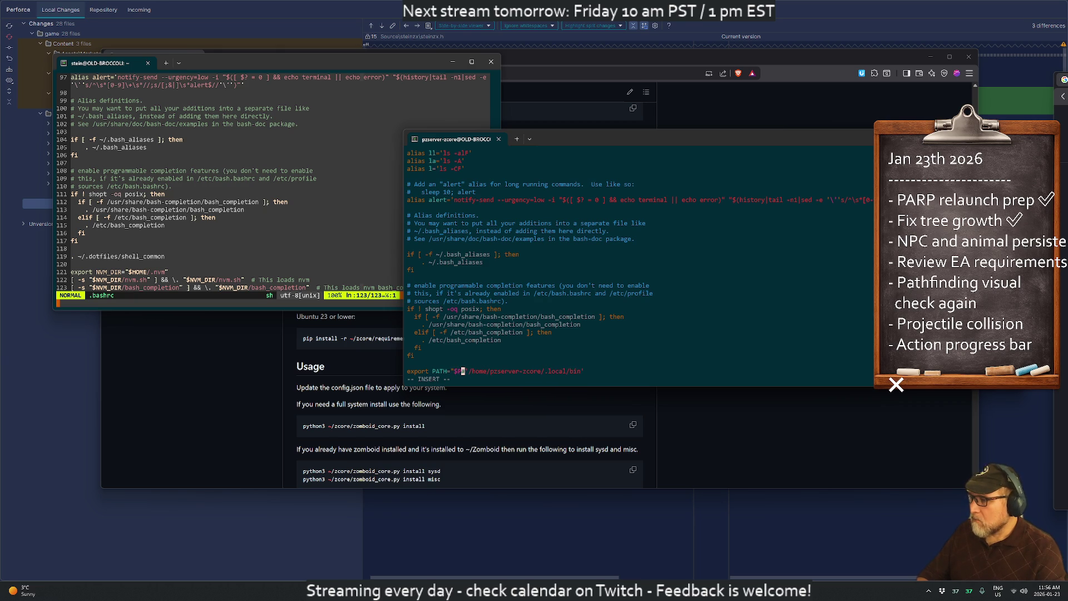
type("H")
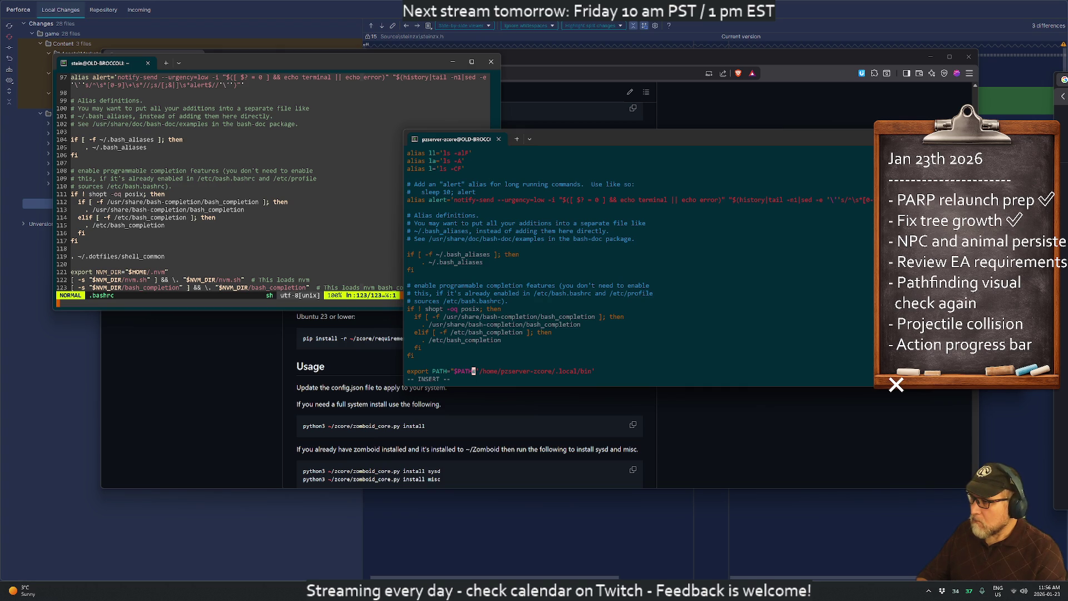
type(":")
key("Escape")
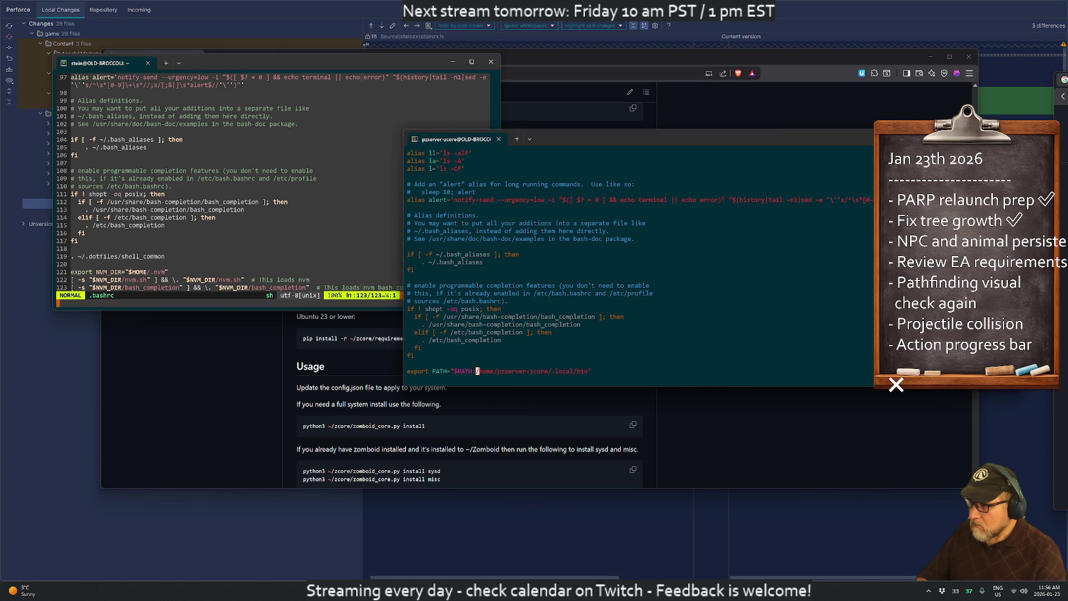
key("dollar")
type(":wq")
key("Return")
- Log out of pzserver-zcore and recall the su - pzserver-zcore command
type("exit")
key("Return")
key("Up")
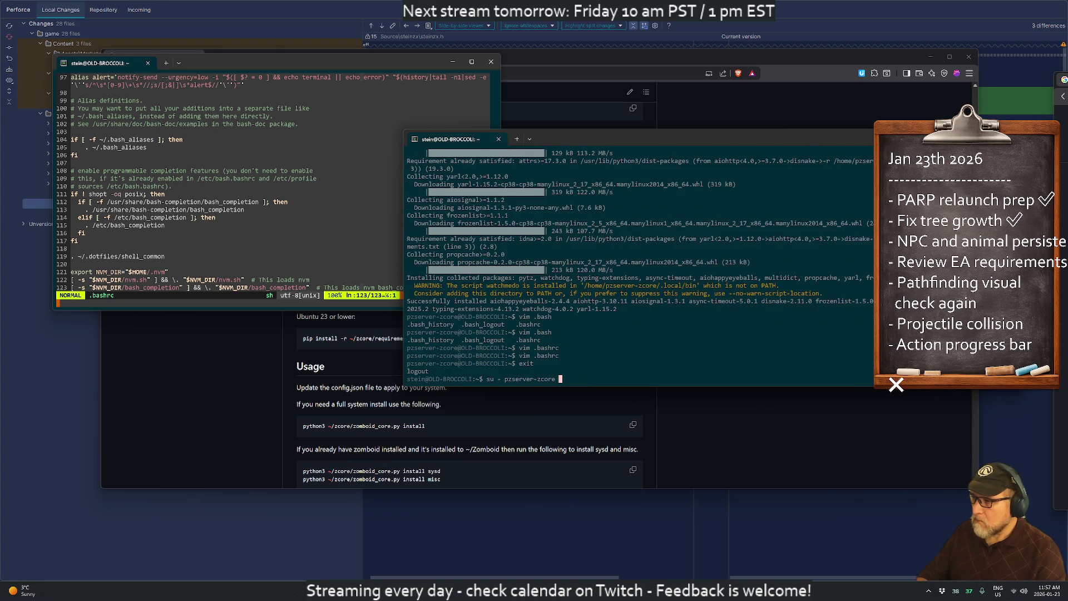
- Log back in as pzserver-zcore and print the PATH value
key("Return")
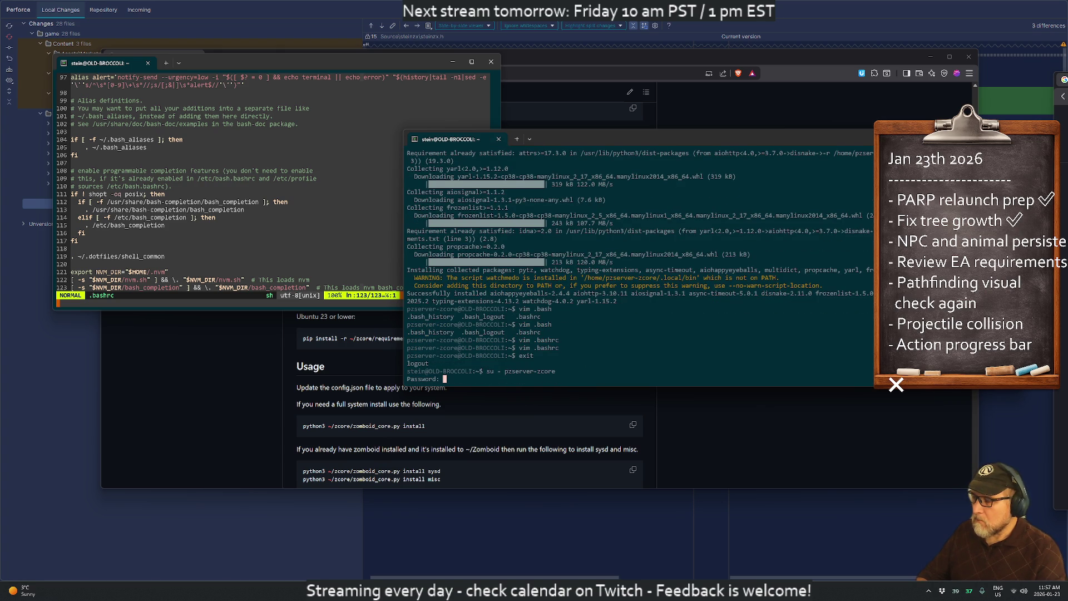
key("Return")
type("echo $PATH")
key("Return")
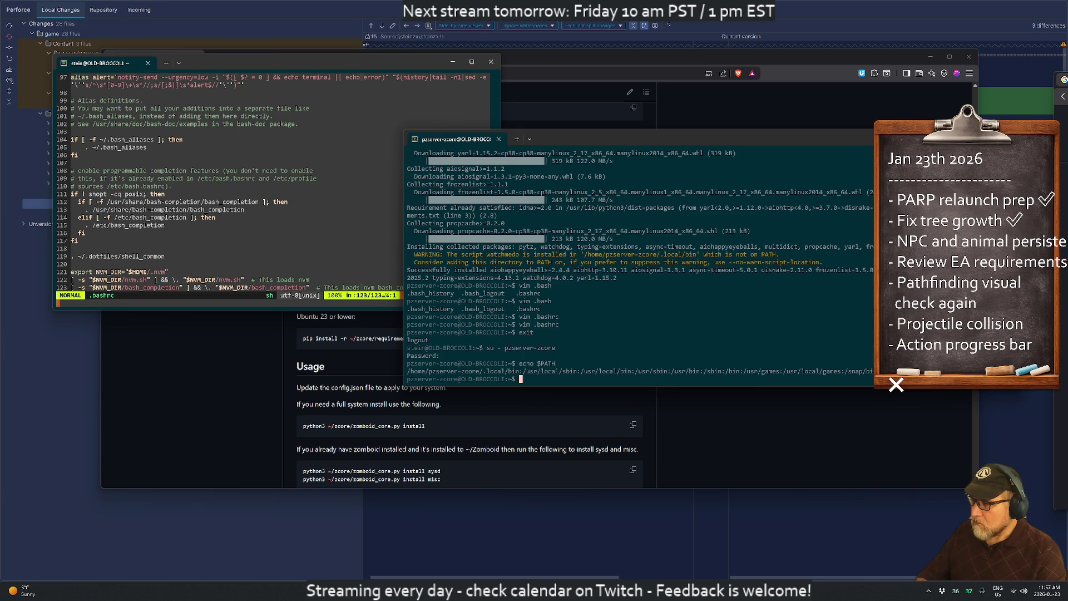
- Comment out the export PATH line in .bashrc, save, and log out
type("vim .bashrc")
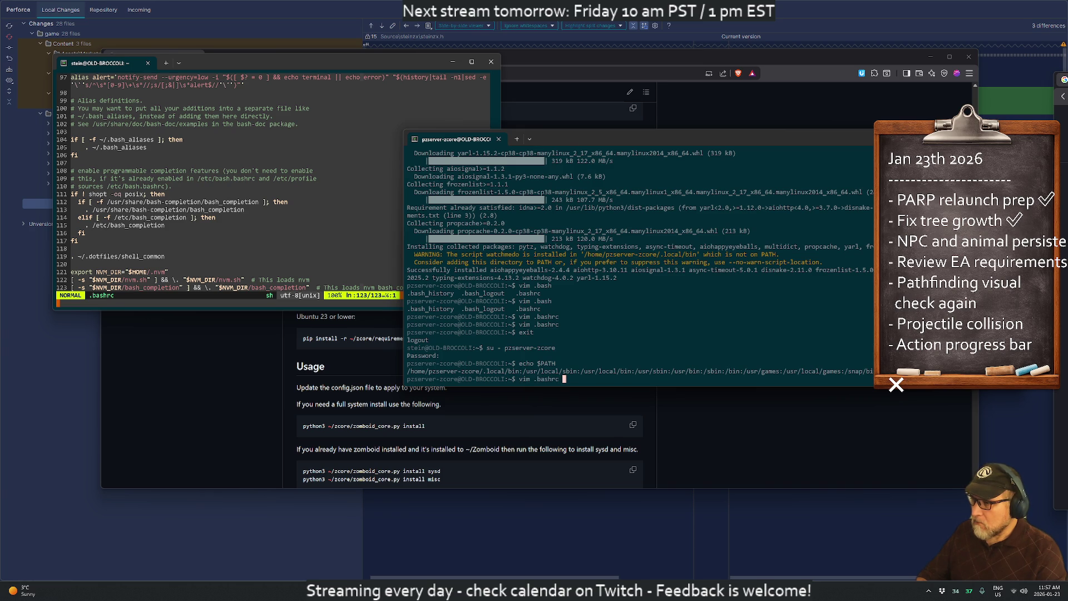
key("Return")
type("I")
type("#")
key("Escape")
type(":wq")
key("Return")
type("exit")
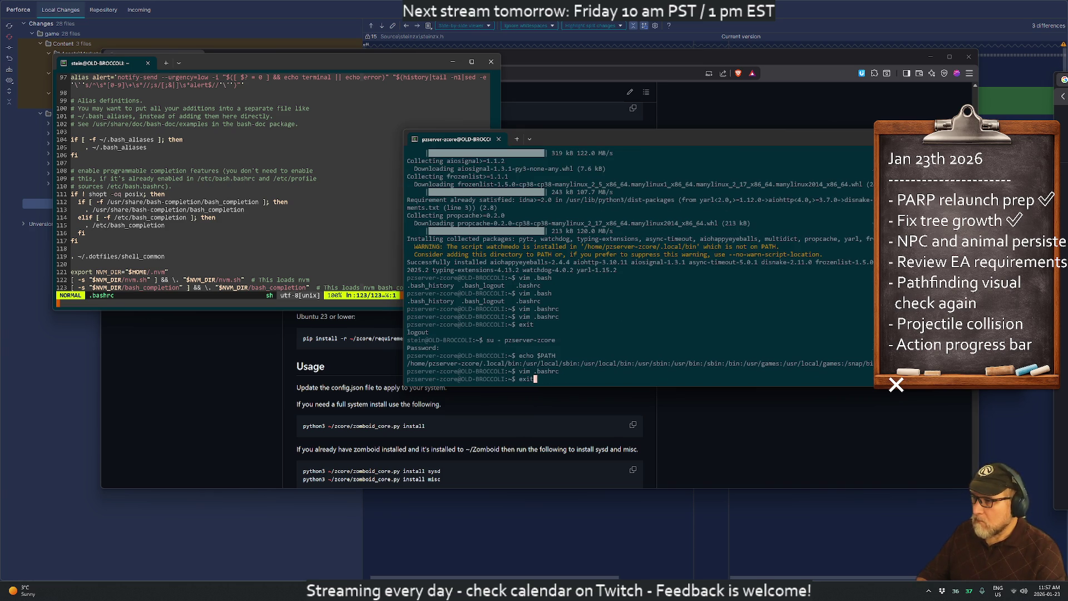
key("Return")
- Try moving zcore.zip into the zcore folder
type("mv zcore.zip zcore/")
key("Return")
type("p")
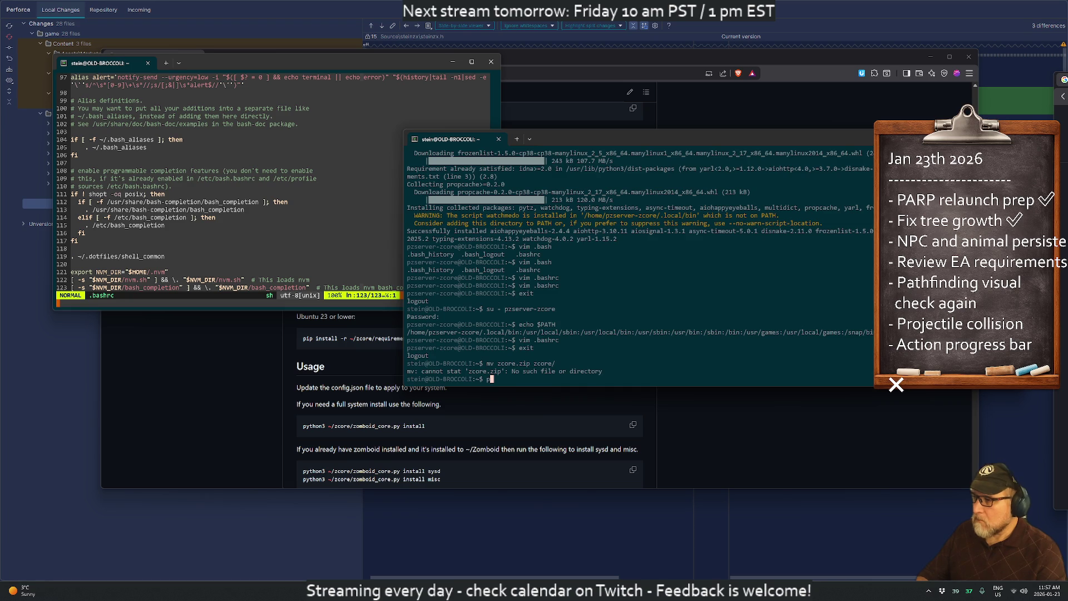
key("ctrl+c")
key("ctrl+c")
- Switch to pzserver-zcore again and print PATH for the fresh login
type("su - pzserver-zcore")
key("Return")
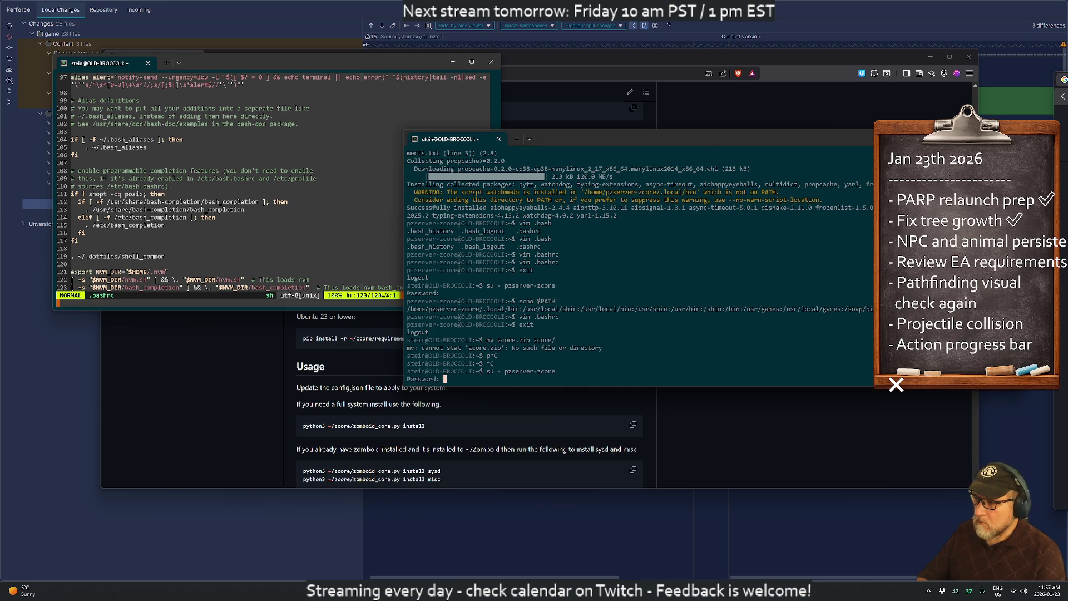
key("Return")
type("echo $PATH")
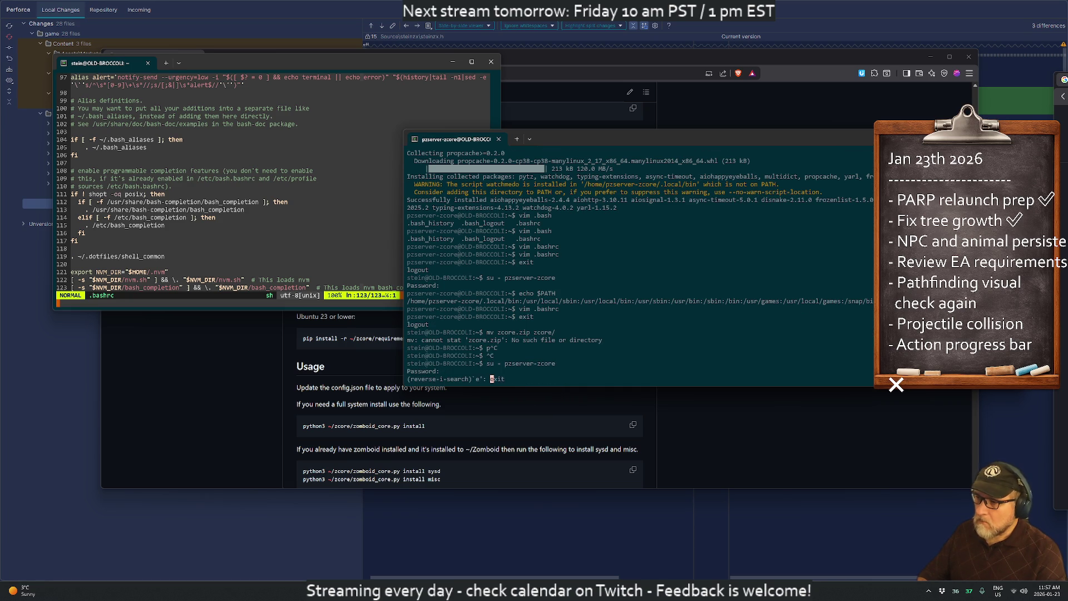
key("Return")
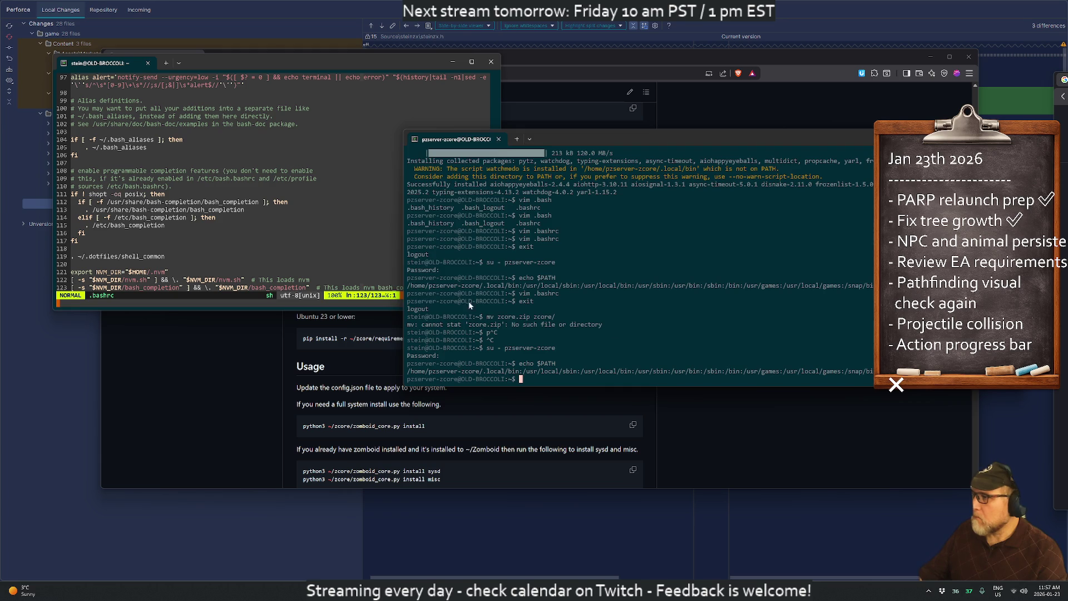
- Quit the remote .bashrc editor without saving and close the Cygwin window
left_click(161, 193)
type(":q")
key("Return")
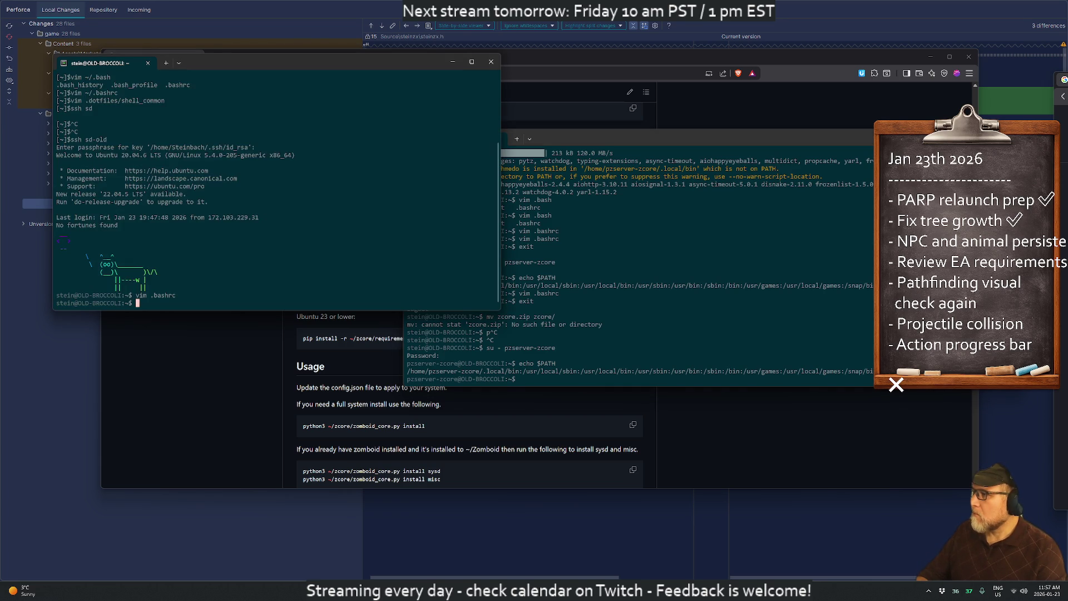
left_click(491, 61)
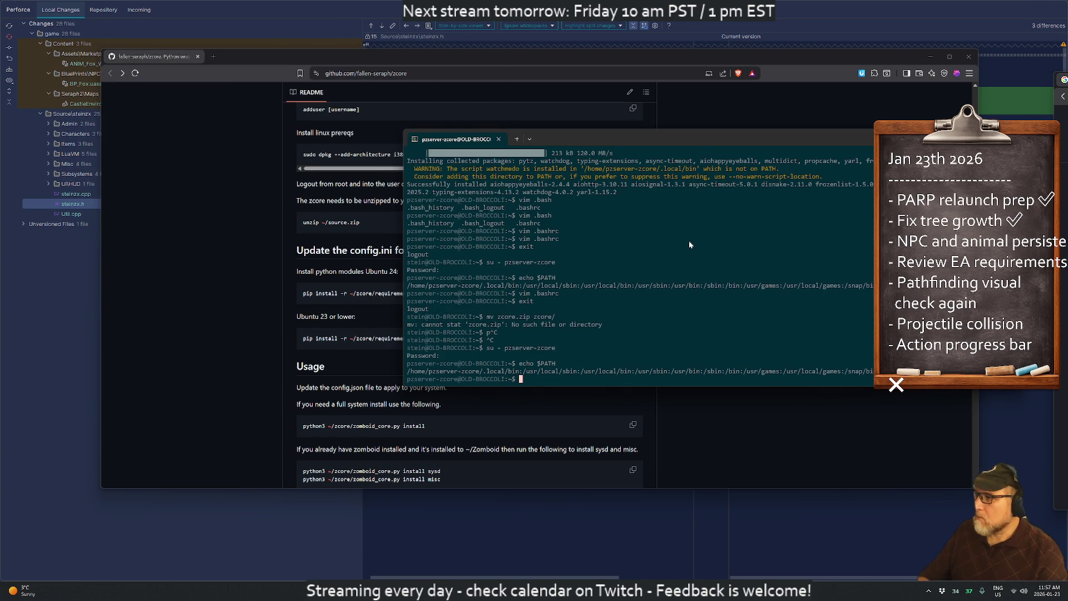
- Run zcore -h, getting command not found, and move the terminal window aside
type("zcore -")
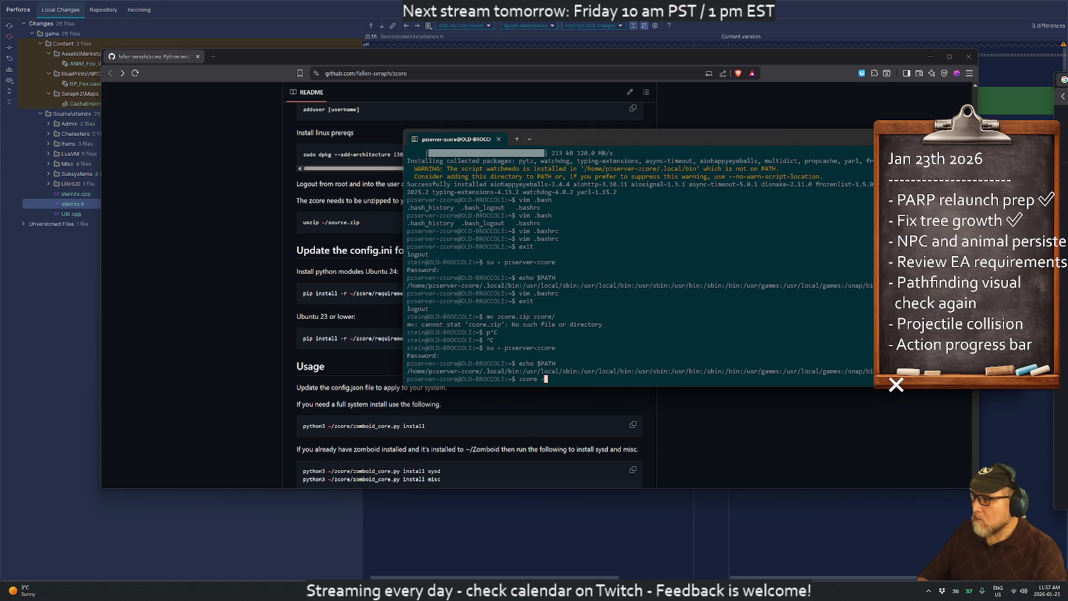
type("h")
key("Return")
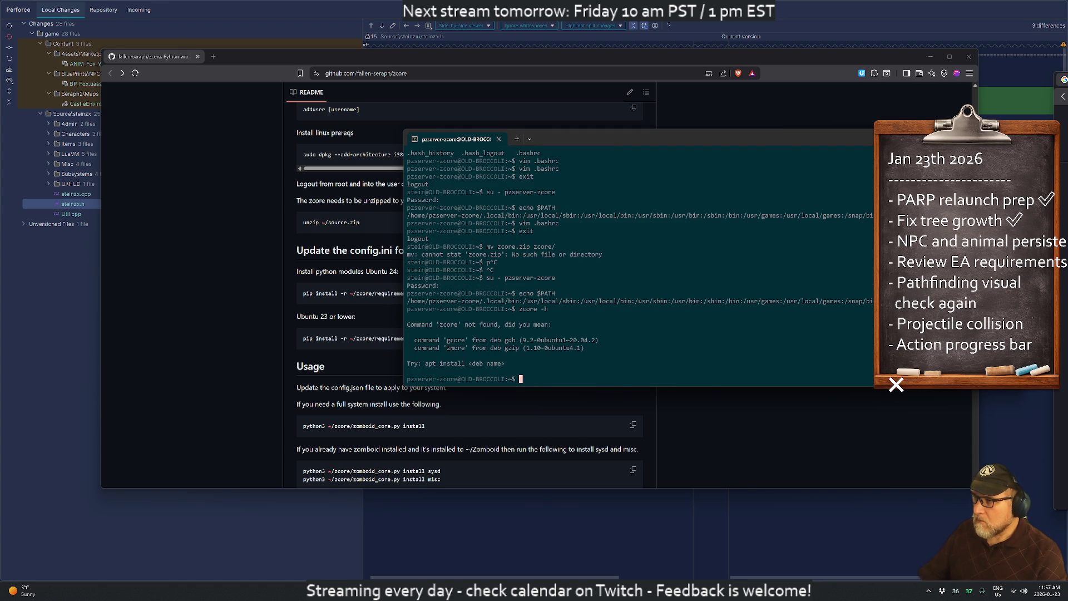
key("Return")
key("Return")
key("Return")
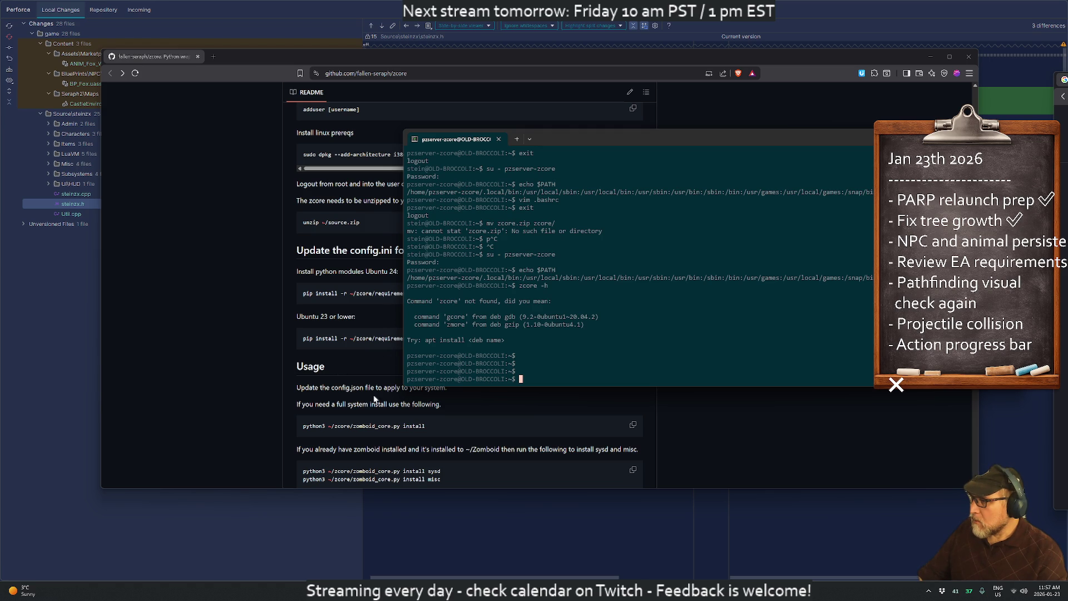
mouse_move(562, 137)
left_mouse_down()
mouse_move(666, 107)
mouse_move(615, 106)
left_mouse_up()
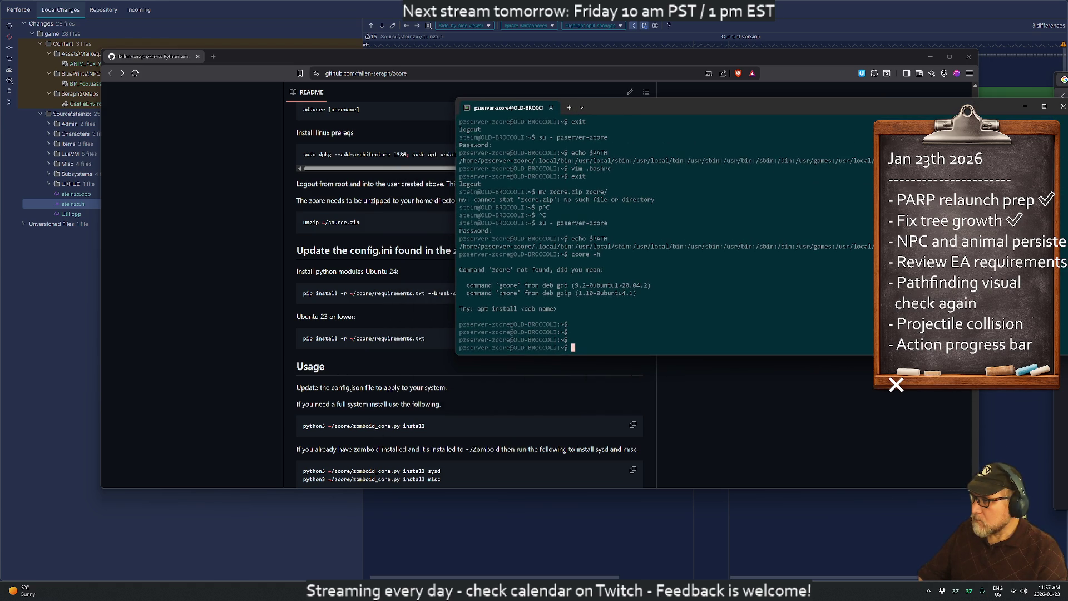
scroll(337, 335, "down", 2)
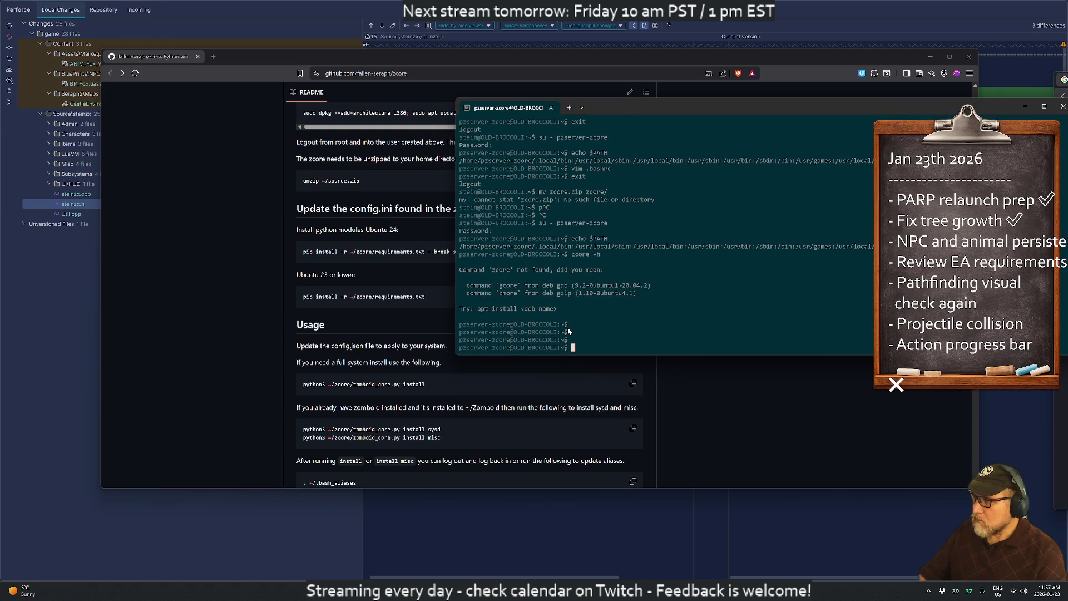
- Review zcore/config.ini in vim (DEFAULT, RESTART, daily backup, DISCORD sections) and quit without saving
type("vim zcore/config.ini")
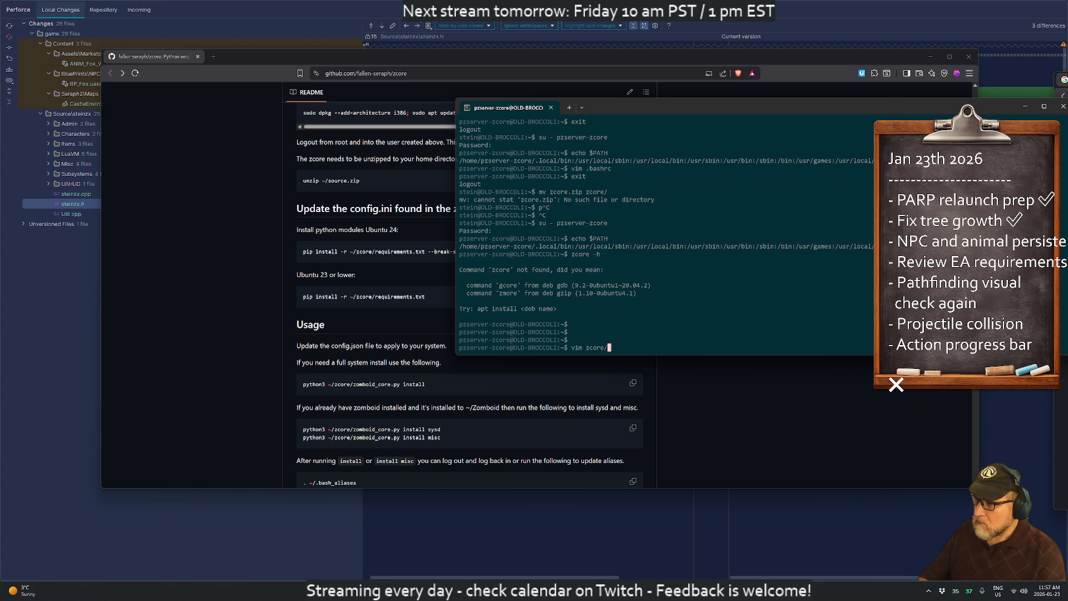
key("Return")
key("Down")
key("Down")
key("Down")
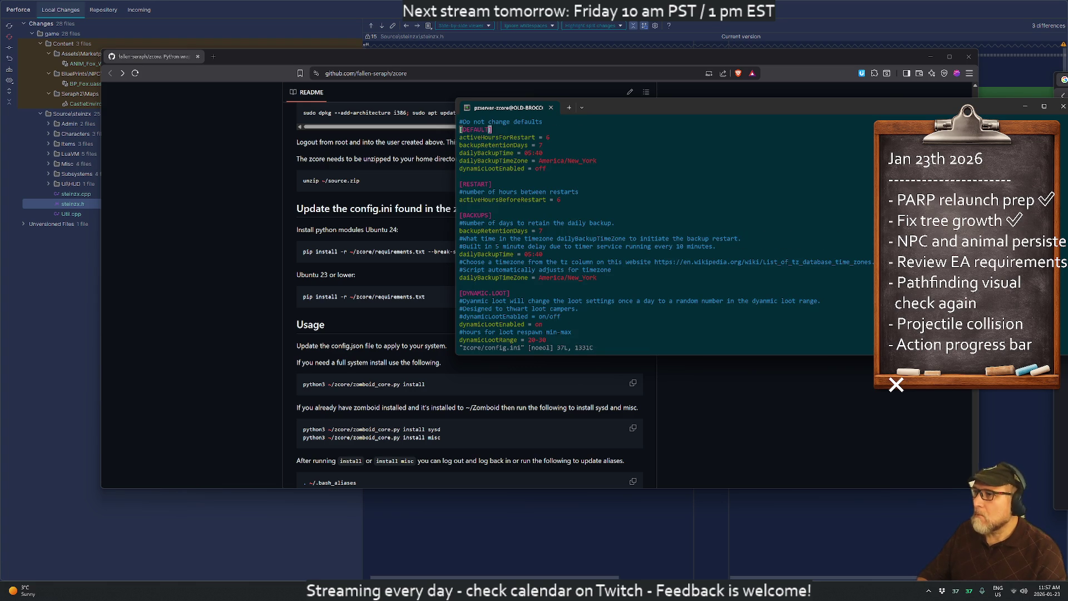
key("Down")
key("Down")
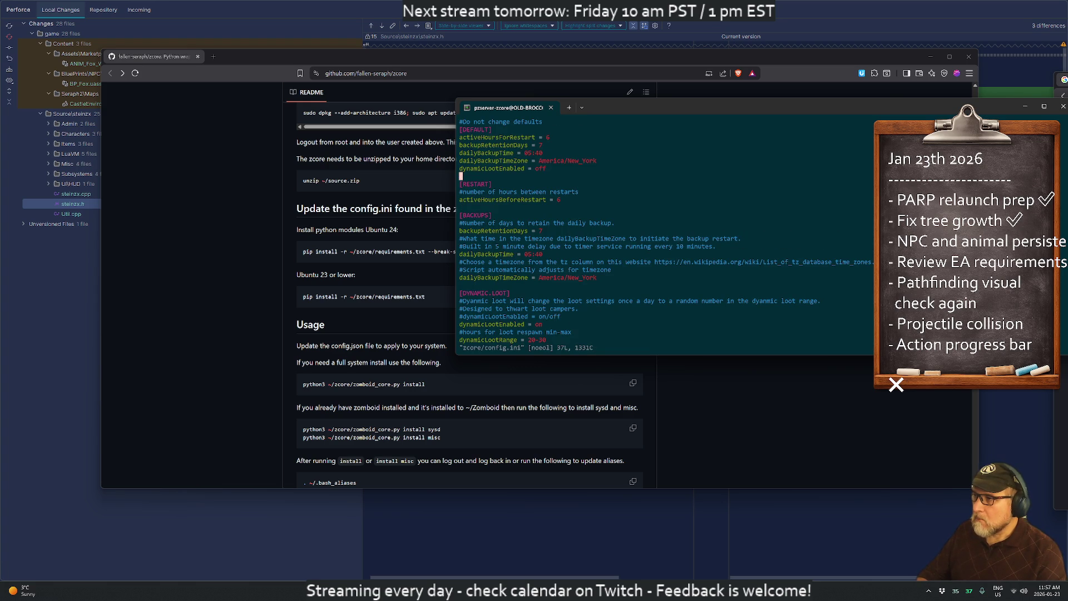
key("Down")
key("Down")
key("Down")
key("Down")
key("Down")
key("Down")
key("ctrl+f")
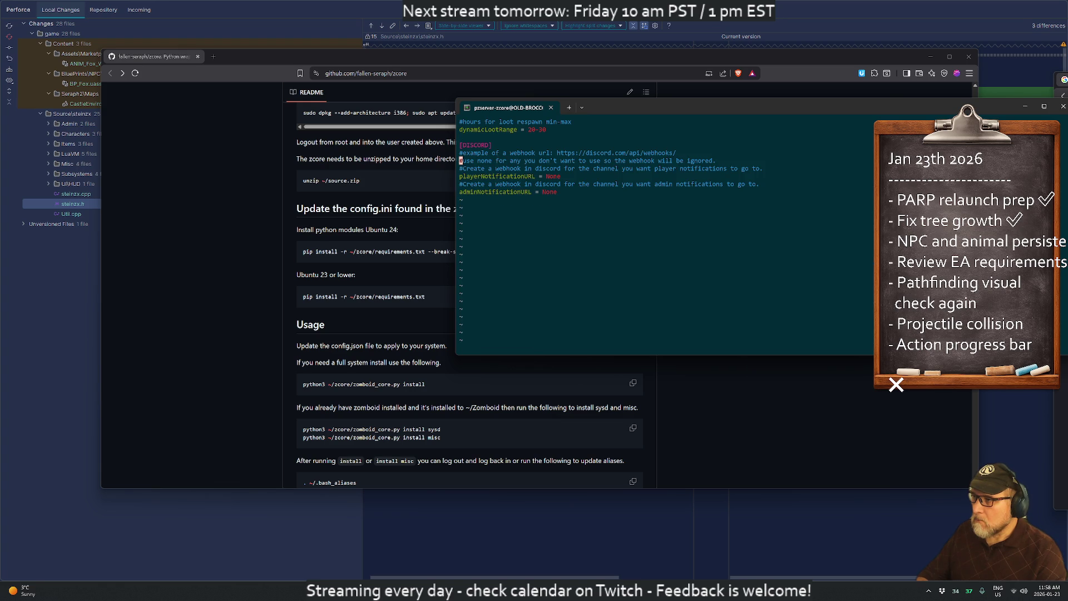
type(":q")
key("Return")
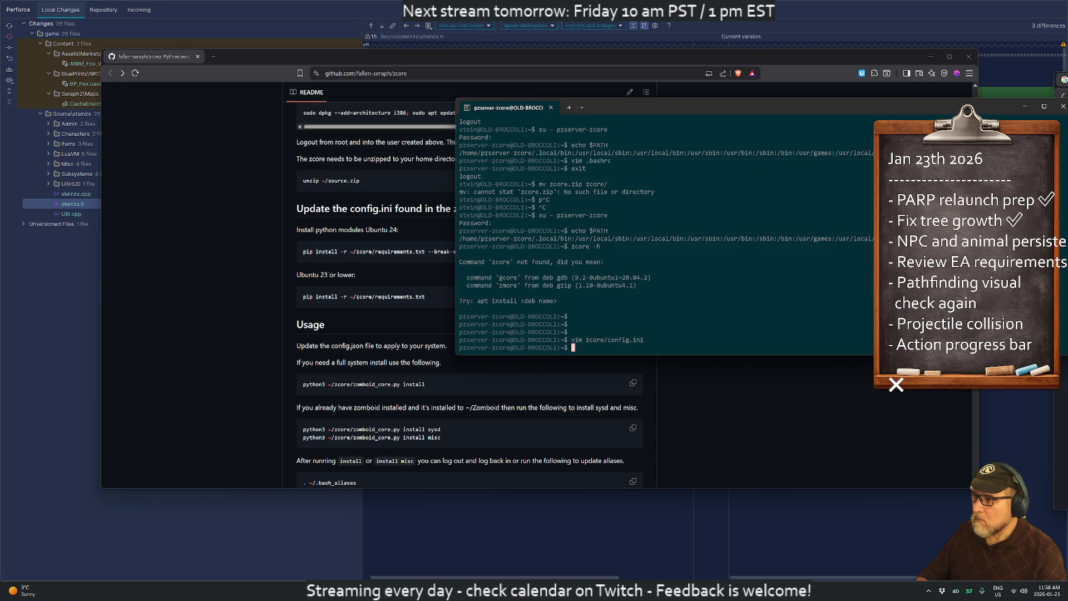
key("Return")
key("Return")
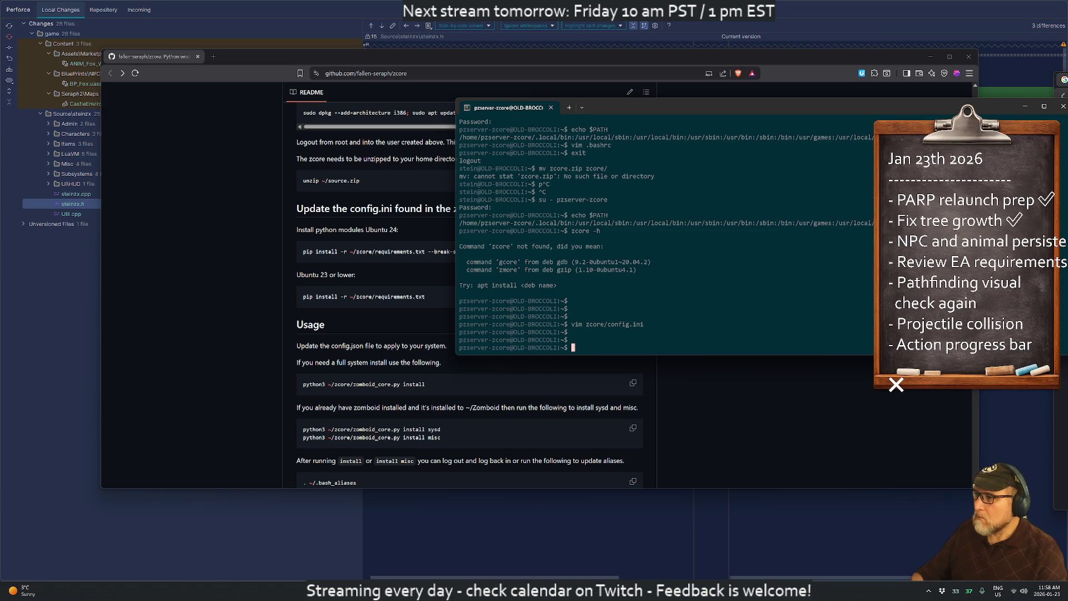
- Run zomboid_core.py install via both zcore/ and ~/zcore/ paths, hitting a SyntaxError
type("python")
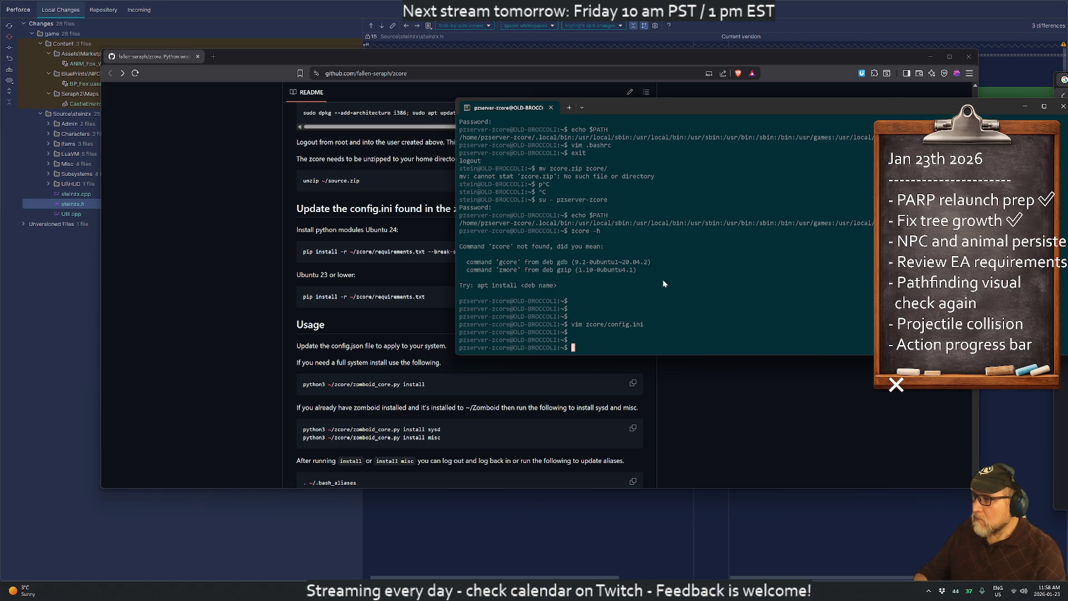
type("3 ")
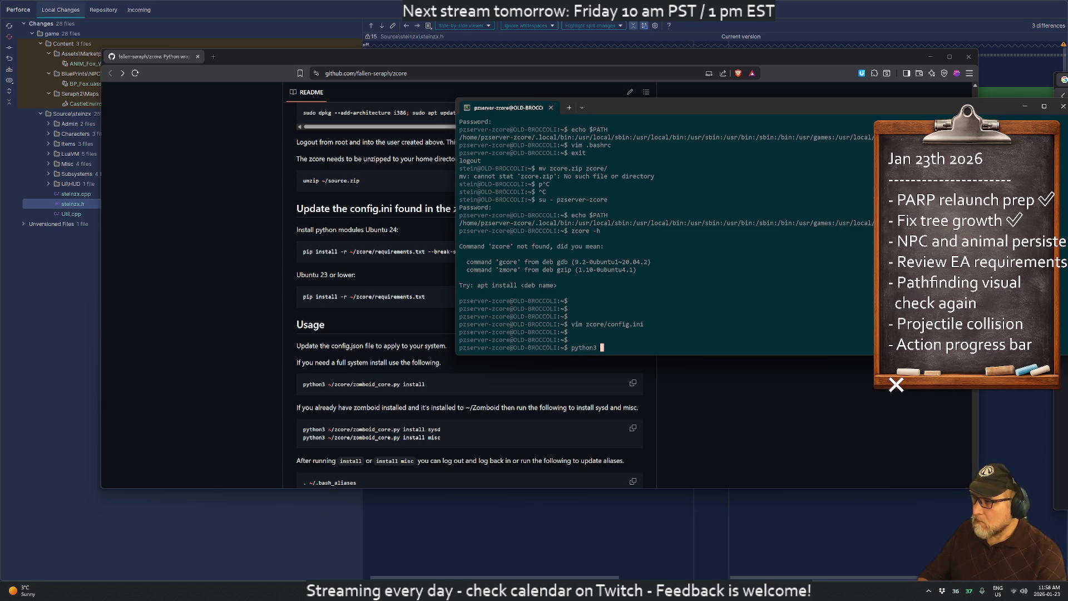
type("zco")
key("Tab")
type("z")
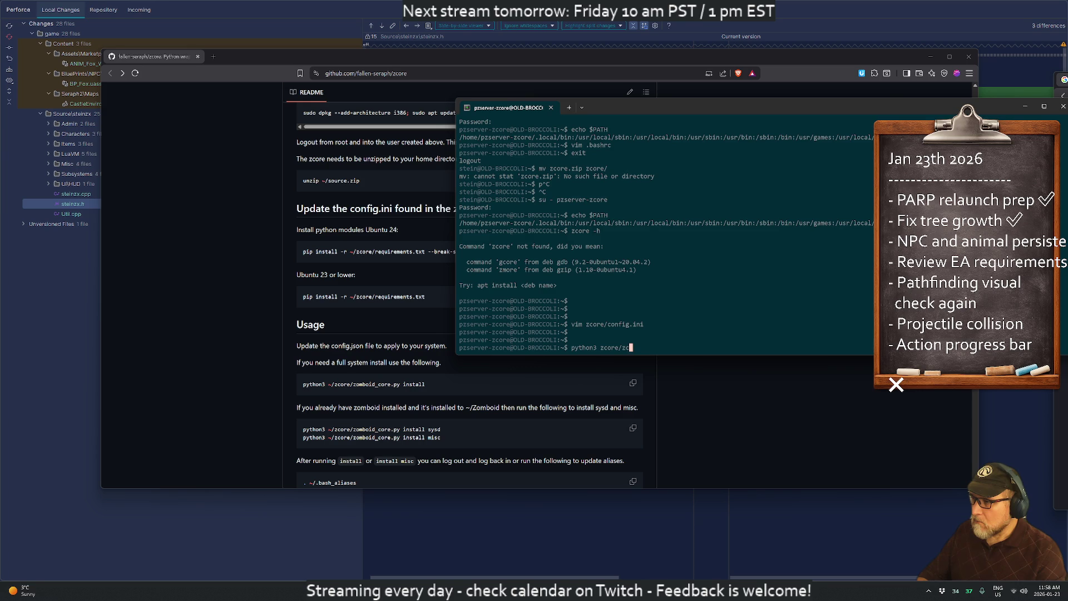
key("Tab")
type("install")
key("Return")
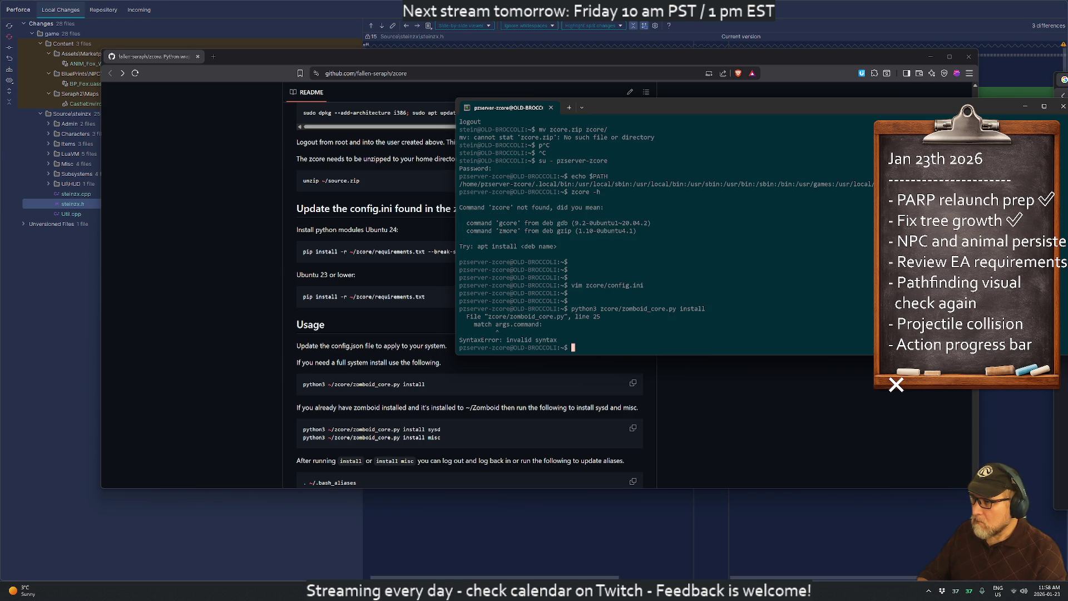
type("python3 ~/zcore/zombo")
key("Tab")
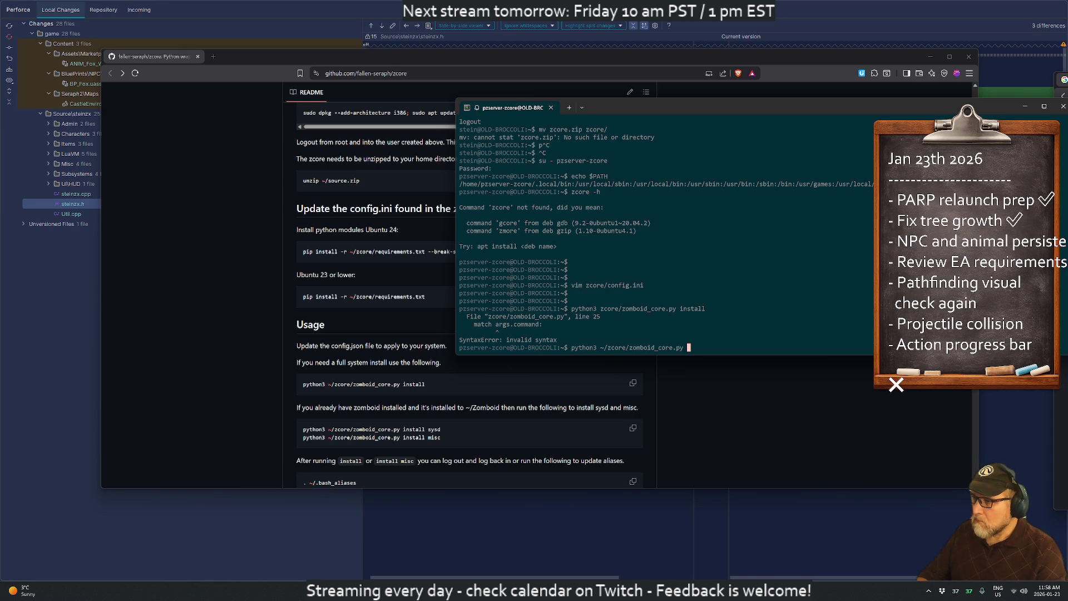
type("install")
key("Return")
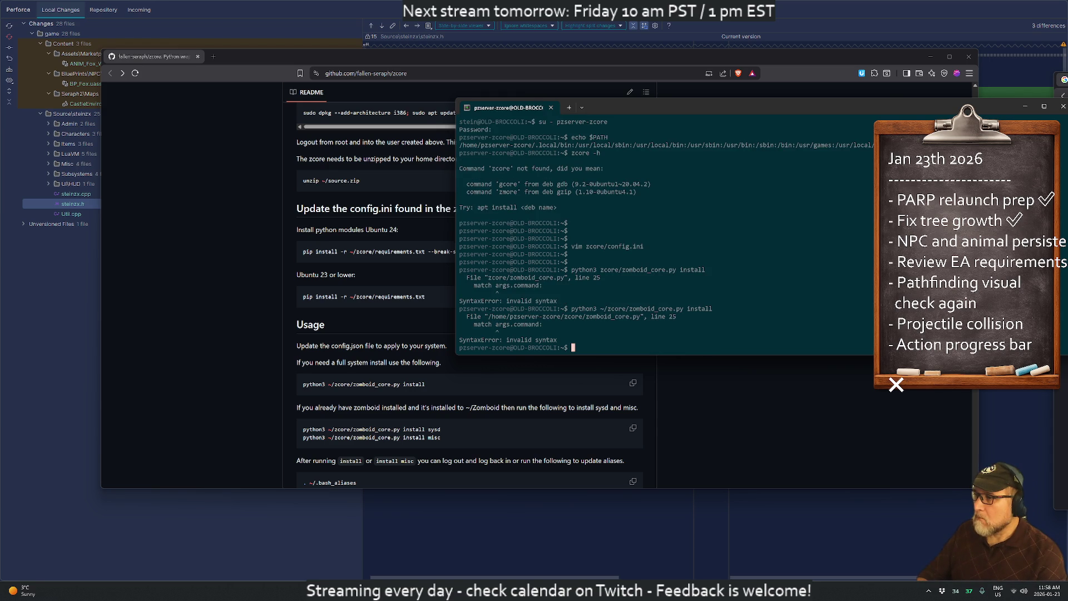
- Check the python3 version, which reports 3.8.10
type("python3 --version")
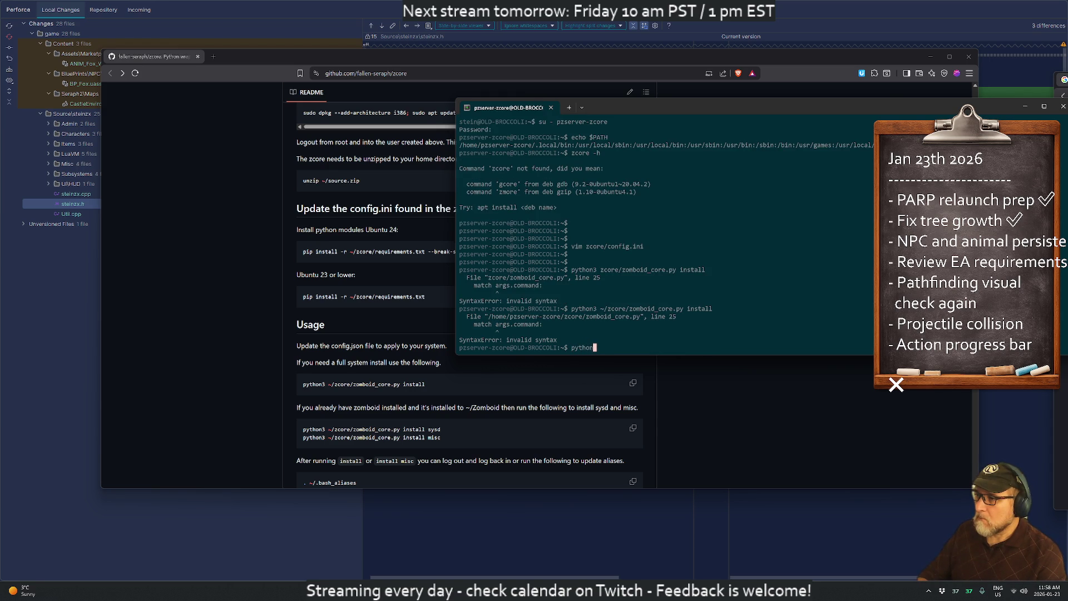
key("Return")
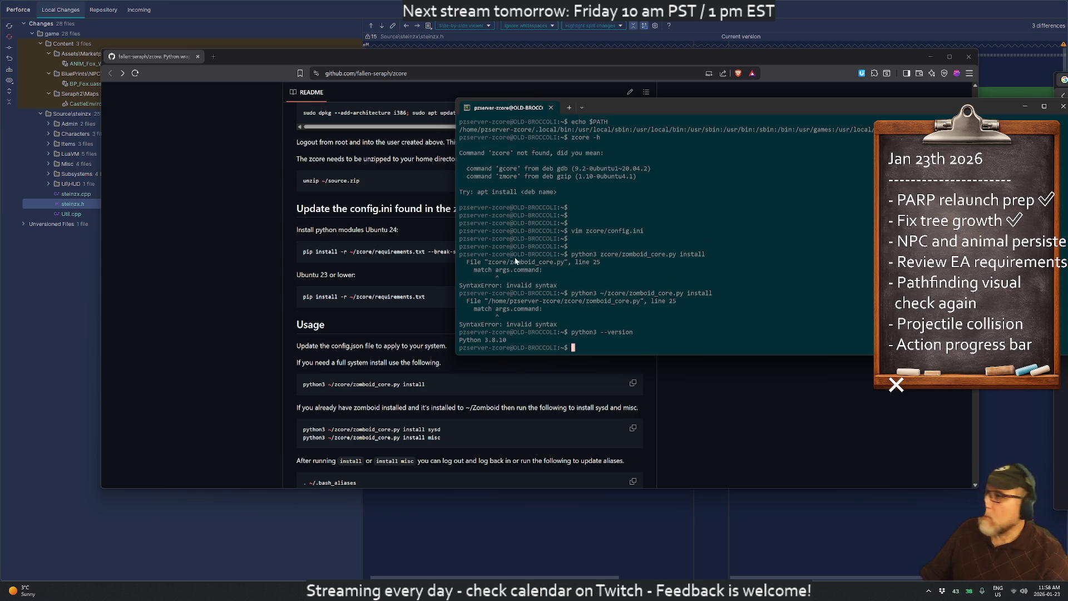
scroll(409, 307, "up", 3)
key("alt+Tab")
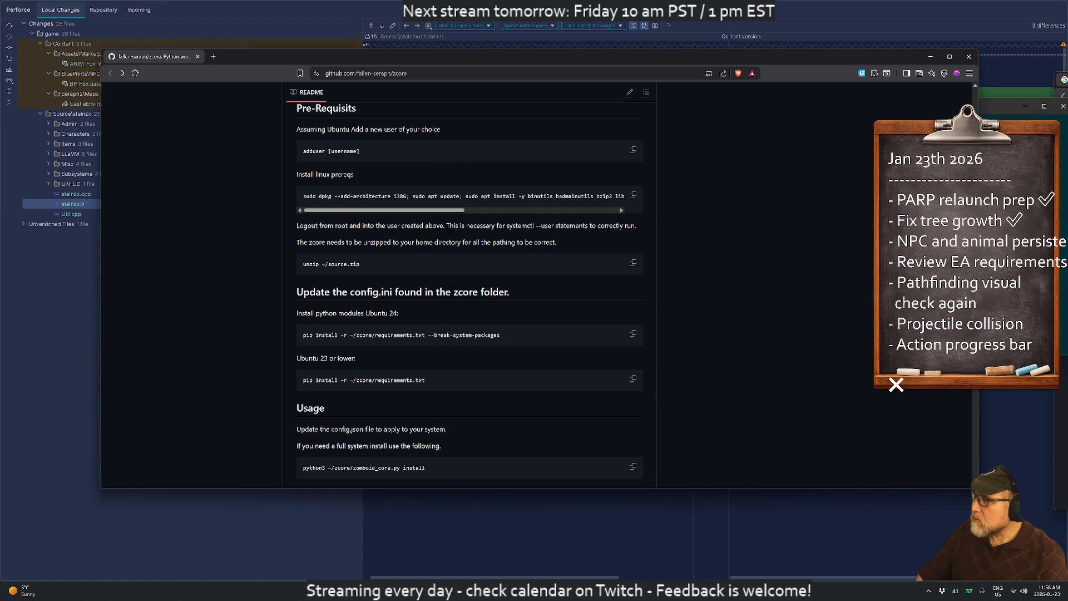
scroll(457, 339, "down", 2)
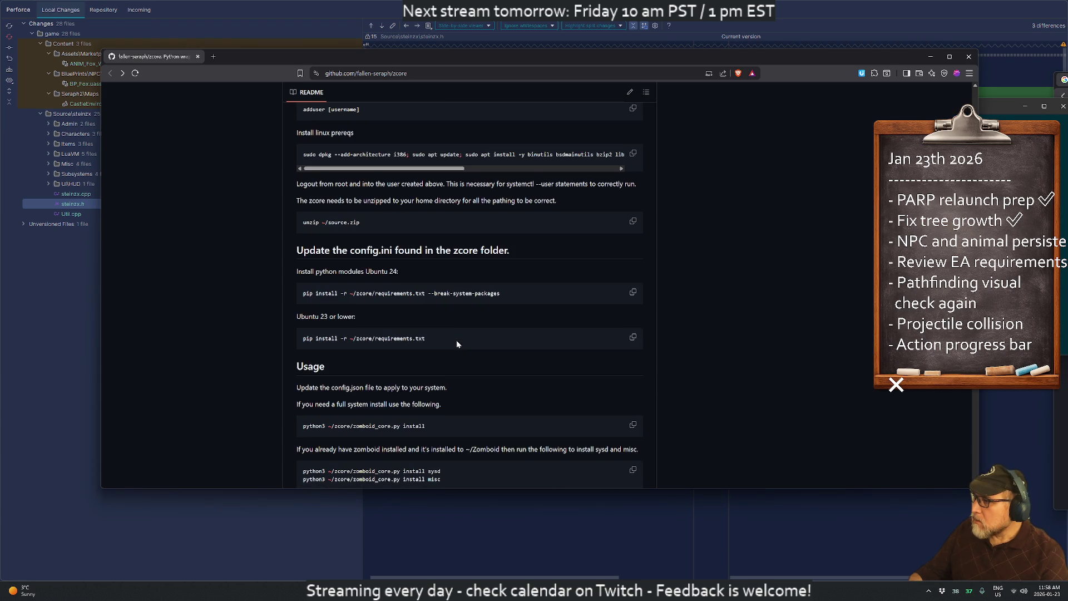
key("alt+Tab")
scroll(370, 409, "down", 2)
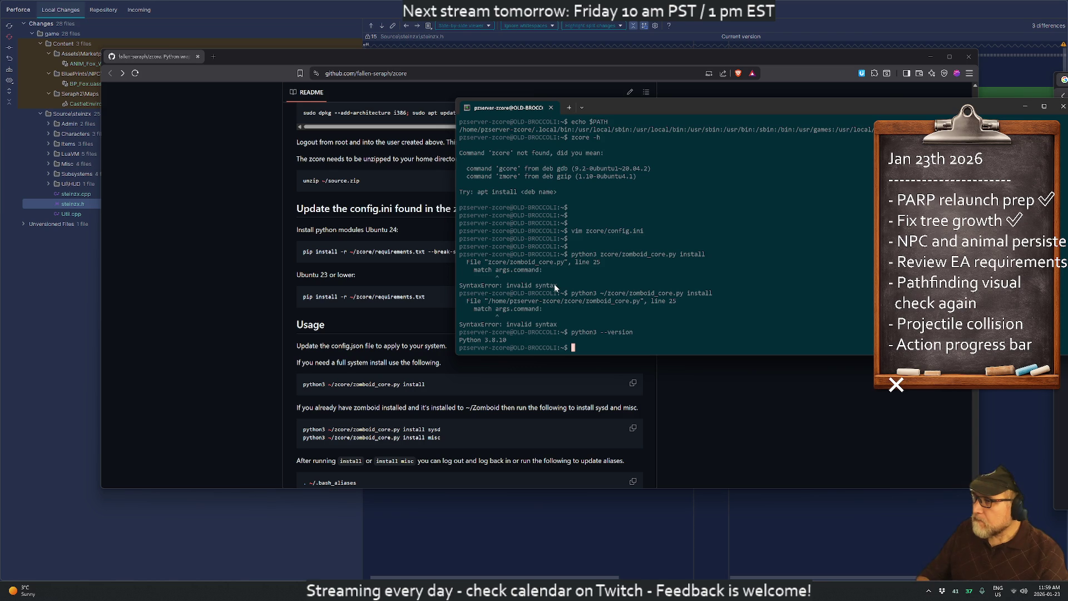
- Rerun the requirements pip install from history and widen the terminal window to see its output
key("ctrl+r")
type("pip")
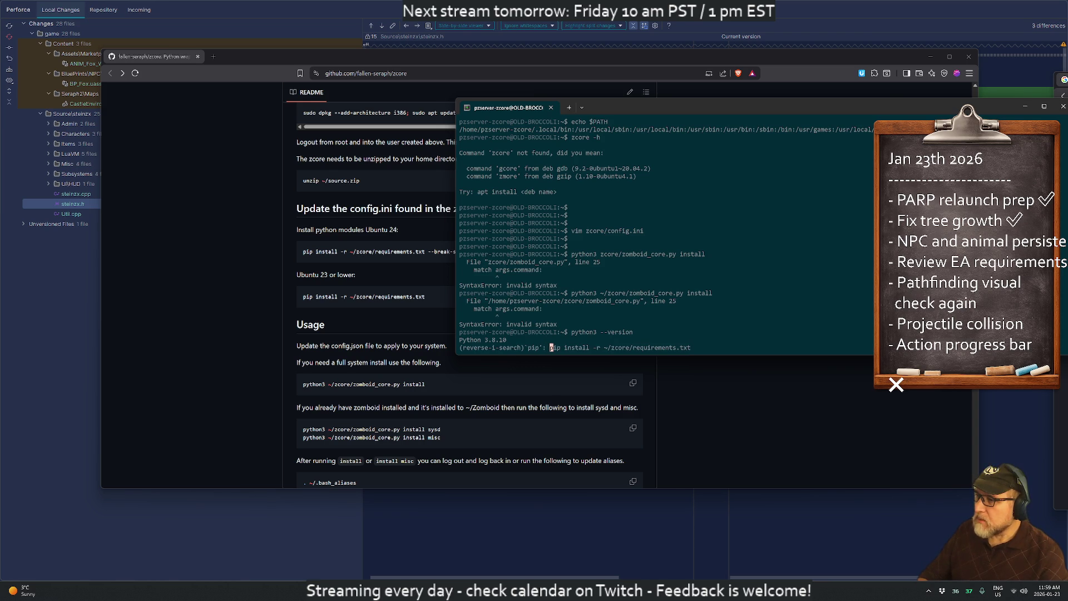
key("Return")
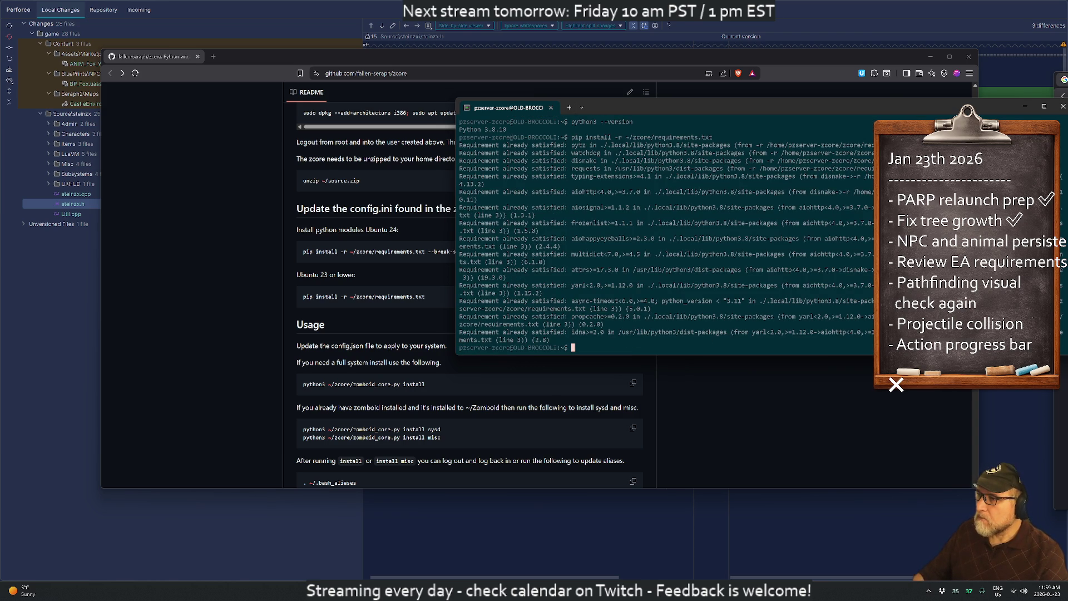
left_click_drag(454, 192, 179, 195)
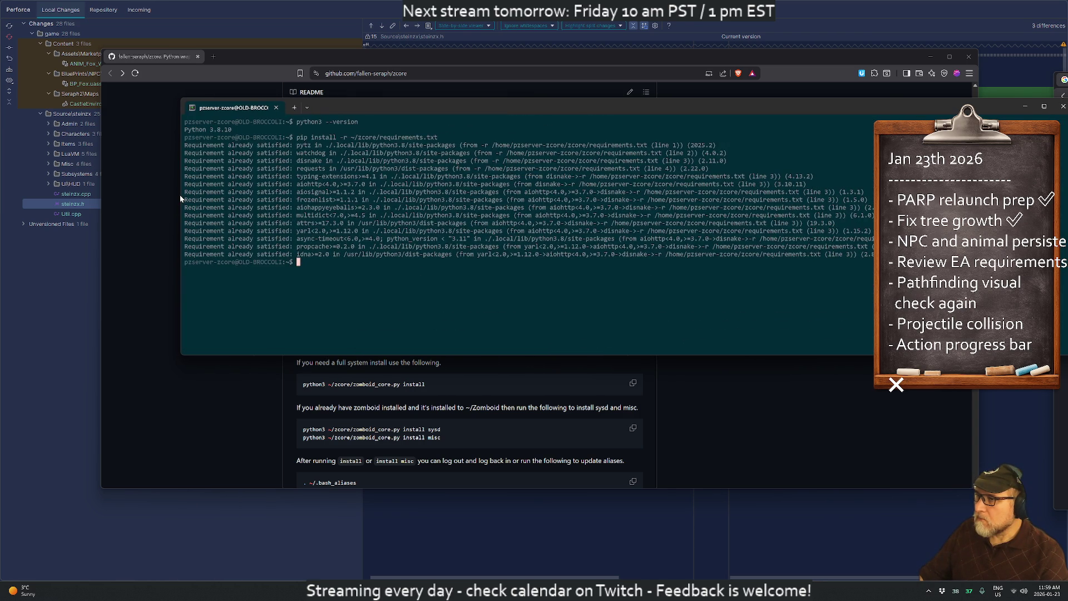
mouse_move(419, 107)
left_mouse_down()
mouse_move(709, 107)
mouse_move(709, 137)
left_mouse_up()
key("Return")
key("Return")
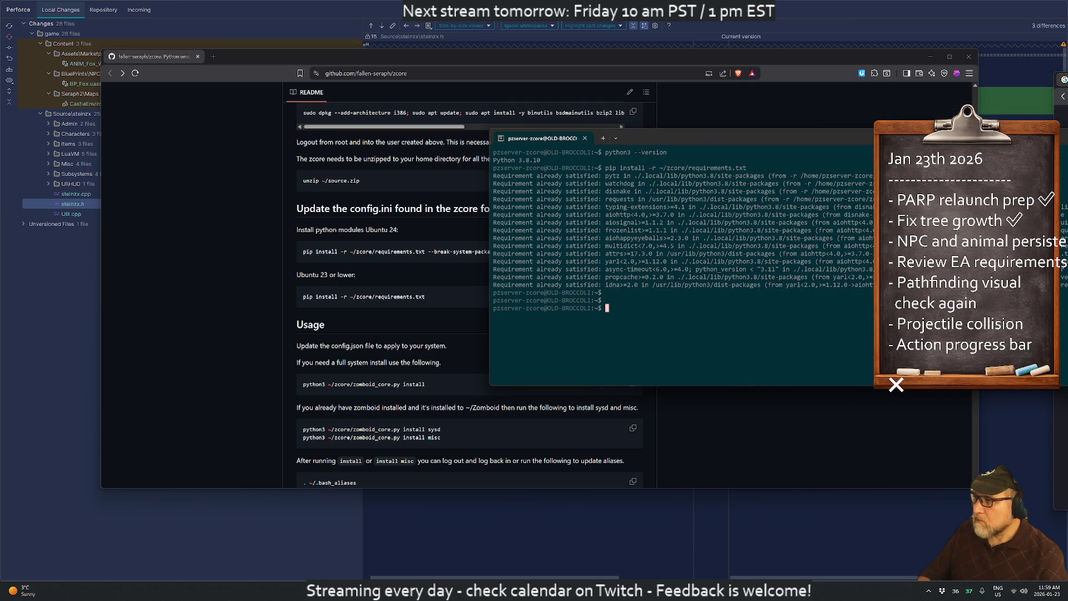
- Run ~/zcore/zomboid_core.py without arguments, then again with install
type("python3")
type(" ~/zcore/zom")
key("Tab")
key("Return")
key("Up")
type("install")
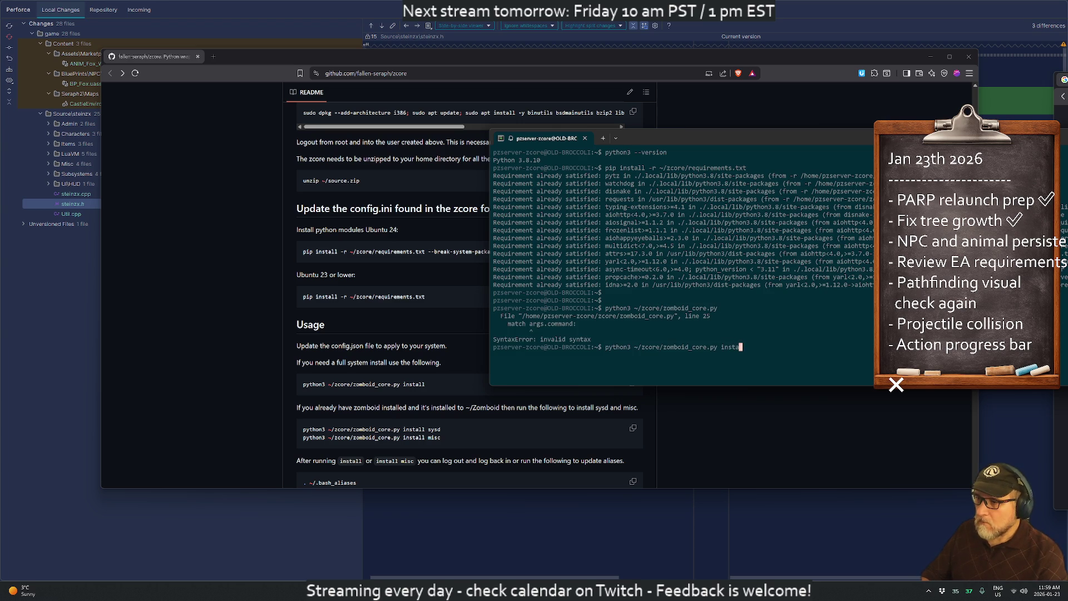
key("Return")
- View zomboid_core.py's match-case code in vim, then quit back to the shell
type("vim ")
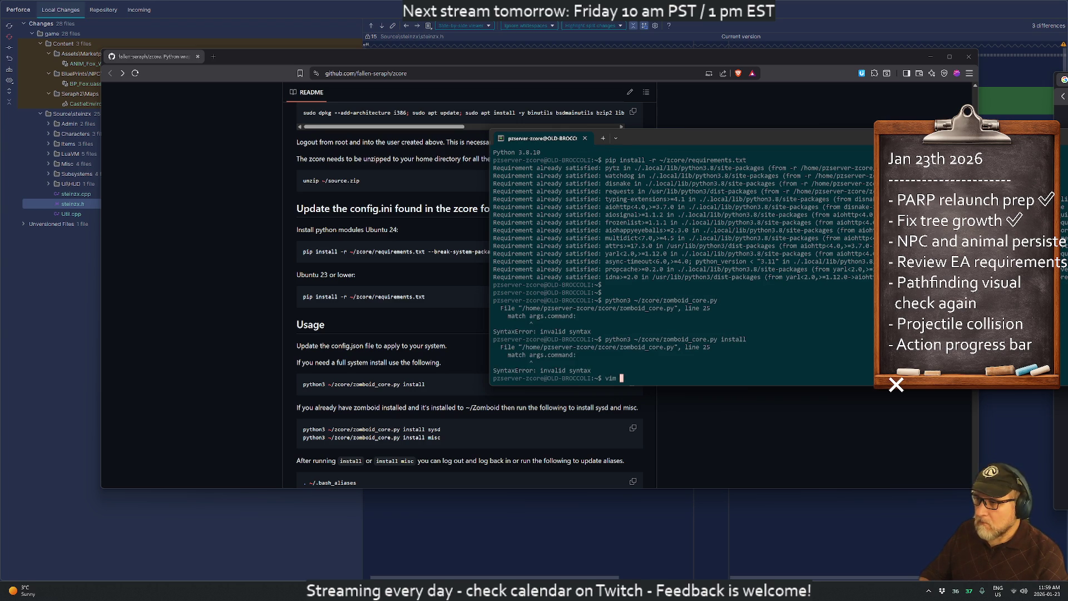
type("zcore/z")
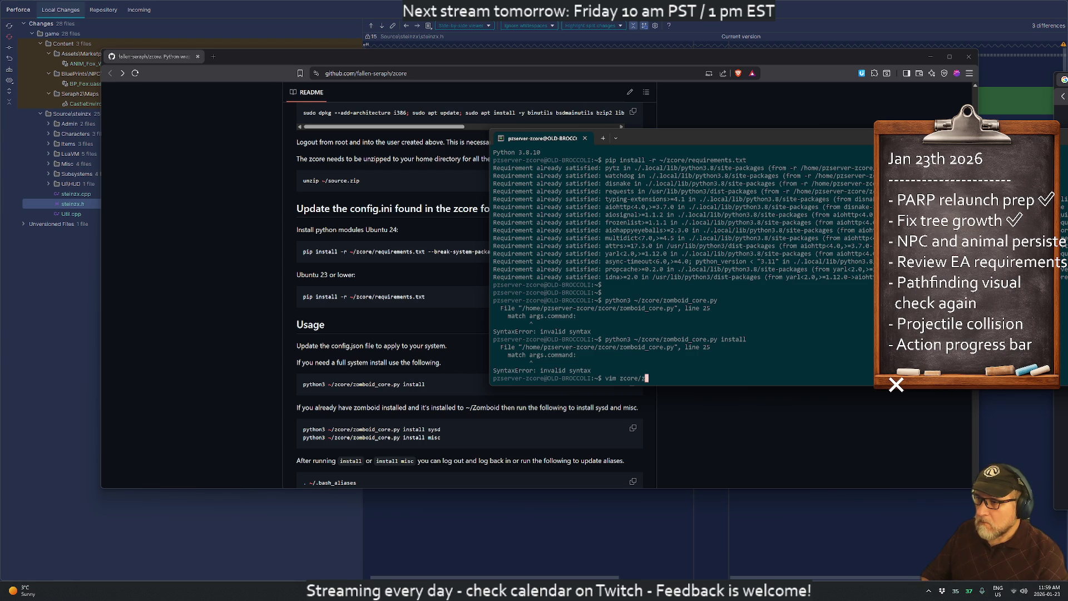
key("Tab")
key("Return")
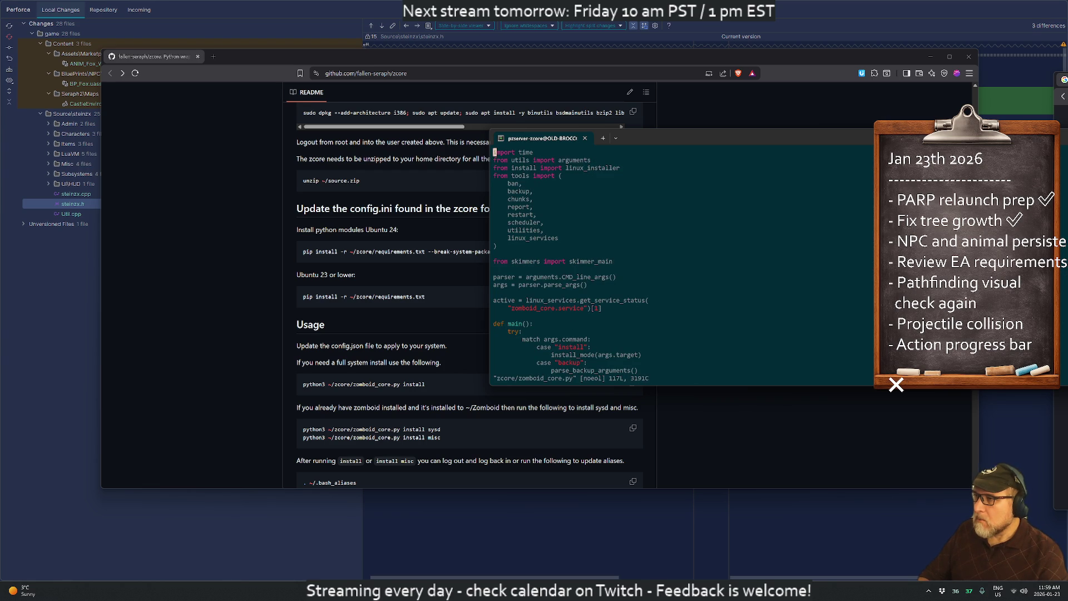
type(":q")
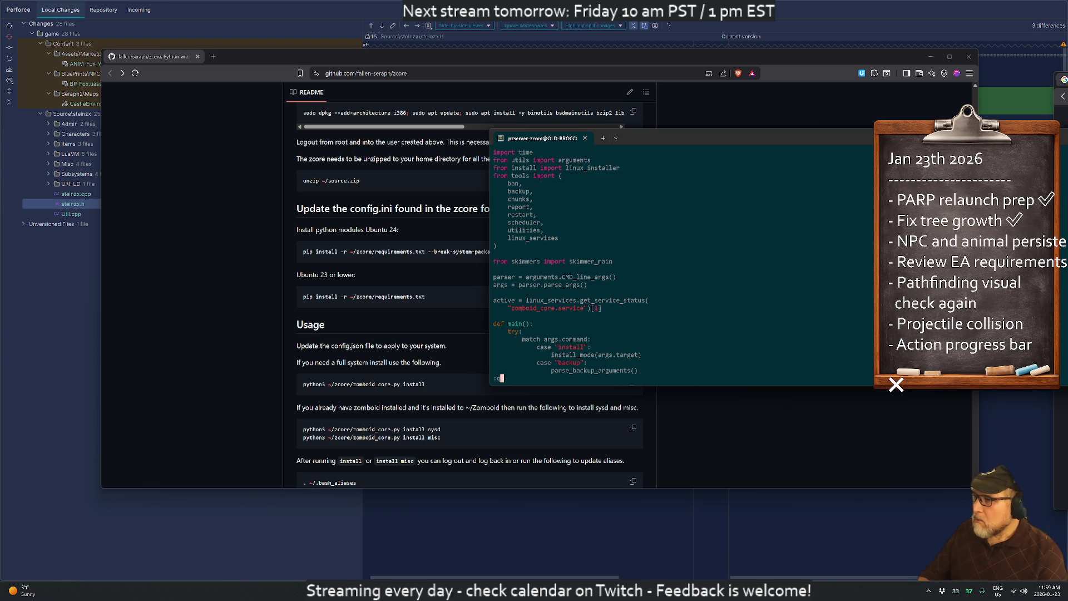
key("Return")
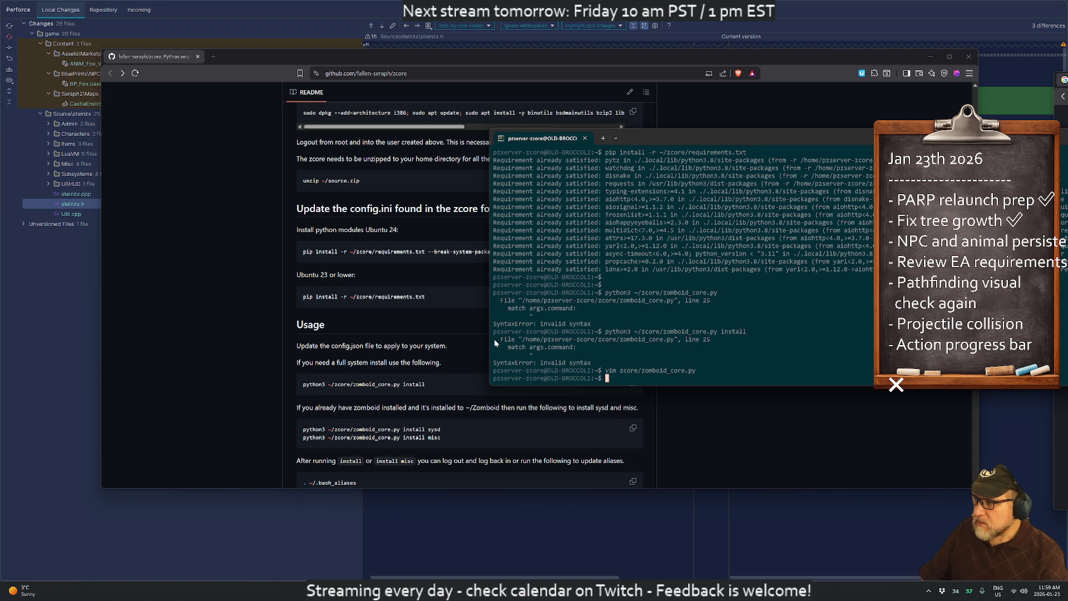
- Copy the match args.command SyntaxError traceback and start a new ChatGPT chat
left_click_drag(494, 349, 610, 366)
right_click(622, 359)
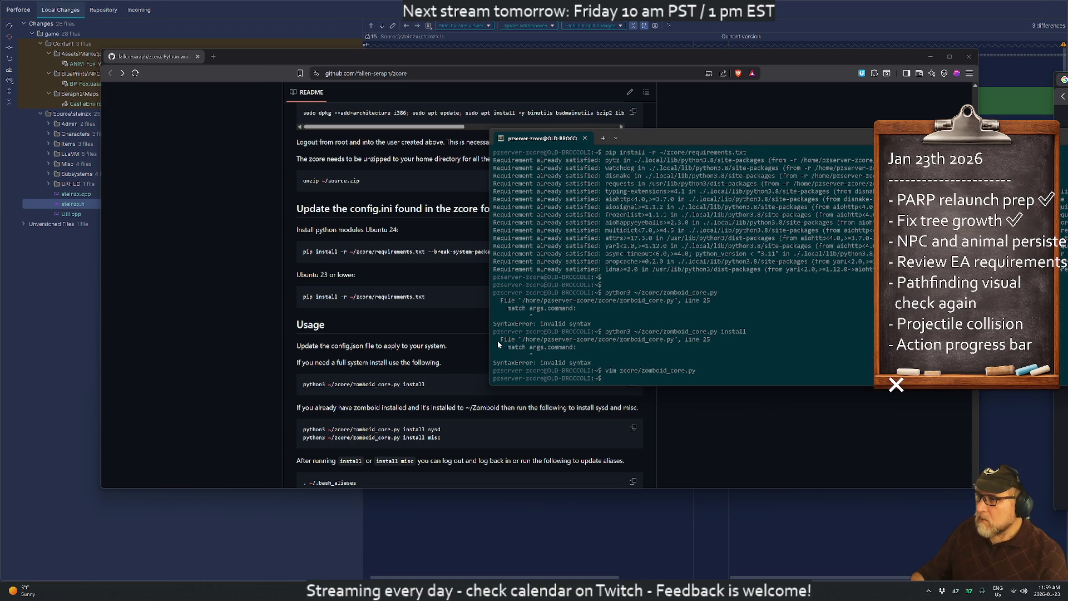
key("alt+space")
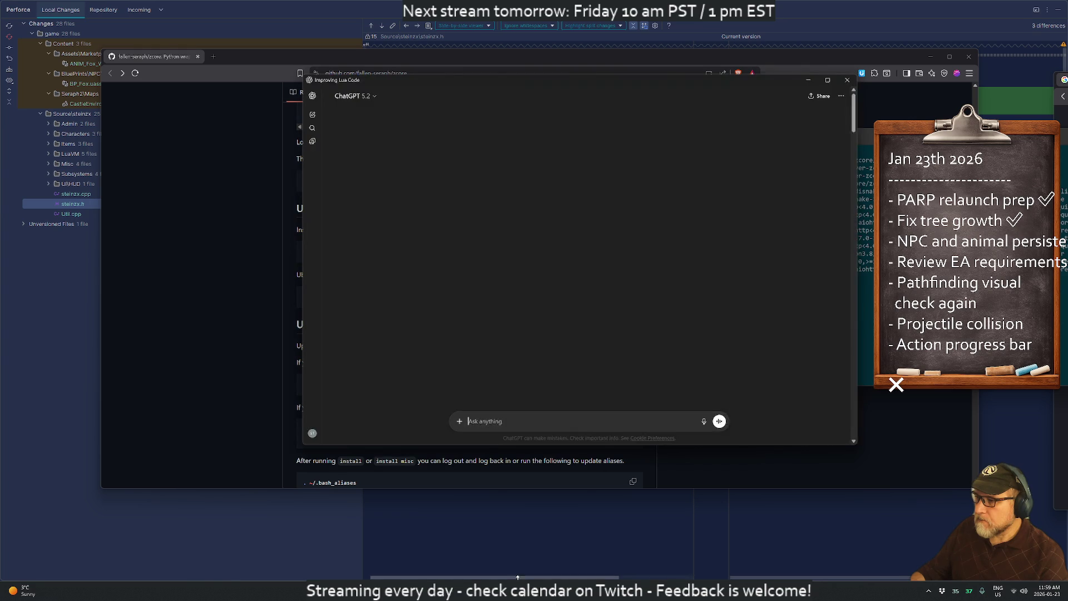
- Send the pasted match SyntaxError to ChatGPT and read its answers requiring Python 3.10+
key("ctrl+v")
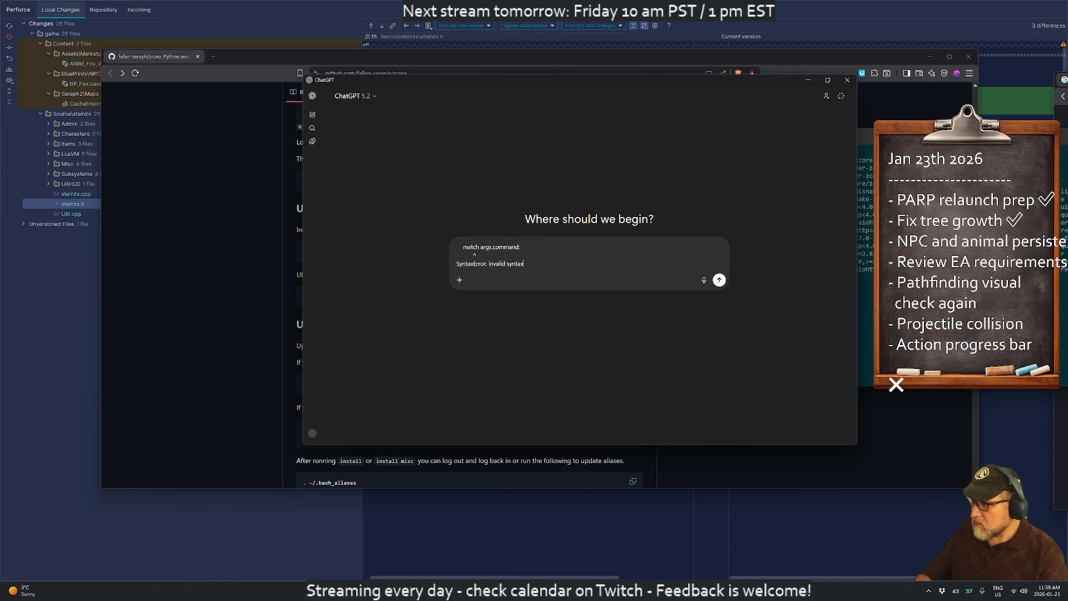
key("Return")
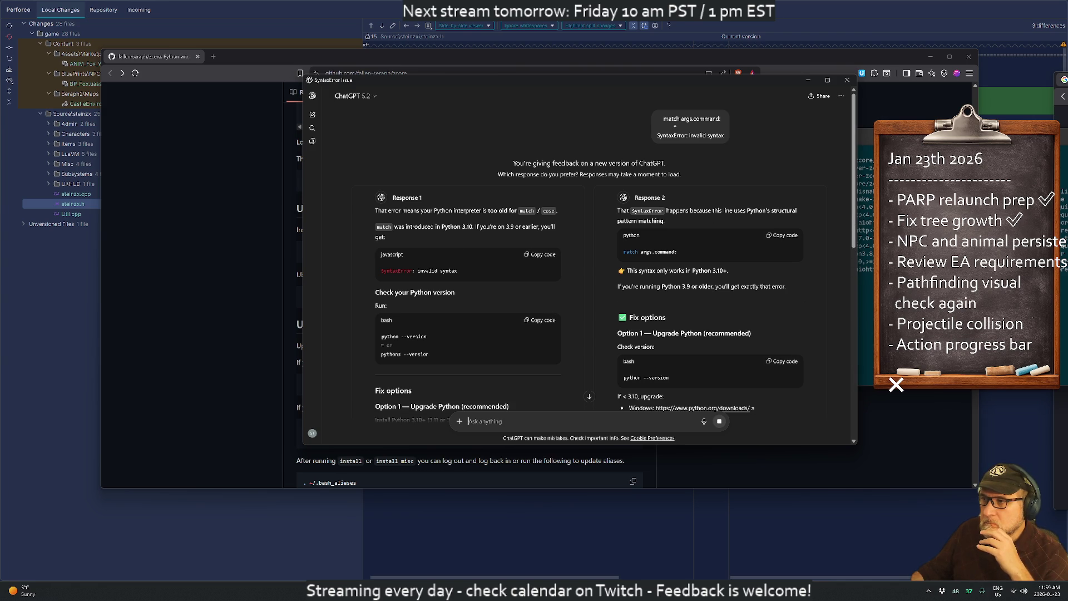
scroll(454, 259, "down", 1)
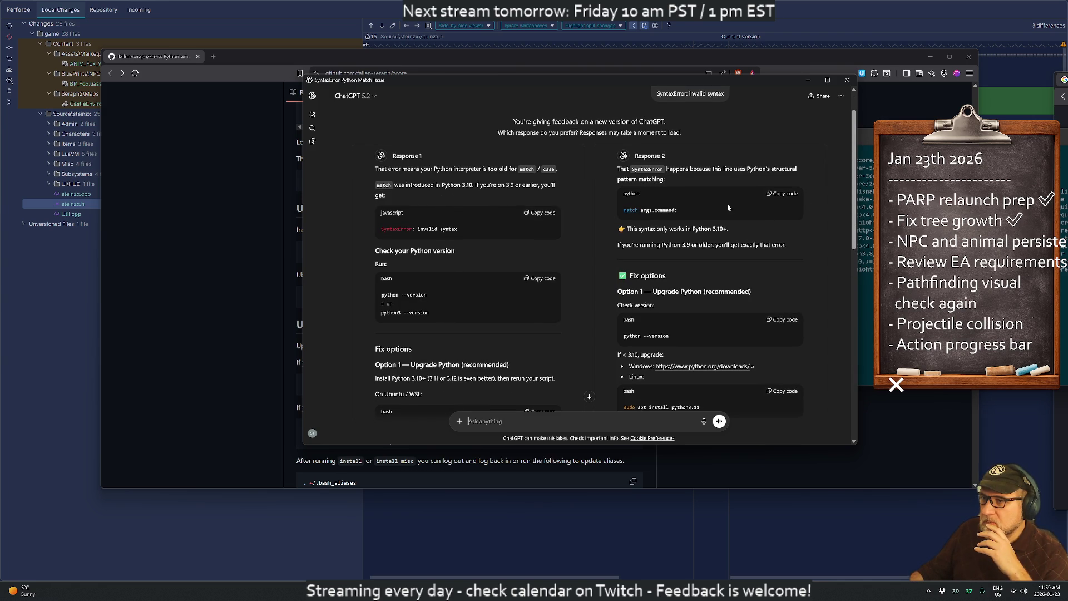
key("alt+Tab")
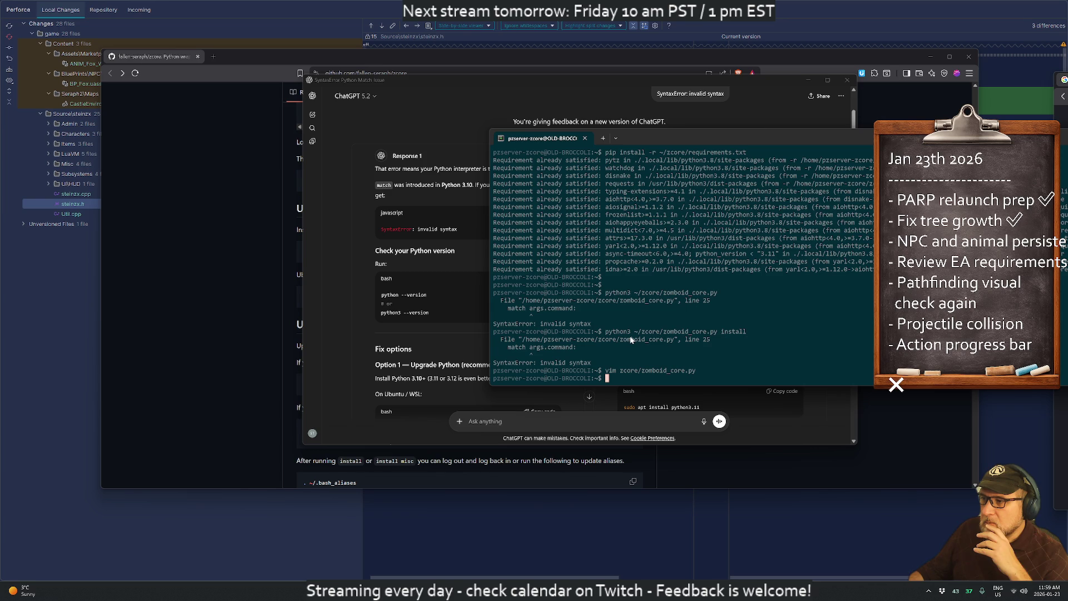
- Confirm Python 3.8.10, cancel the half-typed install, exit the server account, and recheck the version
key("Up")
key("Up")
key("Up")
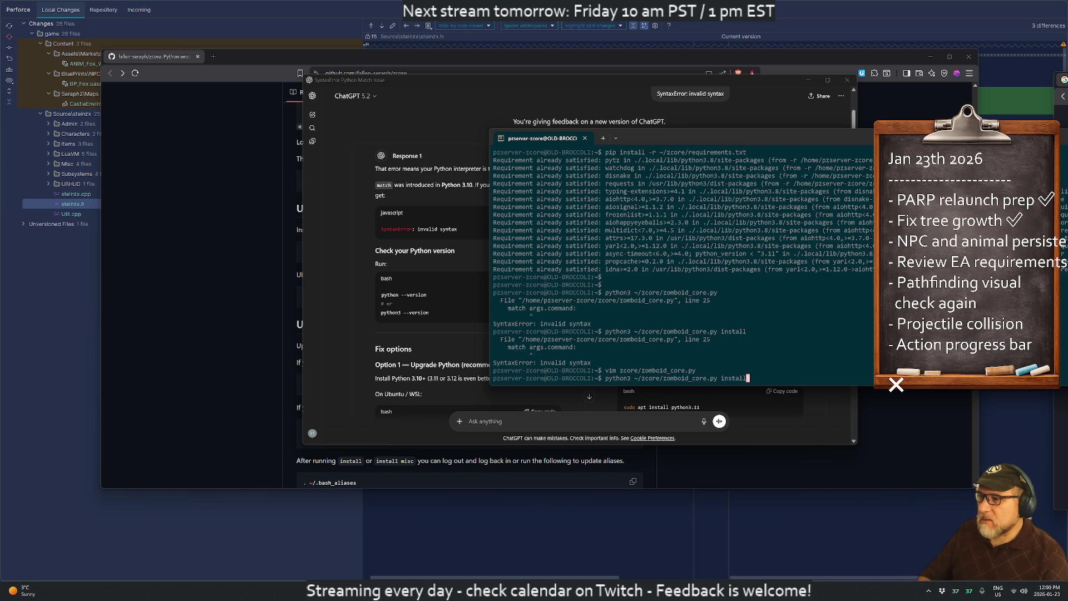
key("Up")
key("Up")
key("Up")
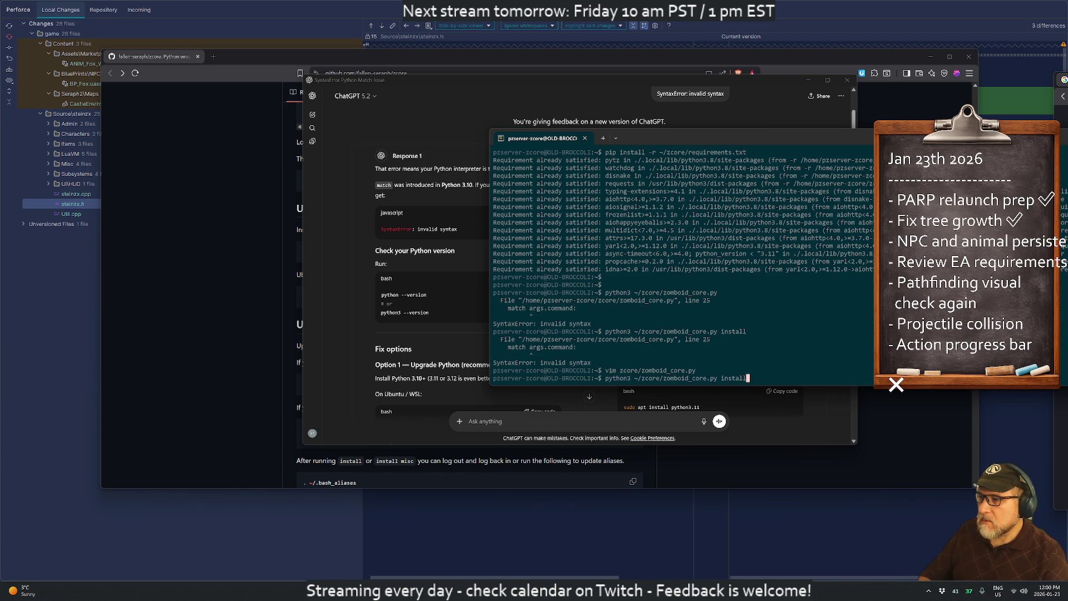
key("Return")
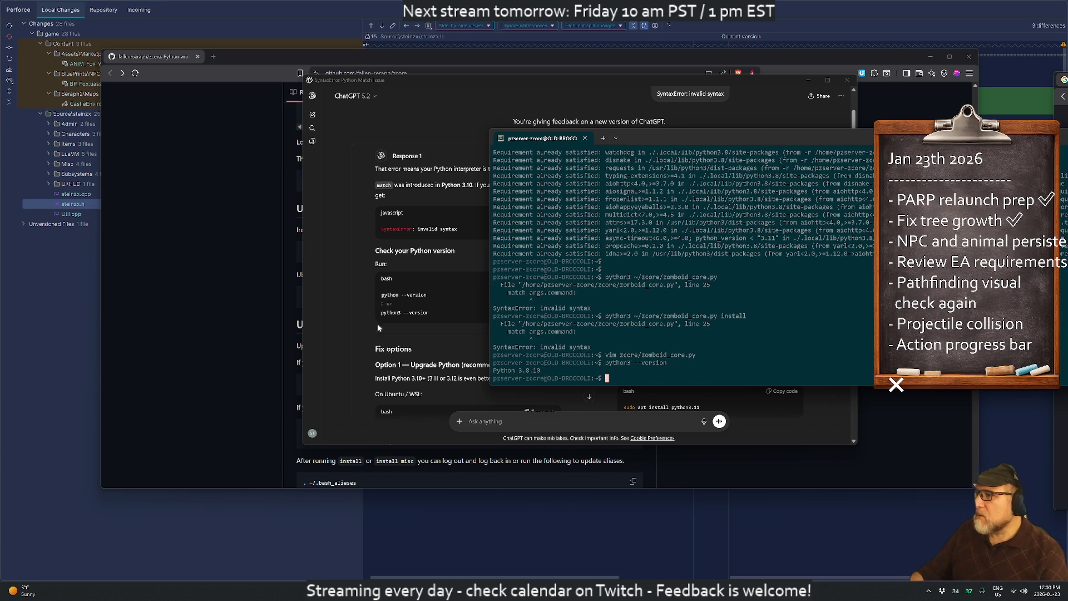
scroll(441, 303, "down", 2)
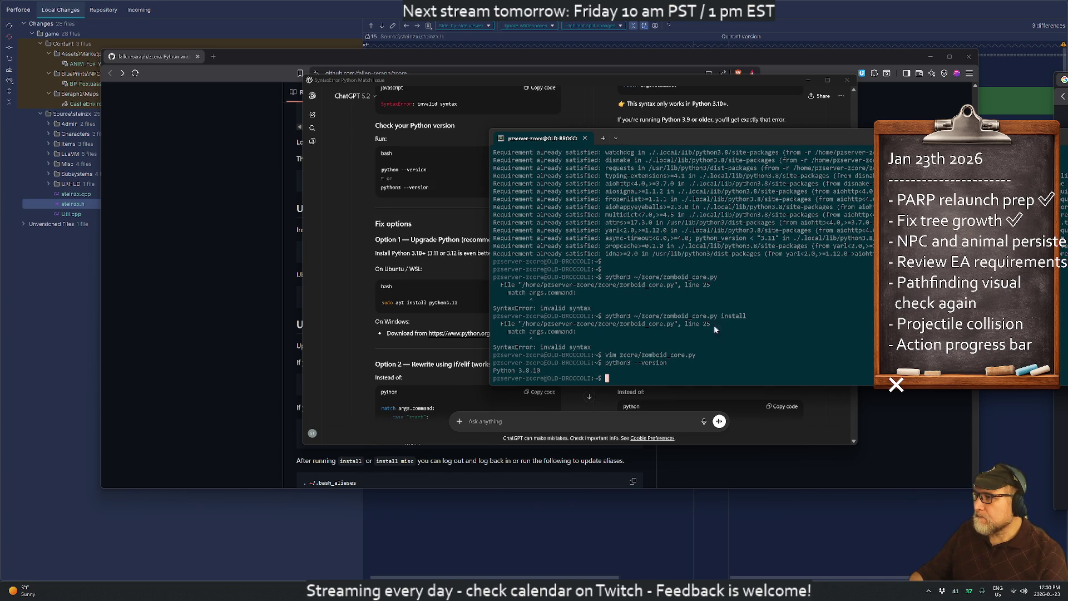
type("sudo")
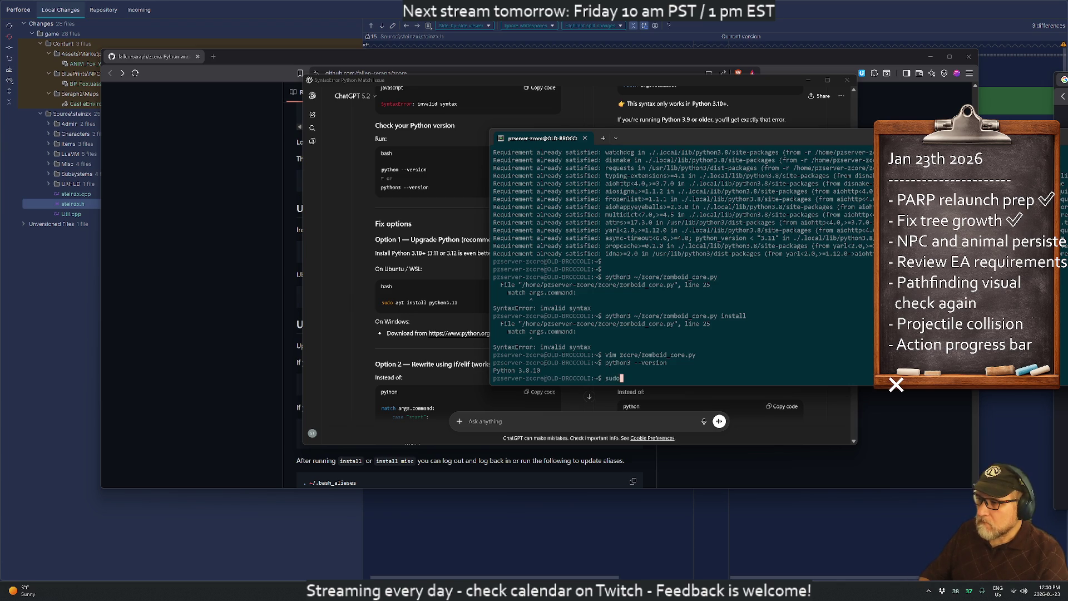
type(" pp")
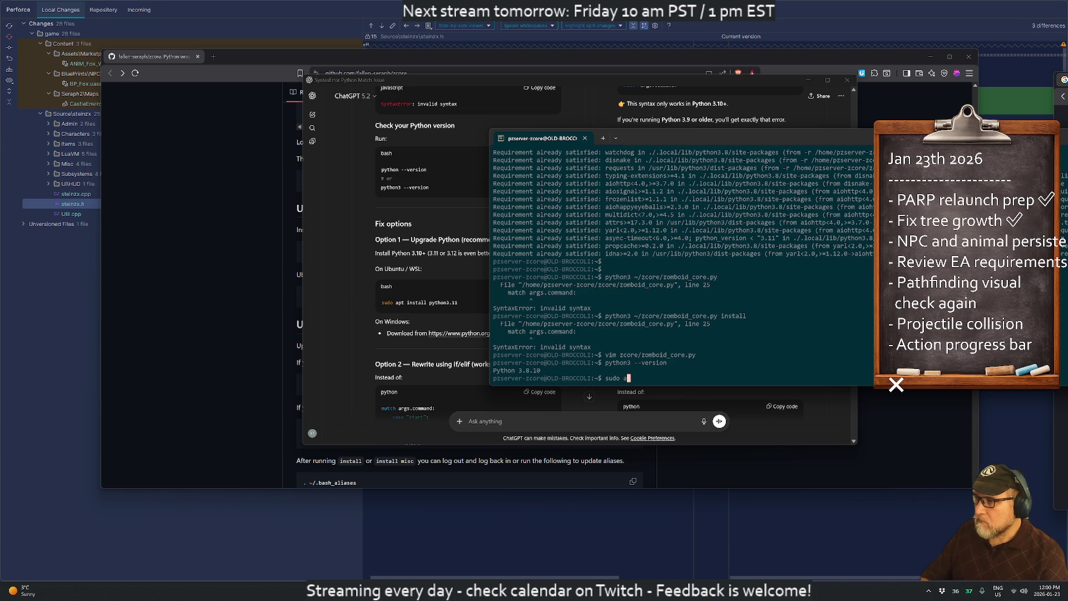
type("t install")
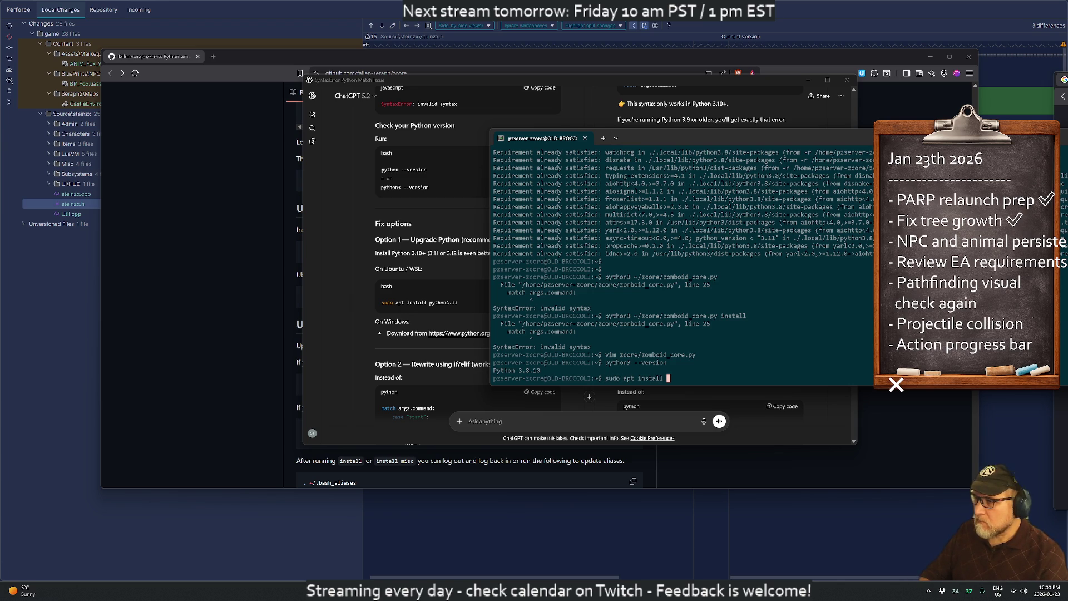
key("ctrl+c")
key("ctrl+c")
type("exit")
key("Return")
type("python3 --version")
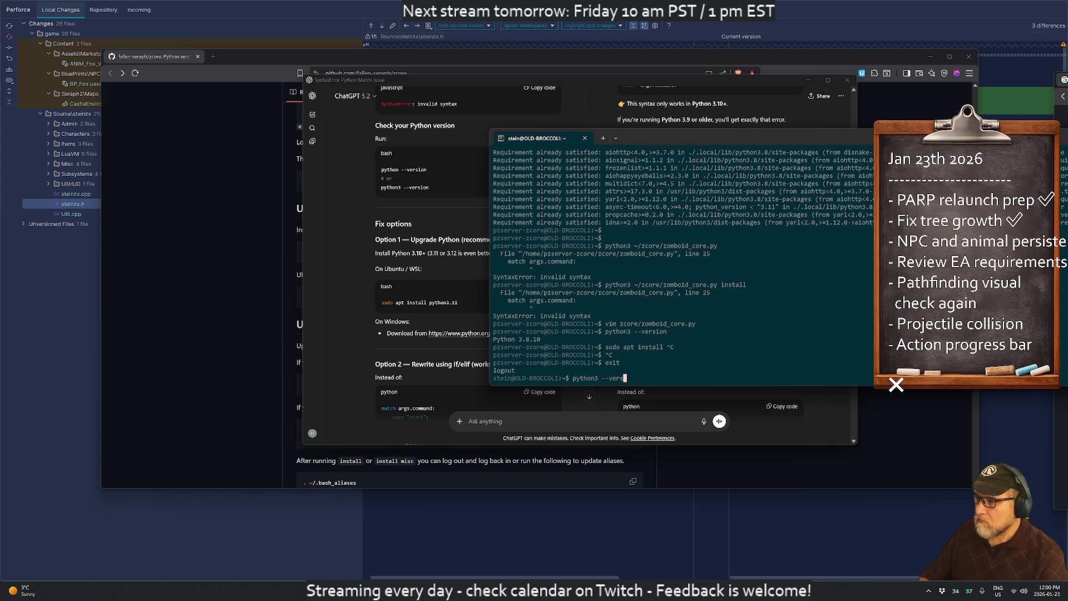
key("Return")
- Try sudo apt install python3.11, which fails with 'Unable to locate package', and select the output
type("su")
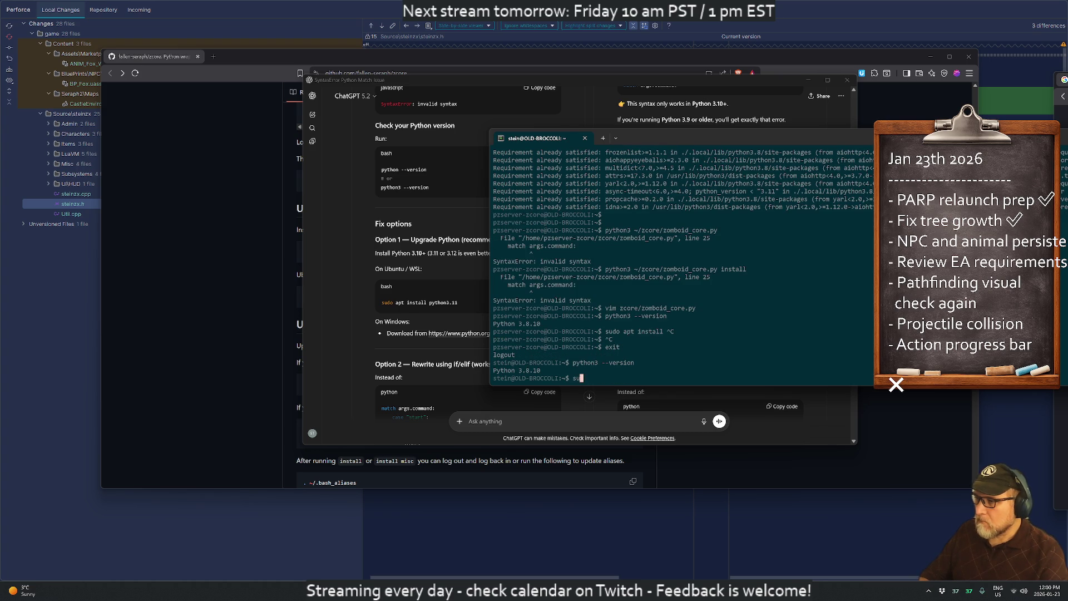
type("do apt install py")
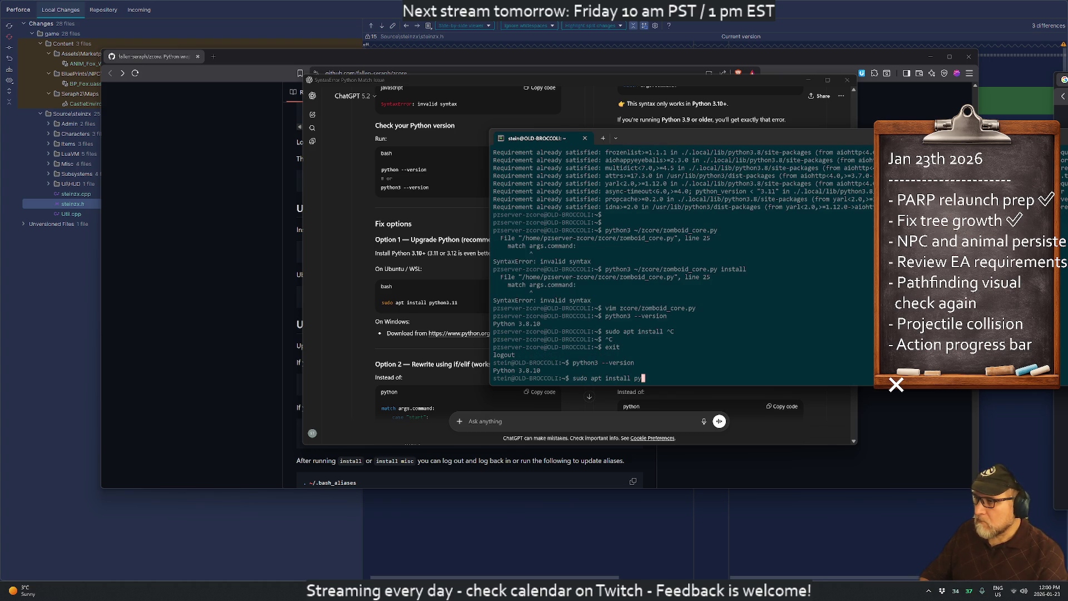
type("thon3")
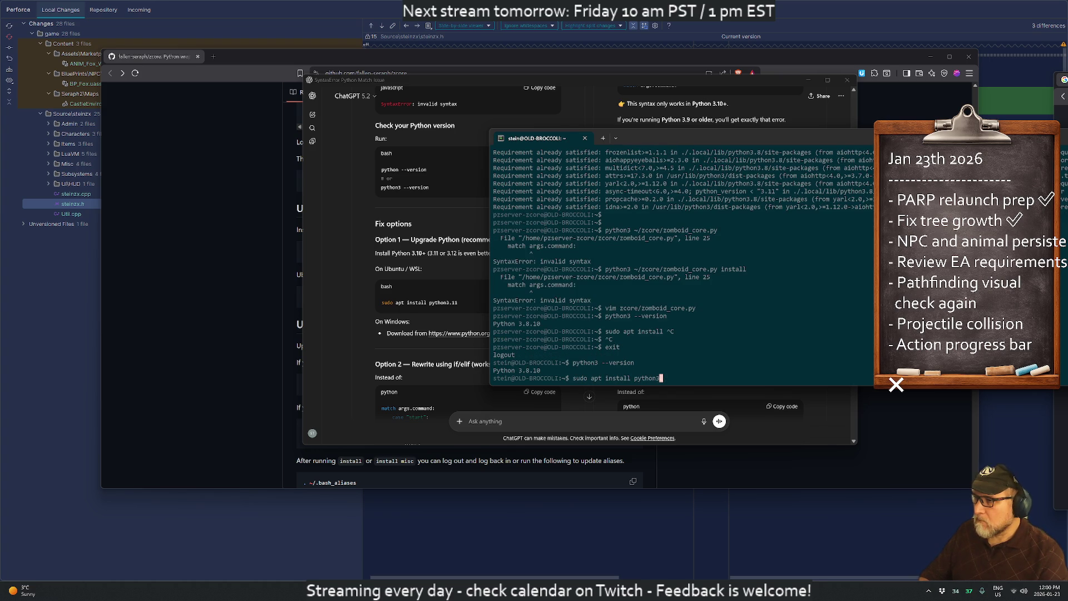
type(".1")
key("Return")
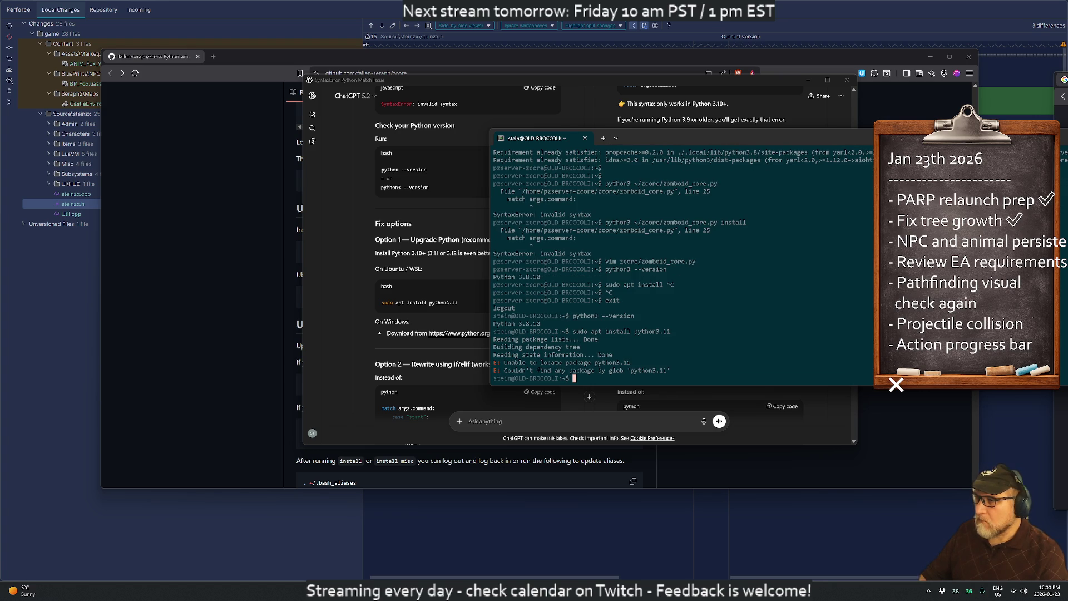
left_click_drag(685, 378, 490, 331)
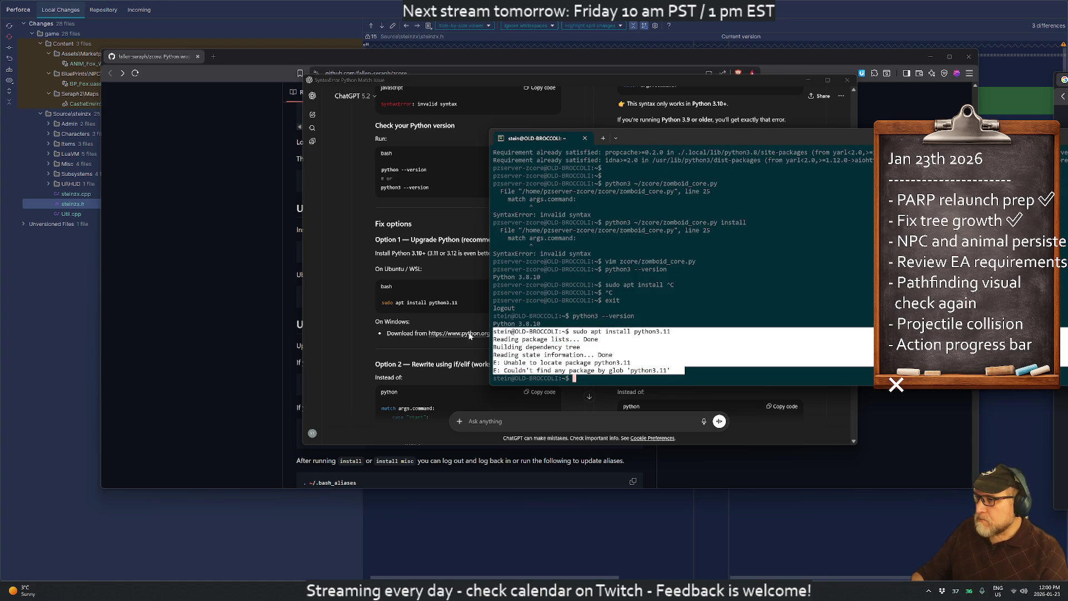
- Send the failed python3.11 install output to ChatGPT and read its lsb_release and deadsnakes PPA advice
key("ctrl+c")
left_click(415, 396)
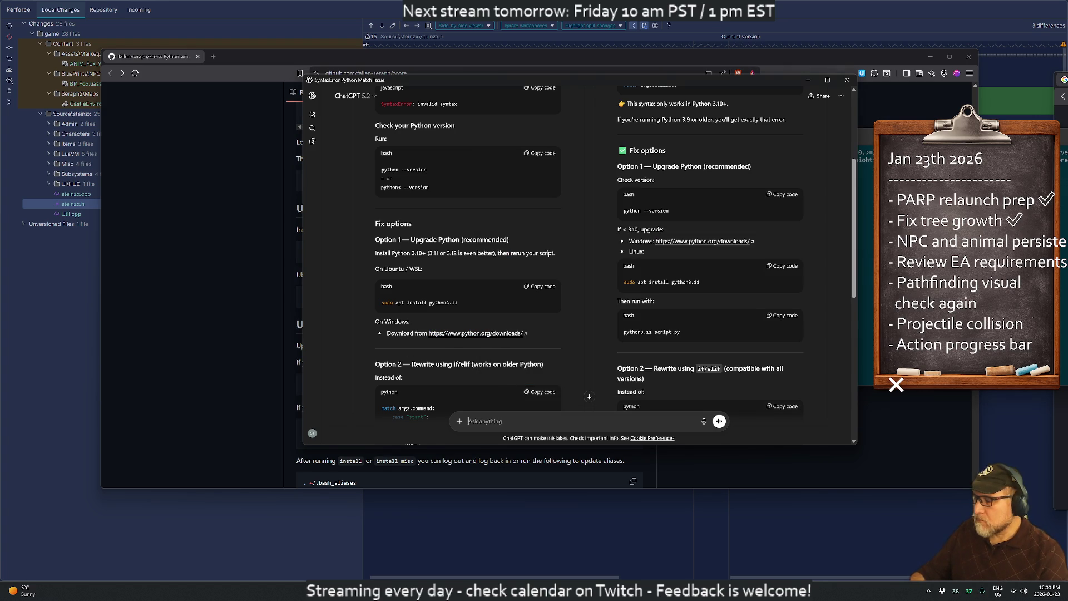
key("ctrl+v")
key("Return")
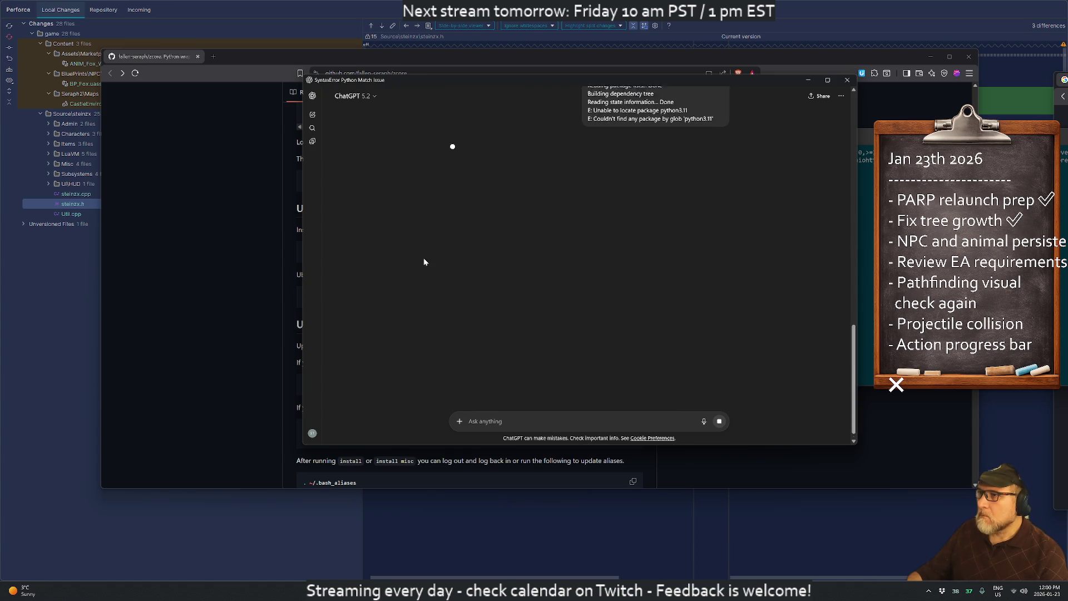
scroll(423, 258, "up", 3)
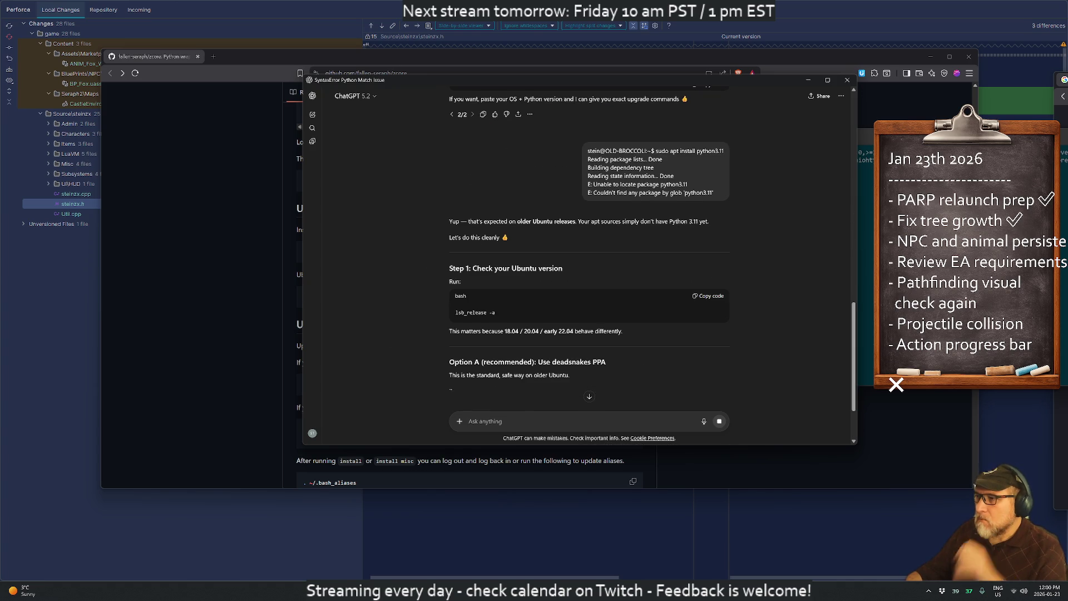
scroll(769, 263, "down", 2)
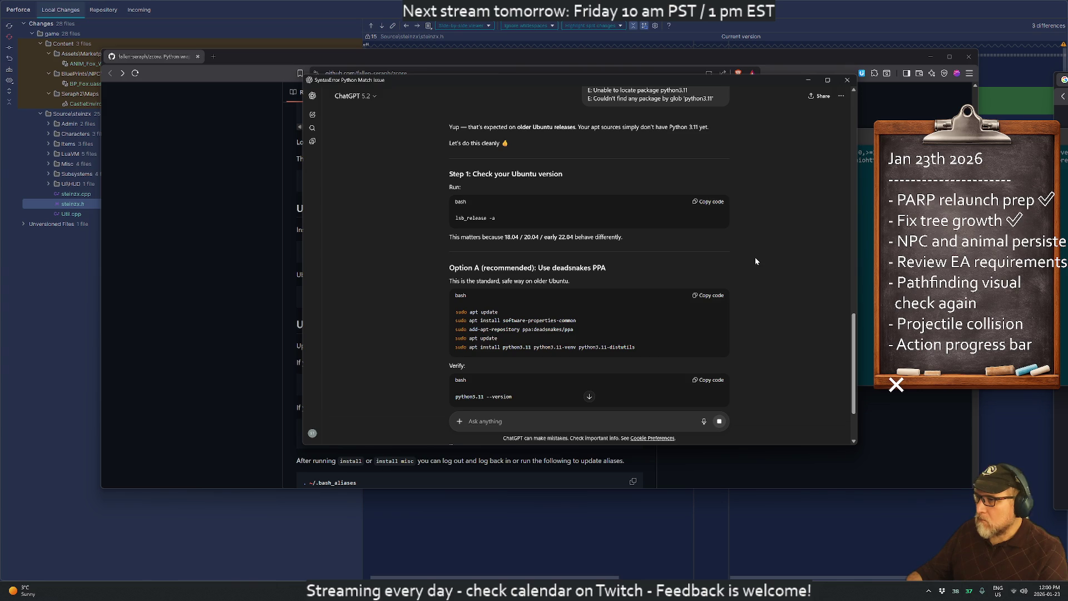
- Move the ChatGPT window to the left and bring the terminal back in front
key("alt+Tab")
left_click_drag(512, 80, 311, 68)
left_click(701, 307)
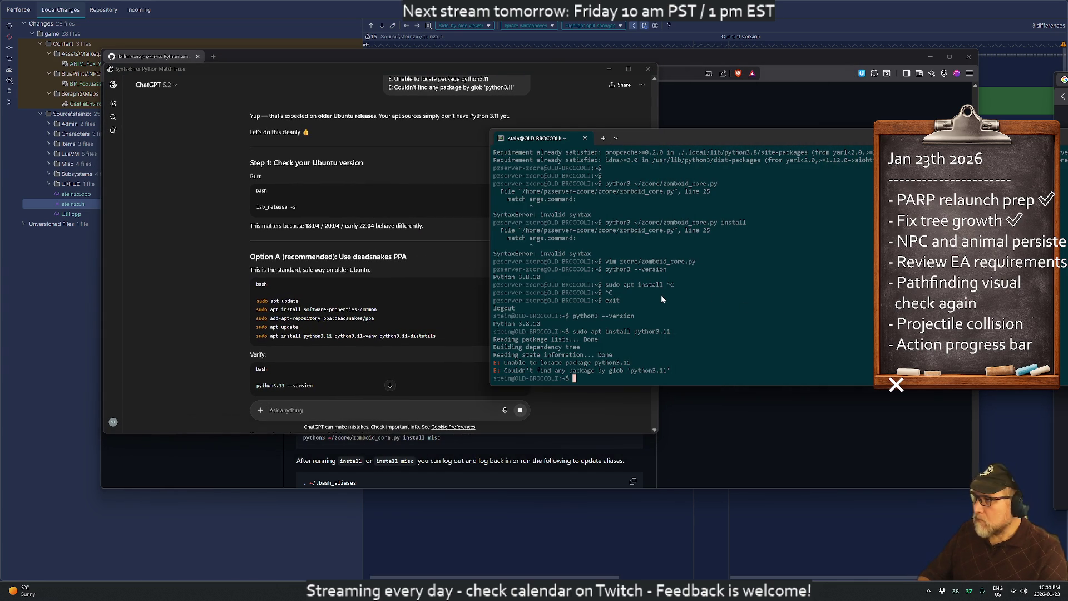
- Run sudo apt install python3.10, refresh package lists with sudo apt update, and retry; it still fails
scroll(357, 287, "down", 4)
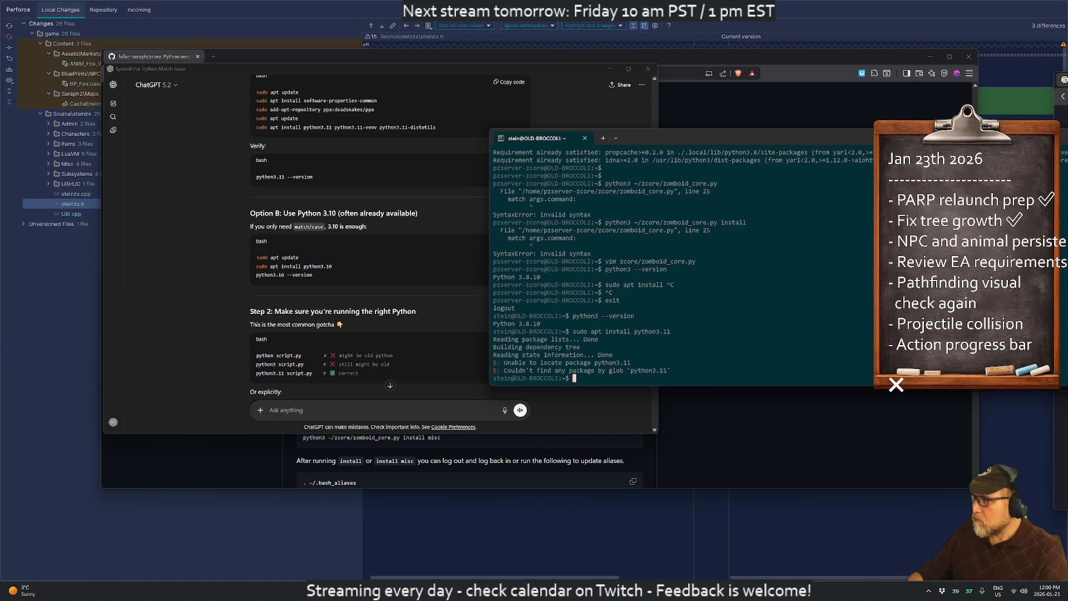
type("sudo apt install python3.10")
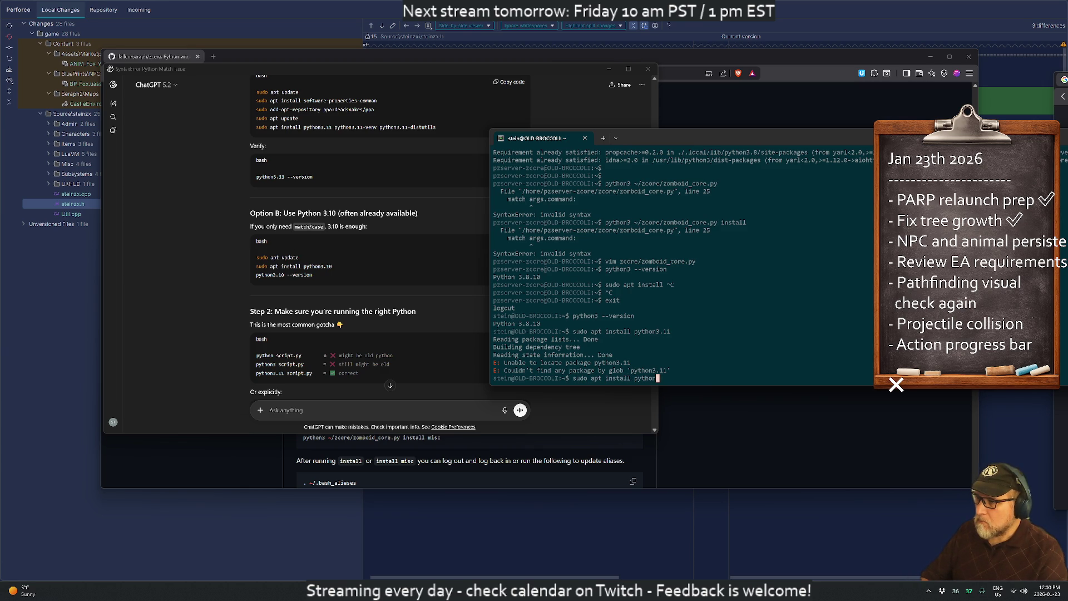
key("Return")
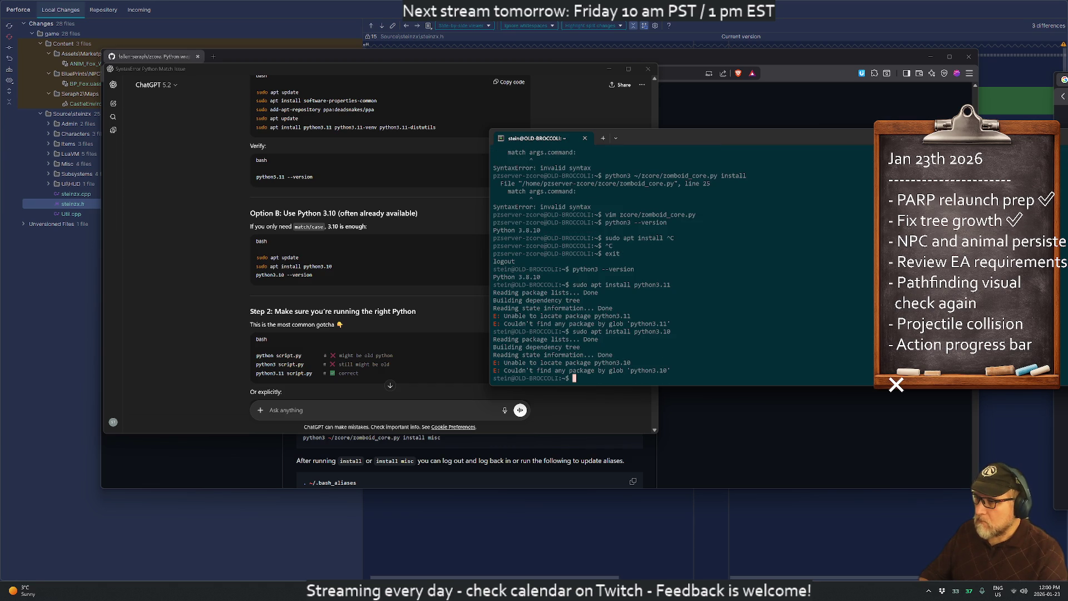
type("sudo apt update")
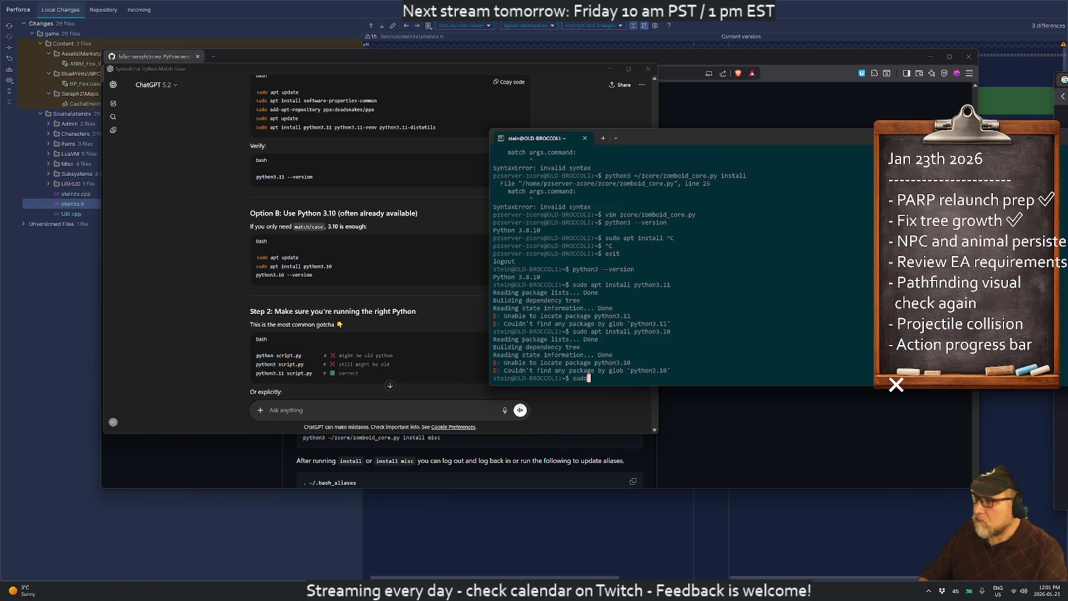
key("Return")
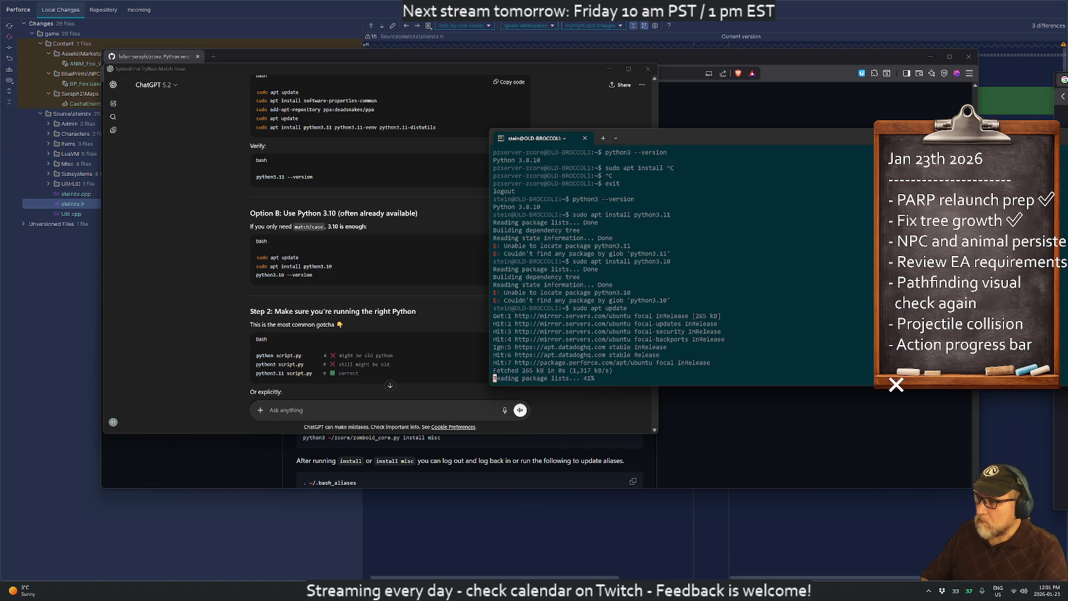
key("Up")
key("Up")
key("Return")
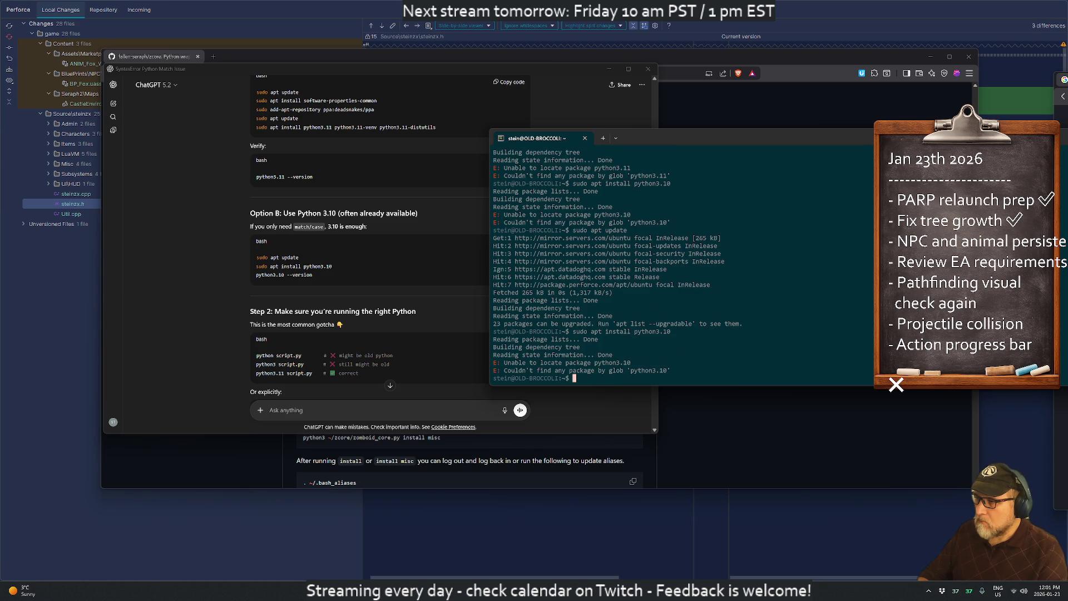
- Send the python3.10 install error to ChatGPT, then return to the terminal
scroll(380, 323, "down", 3)
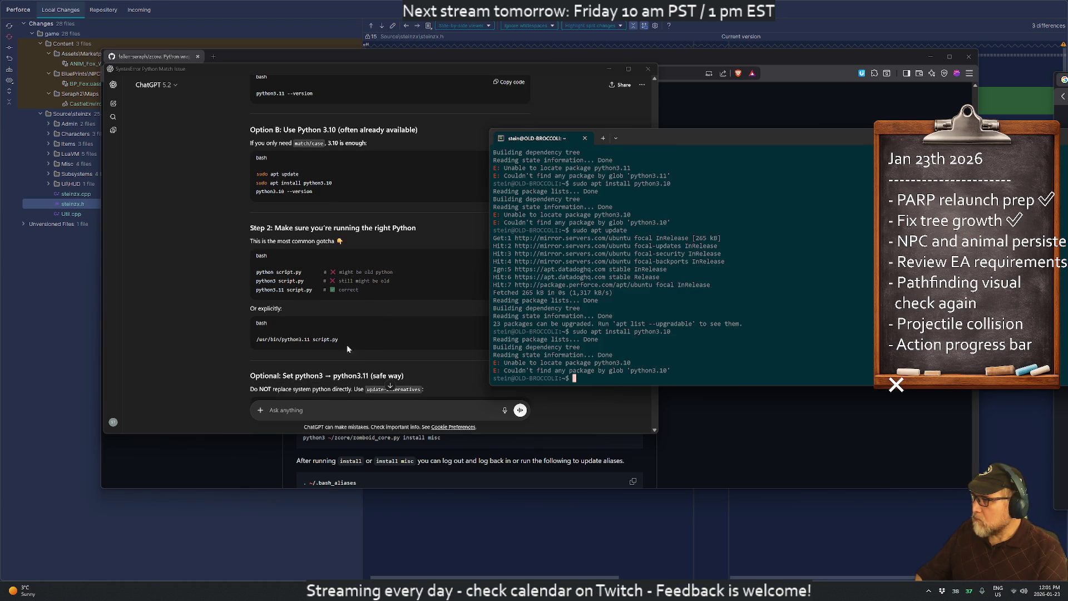
mouse_move(677, 372)
left_mouse_down()
mouse_move(528, 363)
mouse_move(428, 337)
left_mouse_up()
left_click(428, 337)
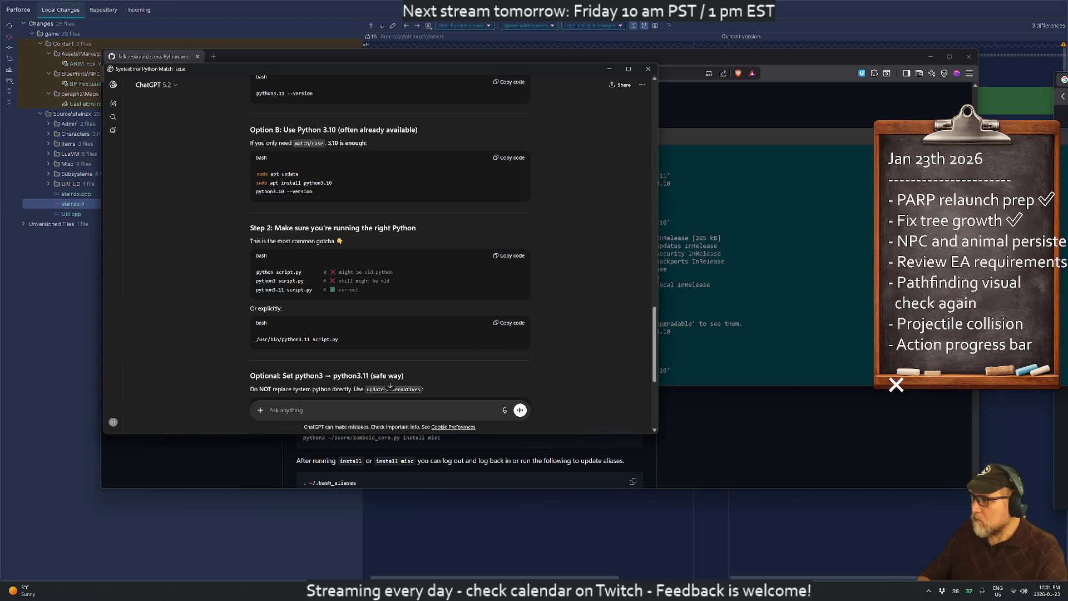
key("ctrl+v")
key("Return")
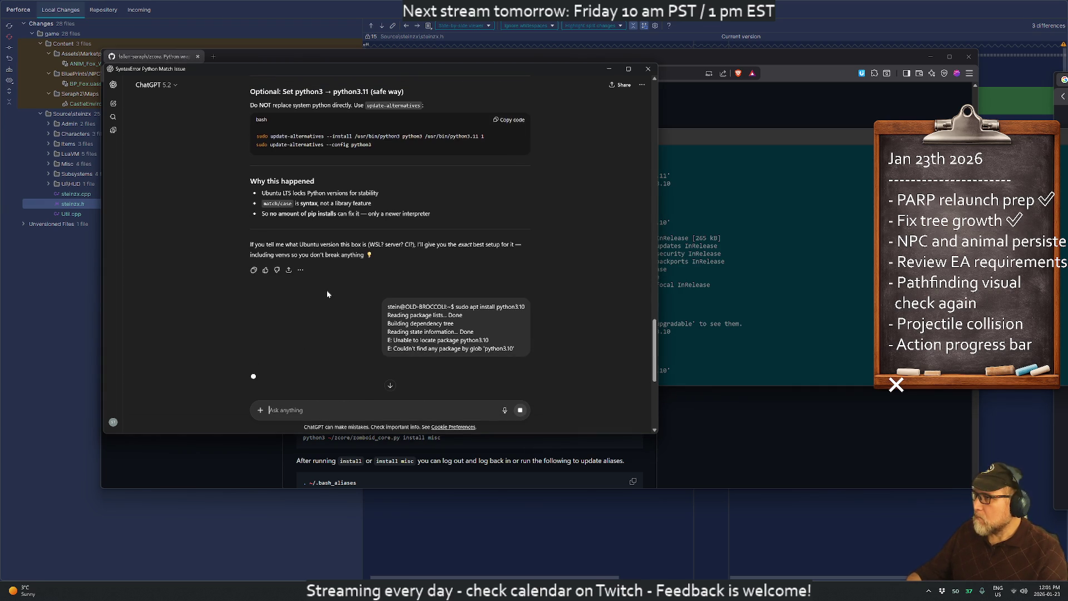
left_click(800, 265)
- Locate python3 with which and list Python executables in /usr/bin, finding only python3.8
type("w")
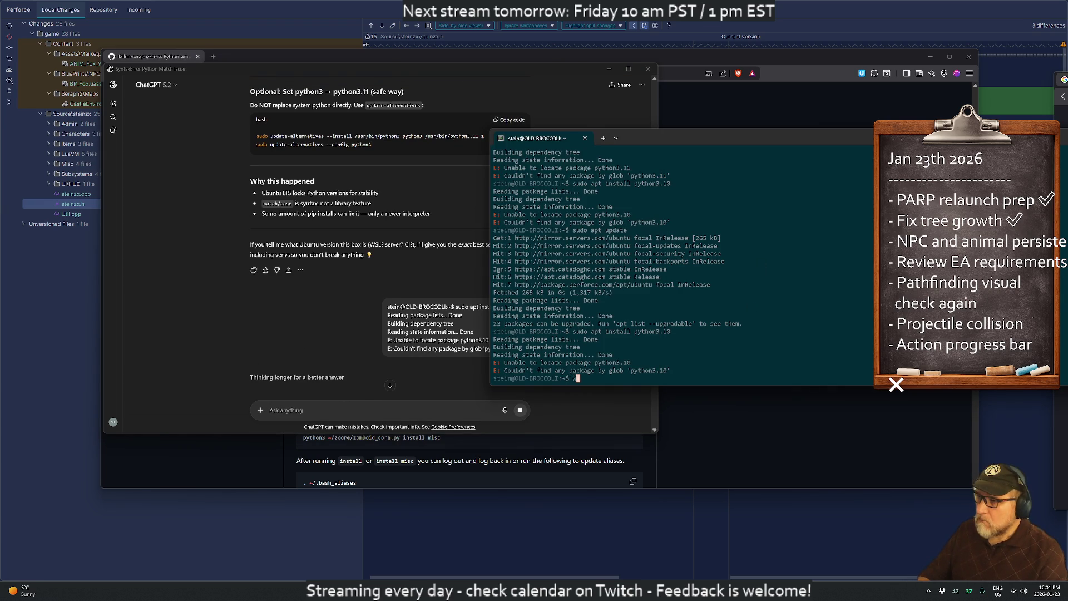
type("hich python3")
key("Return")
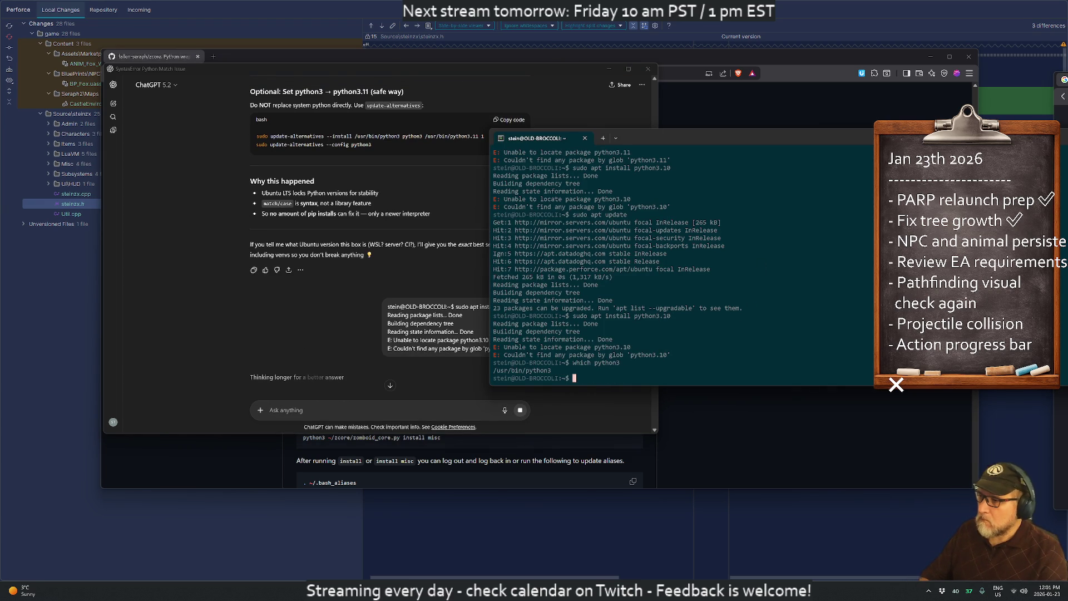
type("ls /usr/")
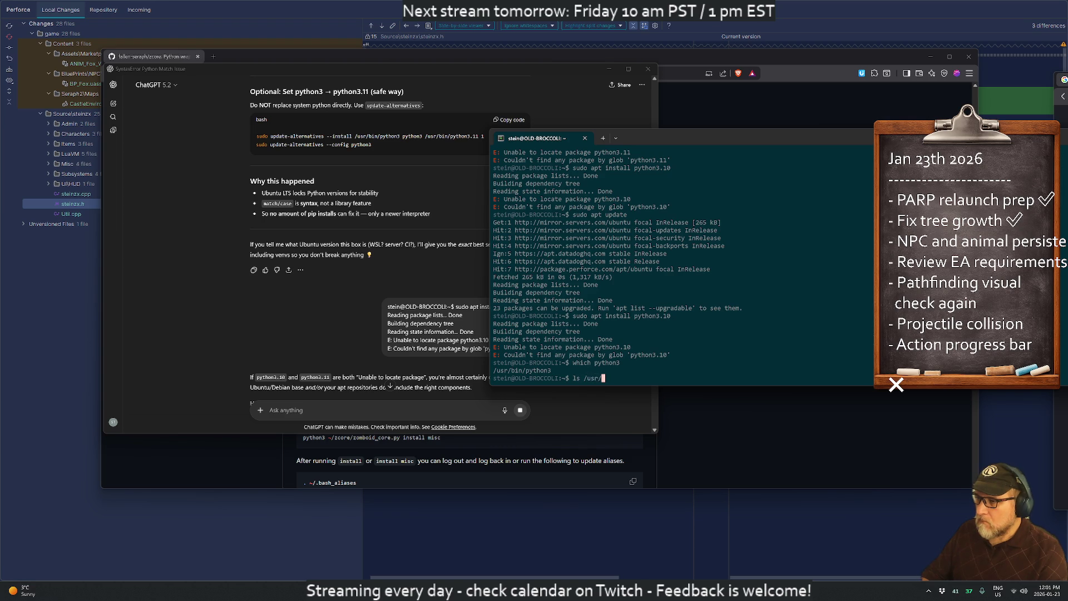
type("bin/ |")
type(" grep ")
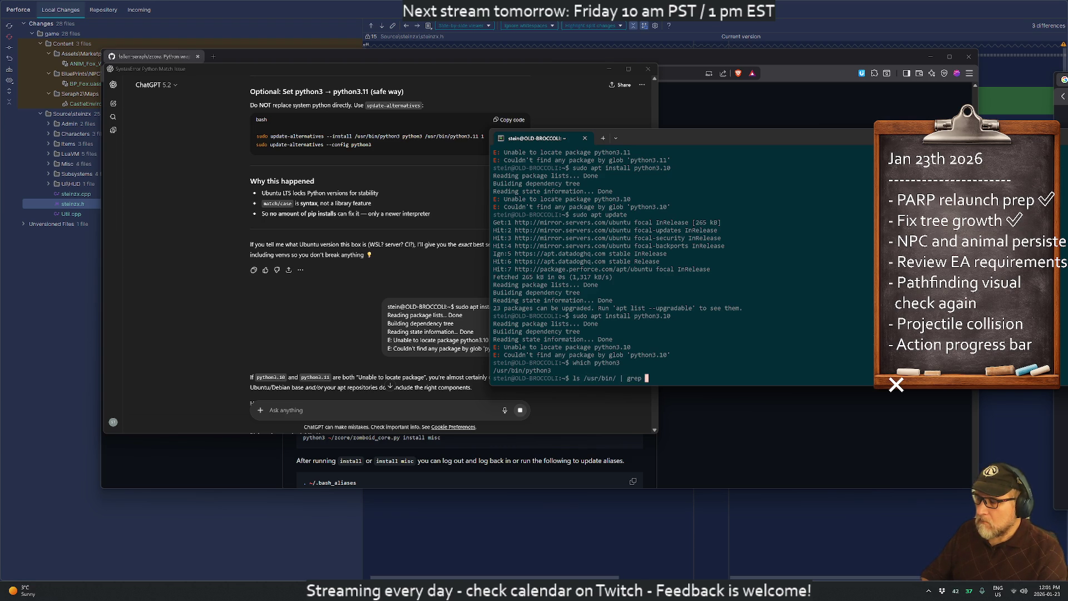
type("-i")
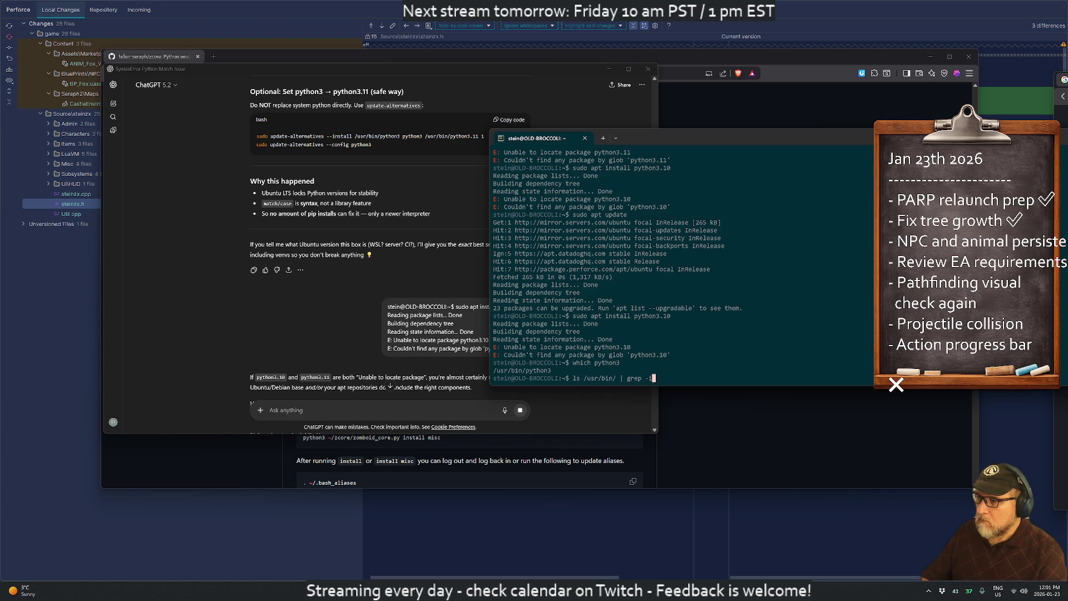
type(" phthon")
key("Return")
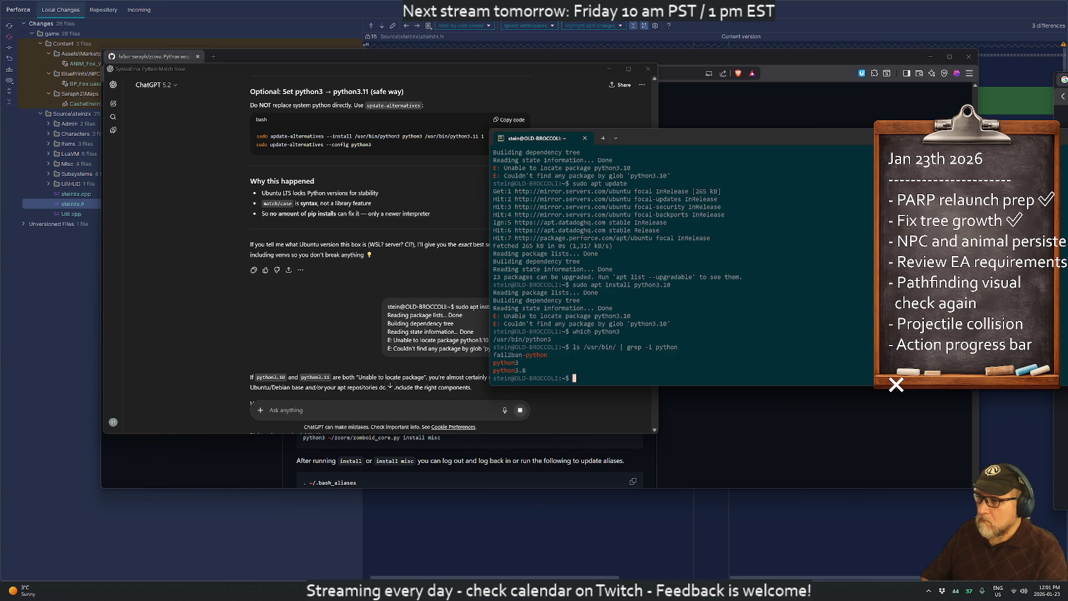
- Run ChatGPT's cat /etc/os-release command on the server, showing Ubuntu 20.04.6 LTS (Focal Fossa)
left_click(312, 305)
scroll(361, 333, "down", 3)
mouse_move(372, 252)
left_mouse_down()
mouse_move(461, 251)
mouse_move(465, 262)
left_mouse_up()
scroll(346, 302, "down", 1)
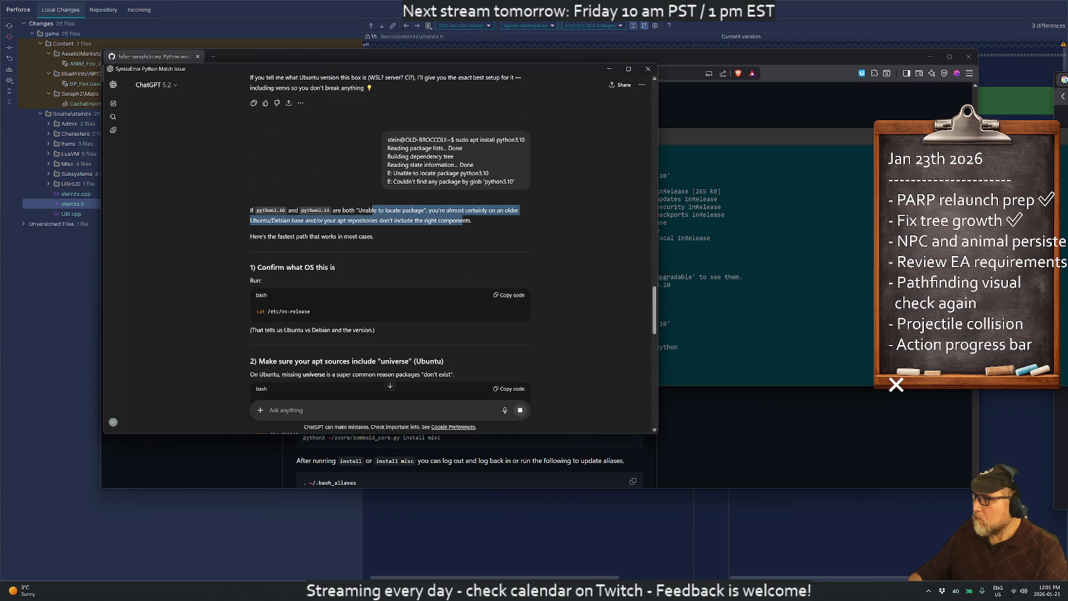
triple_click(275, 311)
key("ctrl+c")
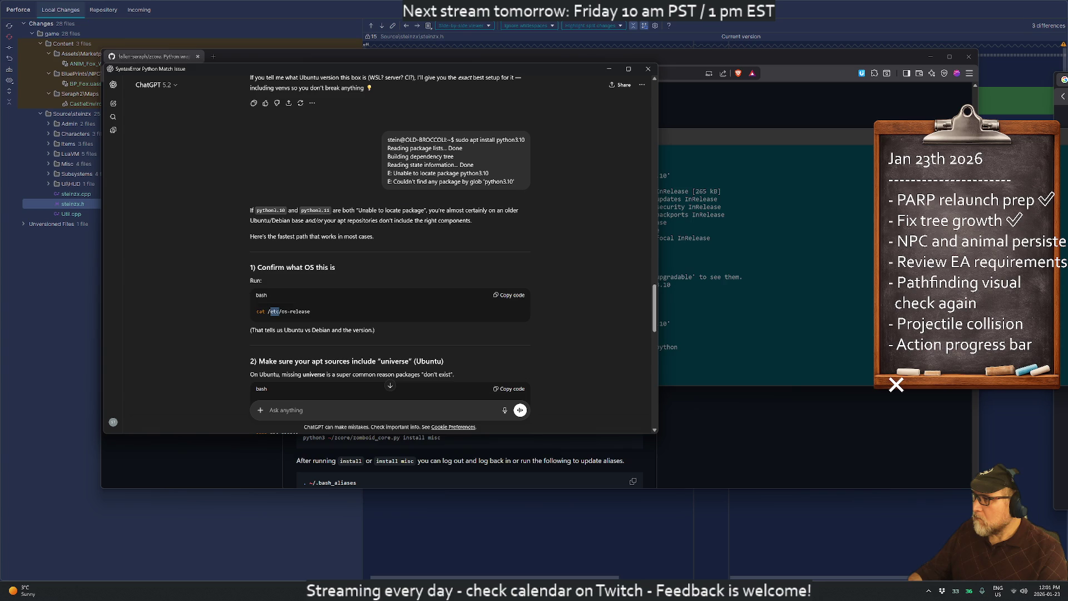
left_click(505, 298)
key("alt+Tab")
key("ctrl+v")
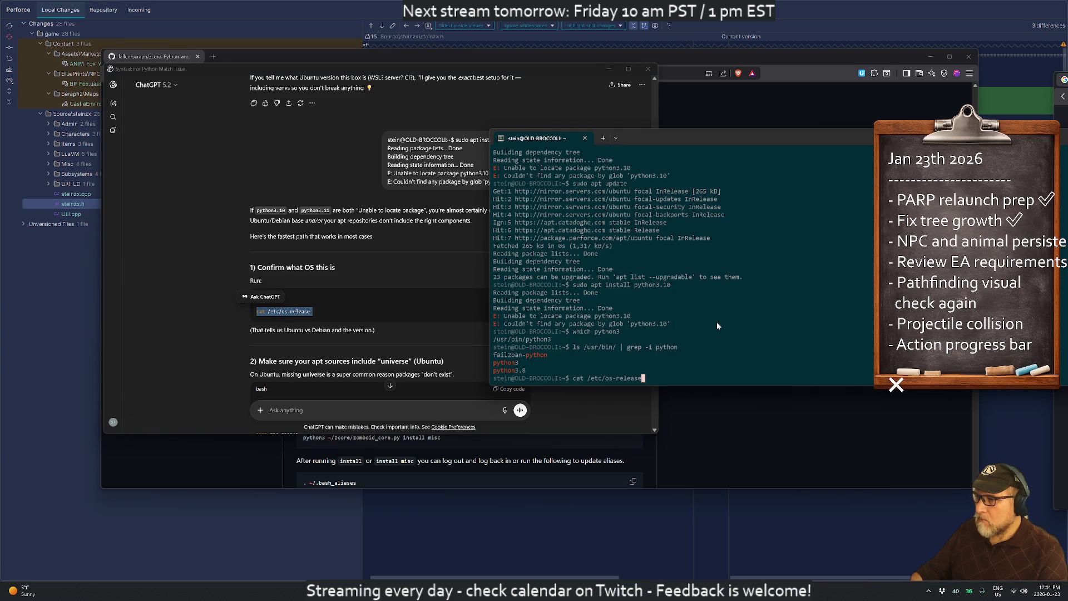
key("Return")
- Copy the os-release output into ChatGPT and send it
mouse_move(569, 372)
left_mouse_down()
mouse_move(535, 359)
mouse_move(479, 290)
mouse_move(442, 283)
left_mouse_up()
key("ctrl+c")
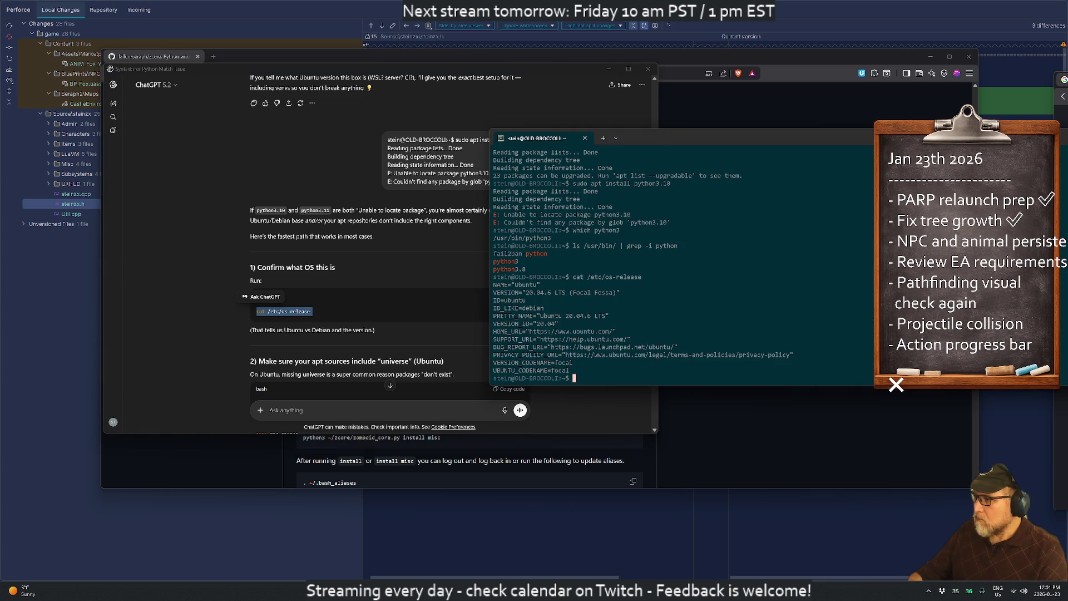
left_click(428, 282)
key("ctrl+v")
key("Return")
- Scroll back through ChatGPT's earlier advice, then type apt-cache search python3 in the terminal
scroll(269, 249, "up", 5)
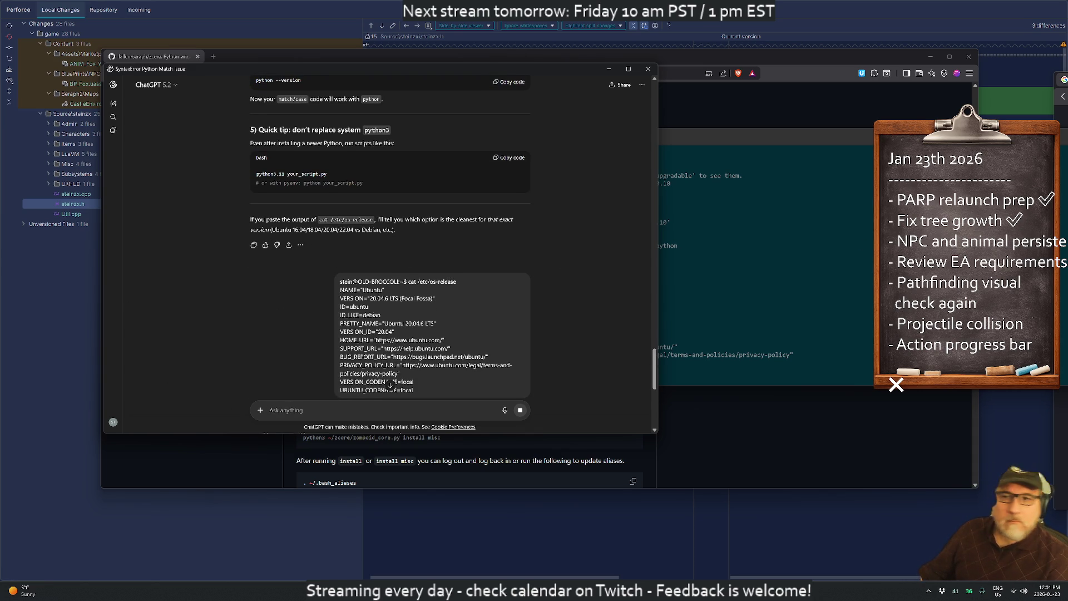
key("alt+Tab")
type("apt-cache search ")
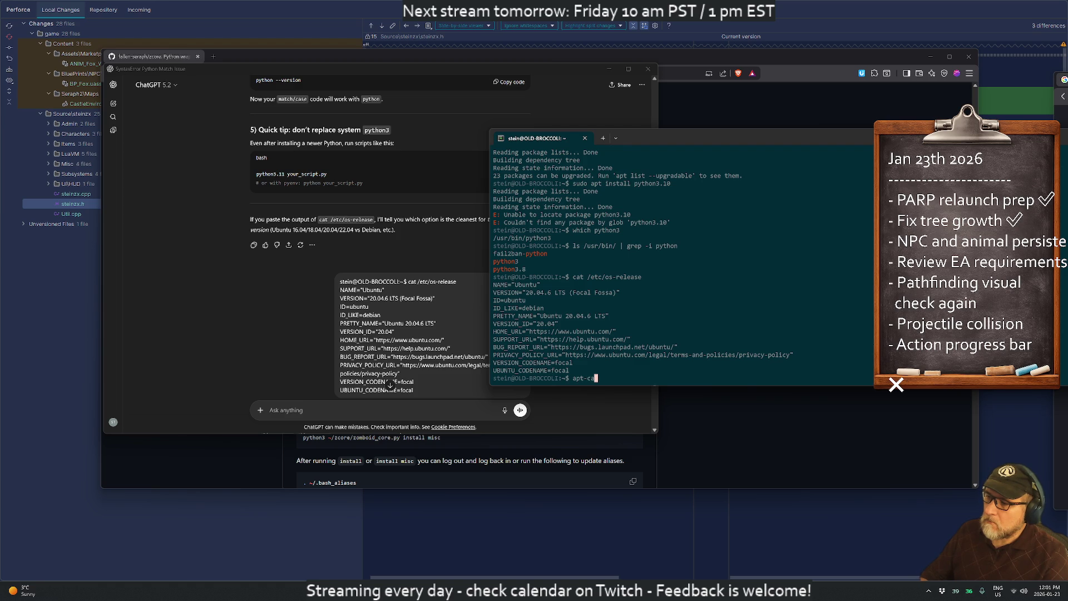
type("python3")
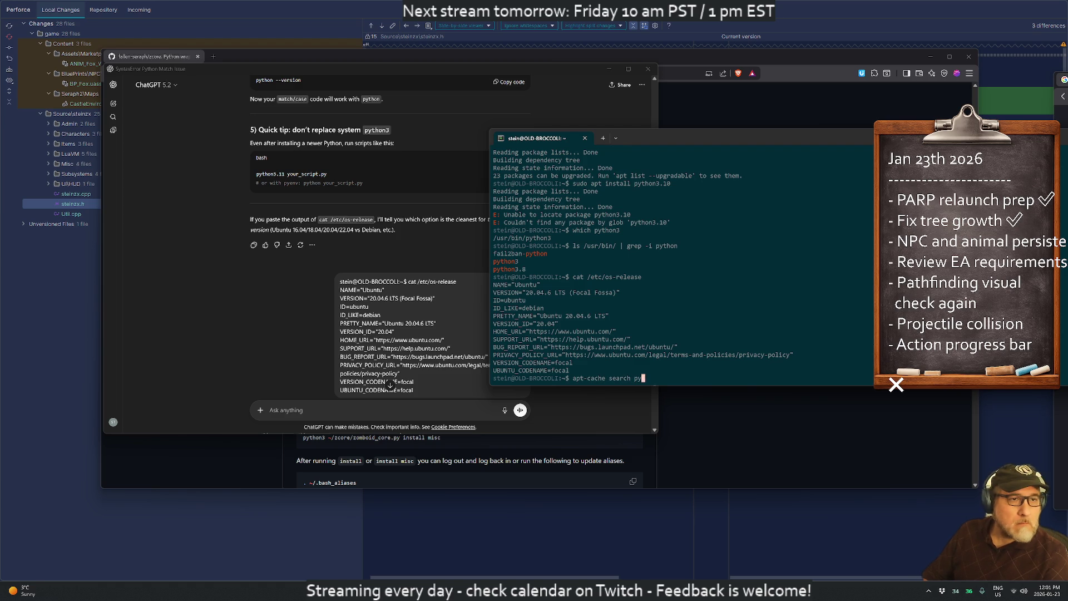
- Run apt-cache search python3, finding only 3.8 and 3.9 interpreters, and move the terminal over ChatGPT
key("Return")
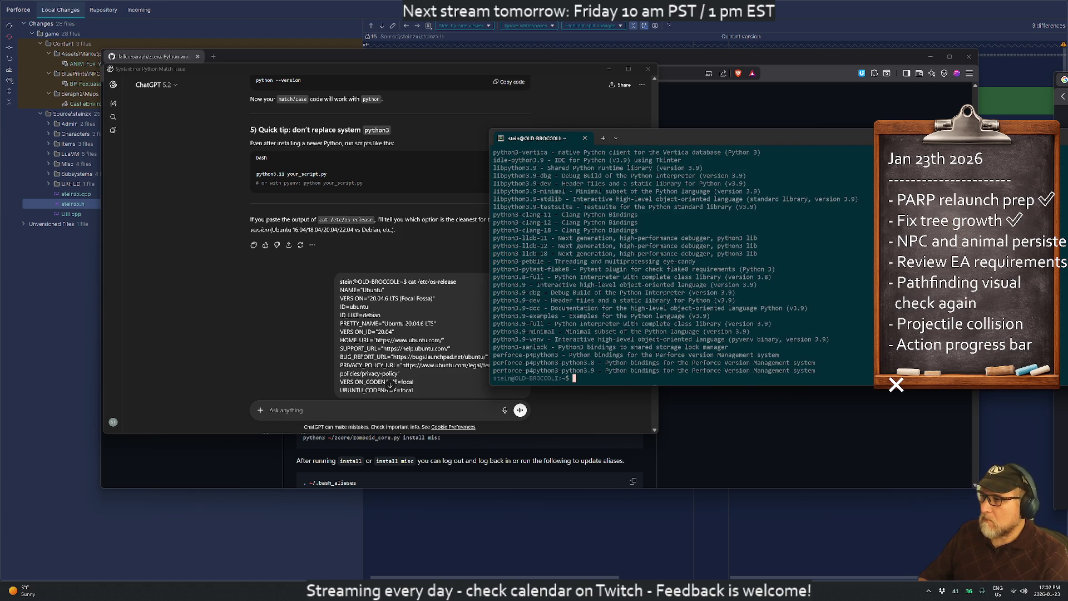
scroll(759, 248, "up", 10)
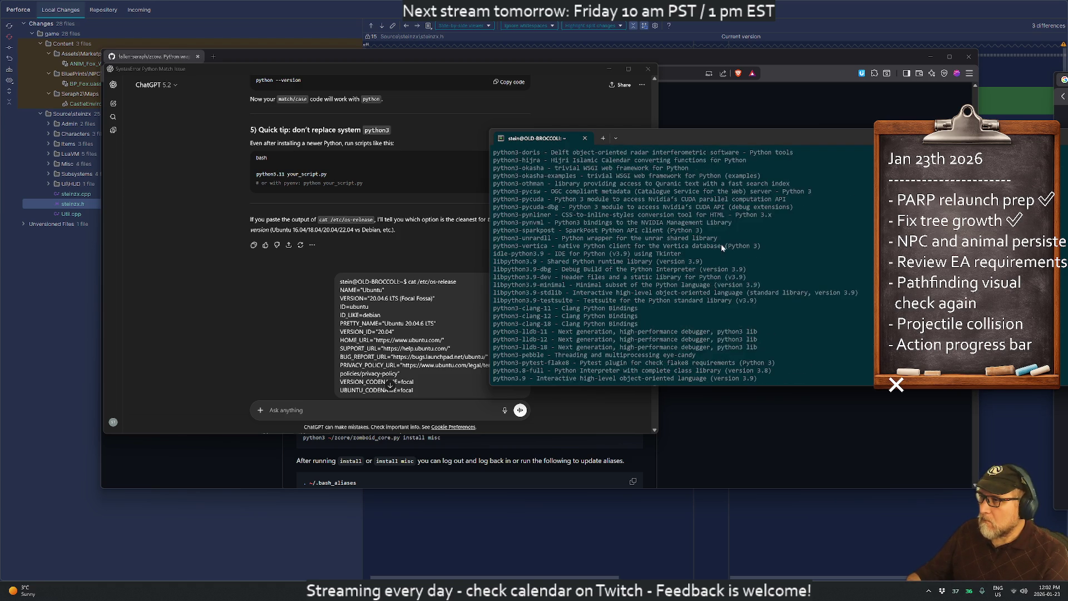
scroll(720, 243, "up", 15)
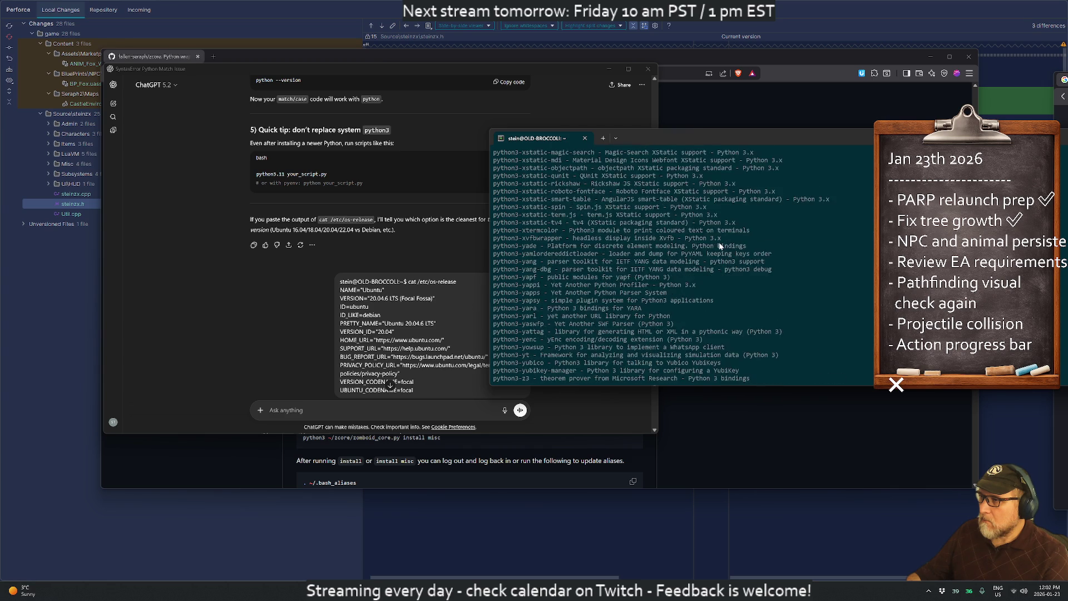
scroll(716, 239, "up", 15)
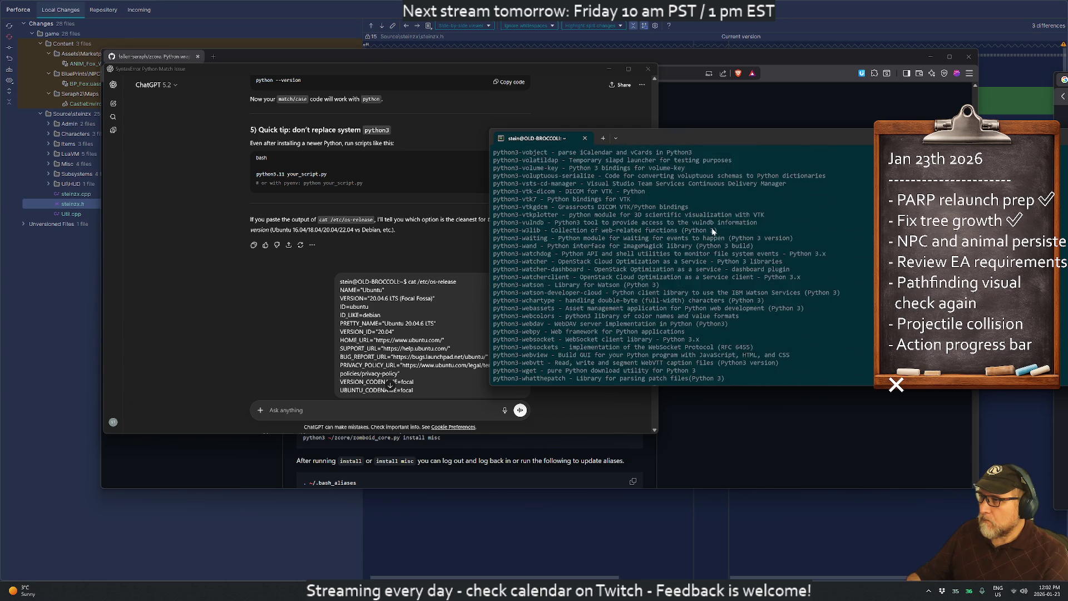
scroll(710, 224, "up", 15)
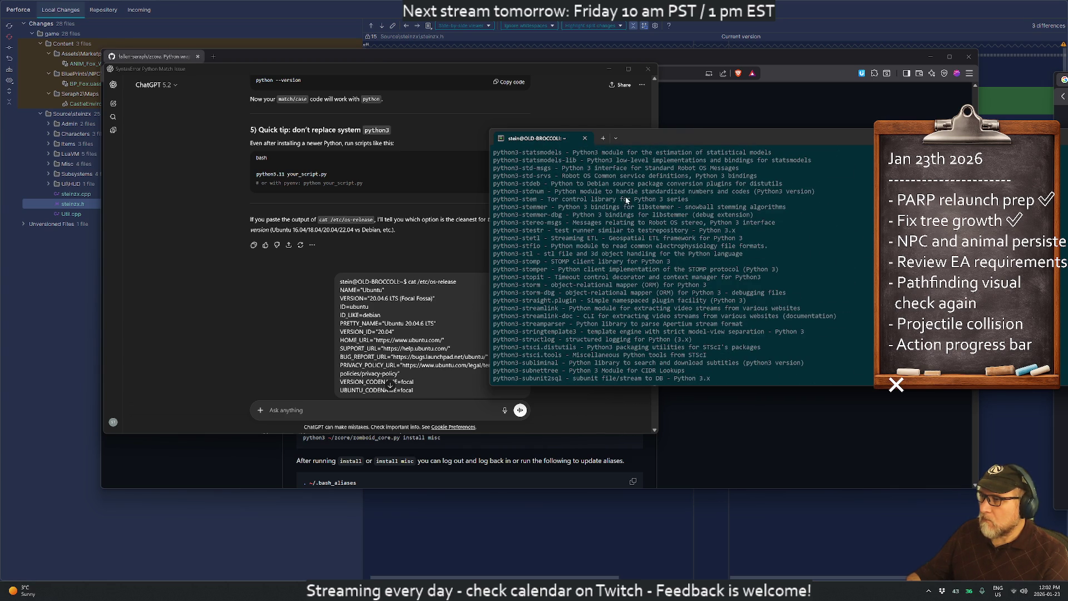
key("Return")
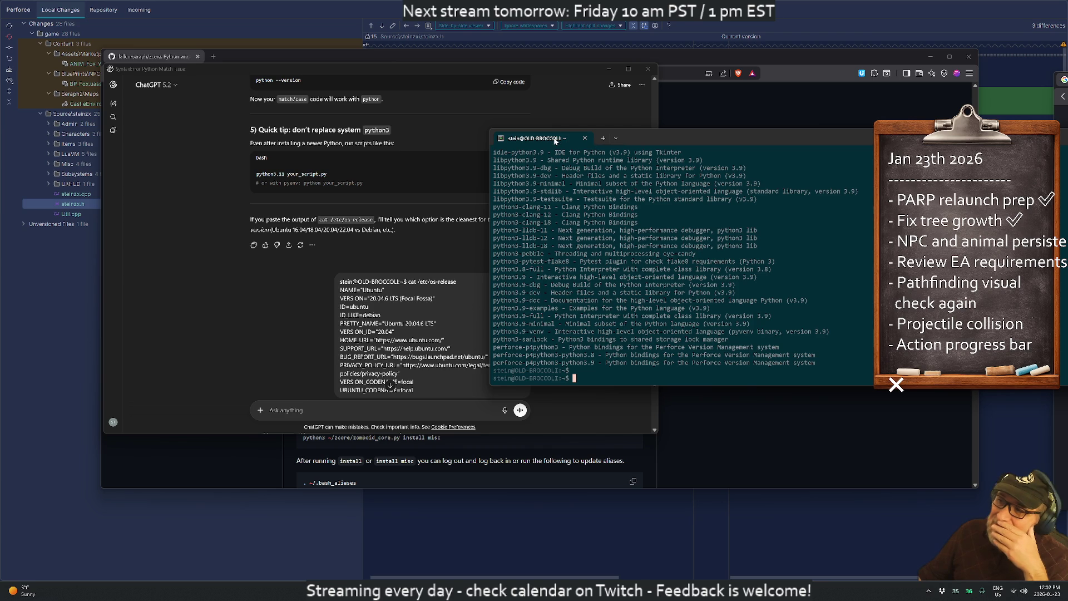
left_click_drag(583, 140, 349, 159)
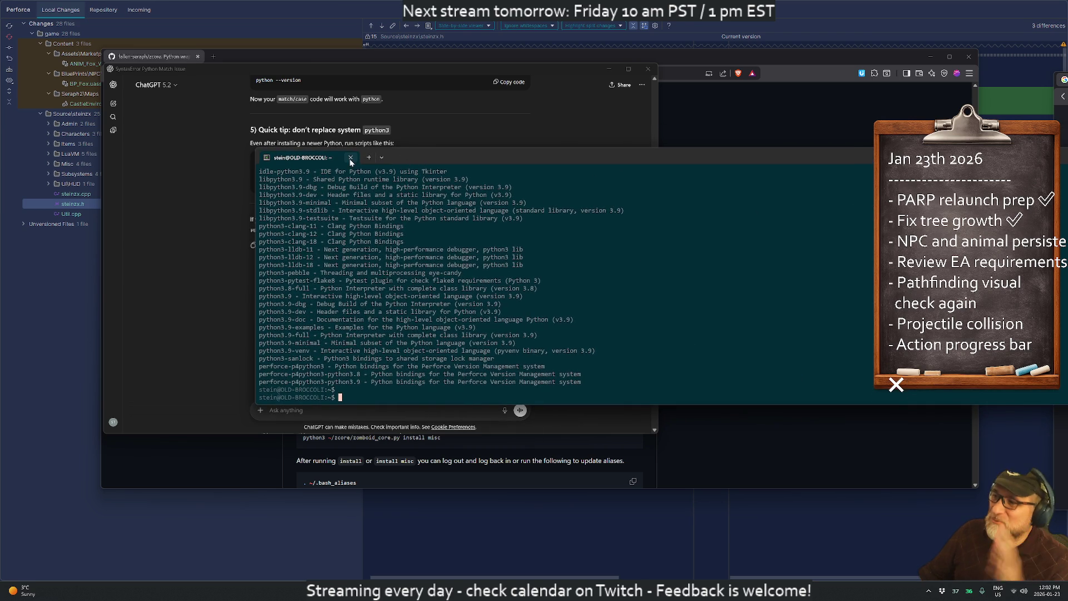